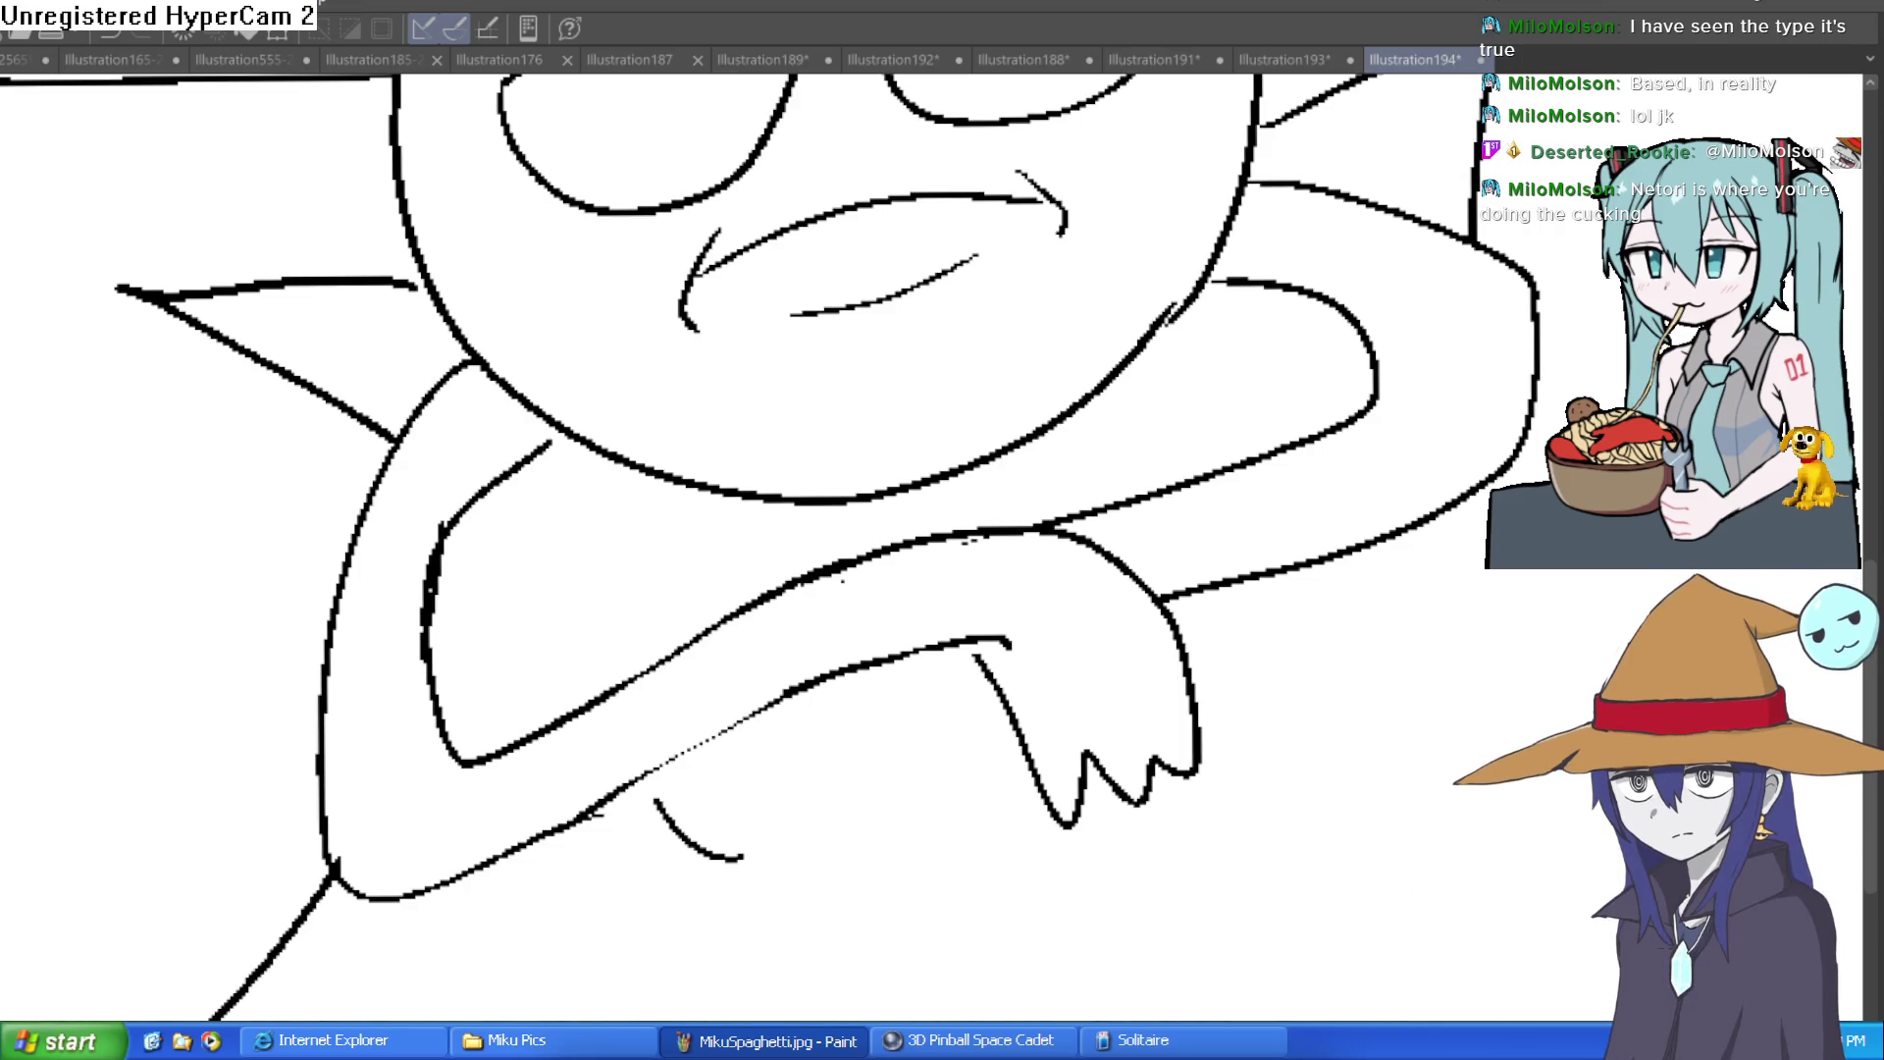
Step: Erase the stray curve under the arm and draw a new separate finger on the hand
{"action": "mouse_move", "coordinate": [652, 797]}
{"action": "left_mouse_down"}
{"action": "mouse_move", "coordinate": [748, 871]}
{"action": "mouse_move", "coordinate": [568, 849]}
{"action": "mouse_move", "coordinate": [769, 739]}
{"action": "mouse_move", "coordinate": [887, 639]}
{"action": "left_mouse_up"}
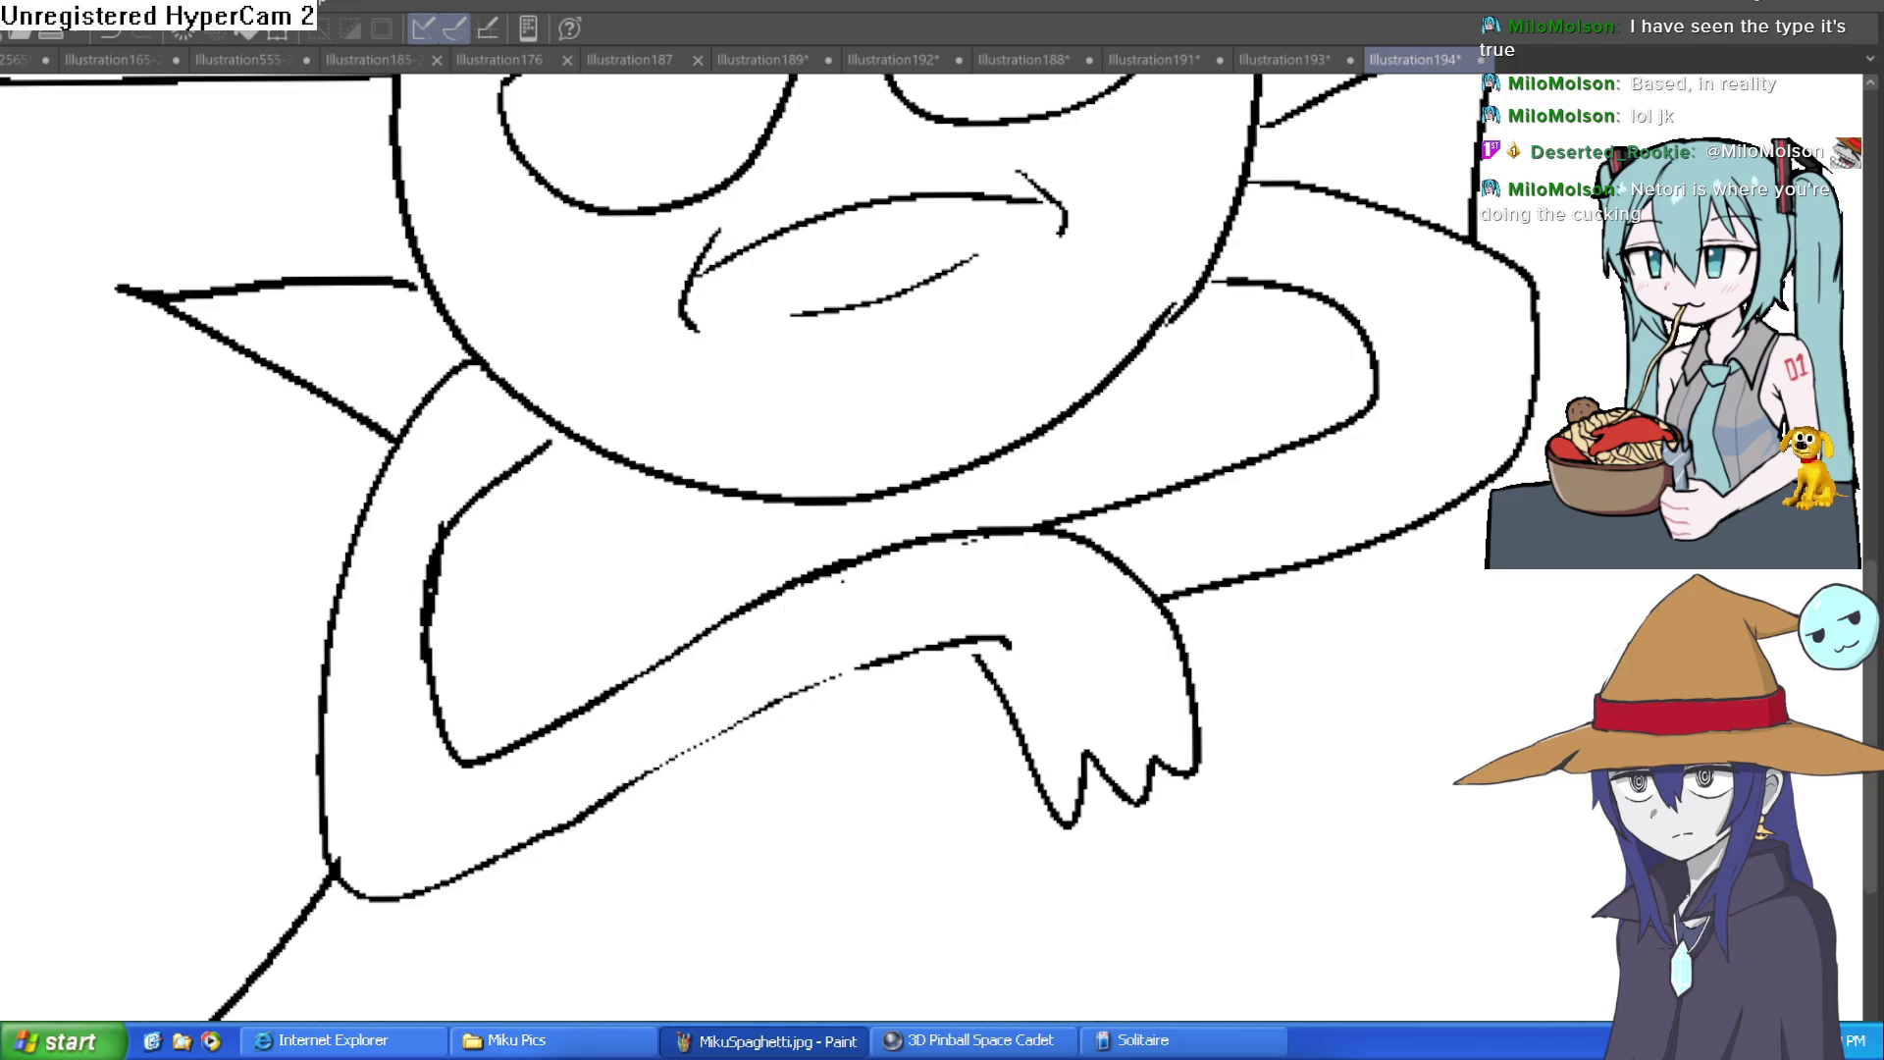
{"action": "mouse_move", "coordinate": [780, 698]}
{"action": "left_mouse_down"}
{"action": "mouse_move", "coordinate": [811, 879]}
{"action": "mouse_move", "coordinate": [906, 859]}
{"action": "mouse_move", "coordinate": [1002, 677]}
{"action": "left_mouse_up"}
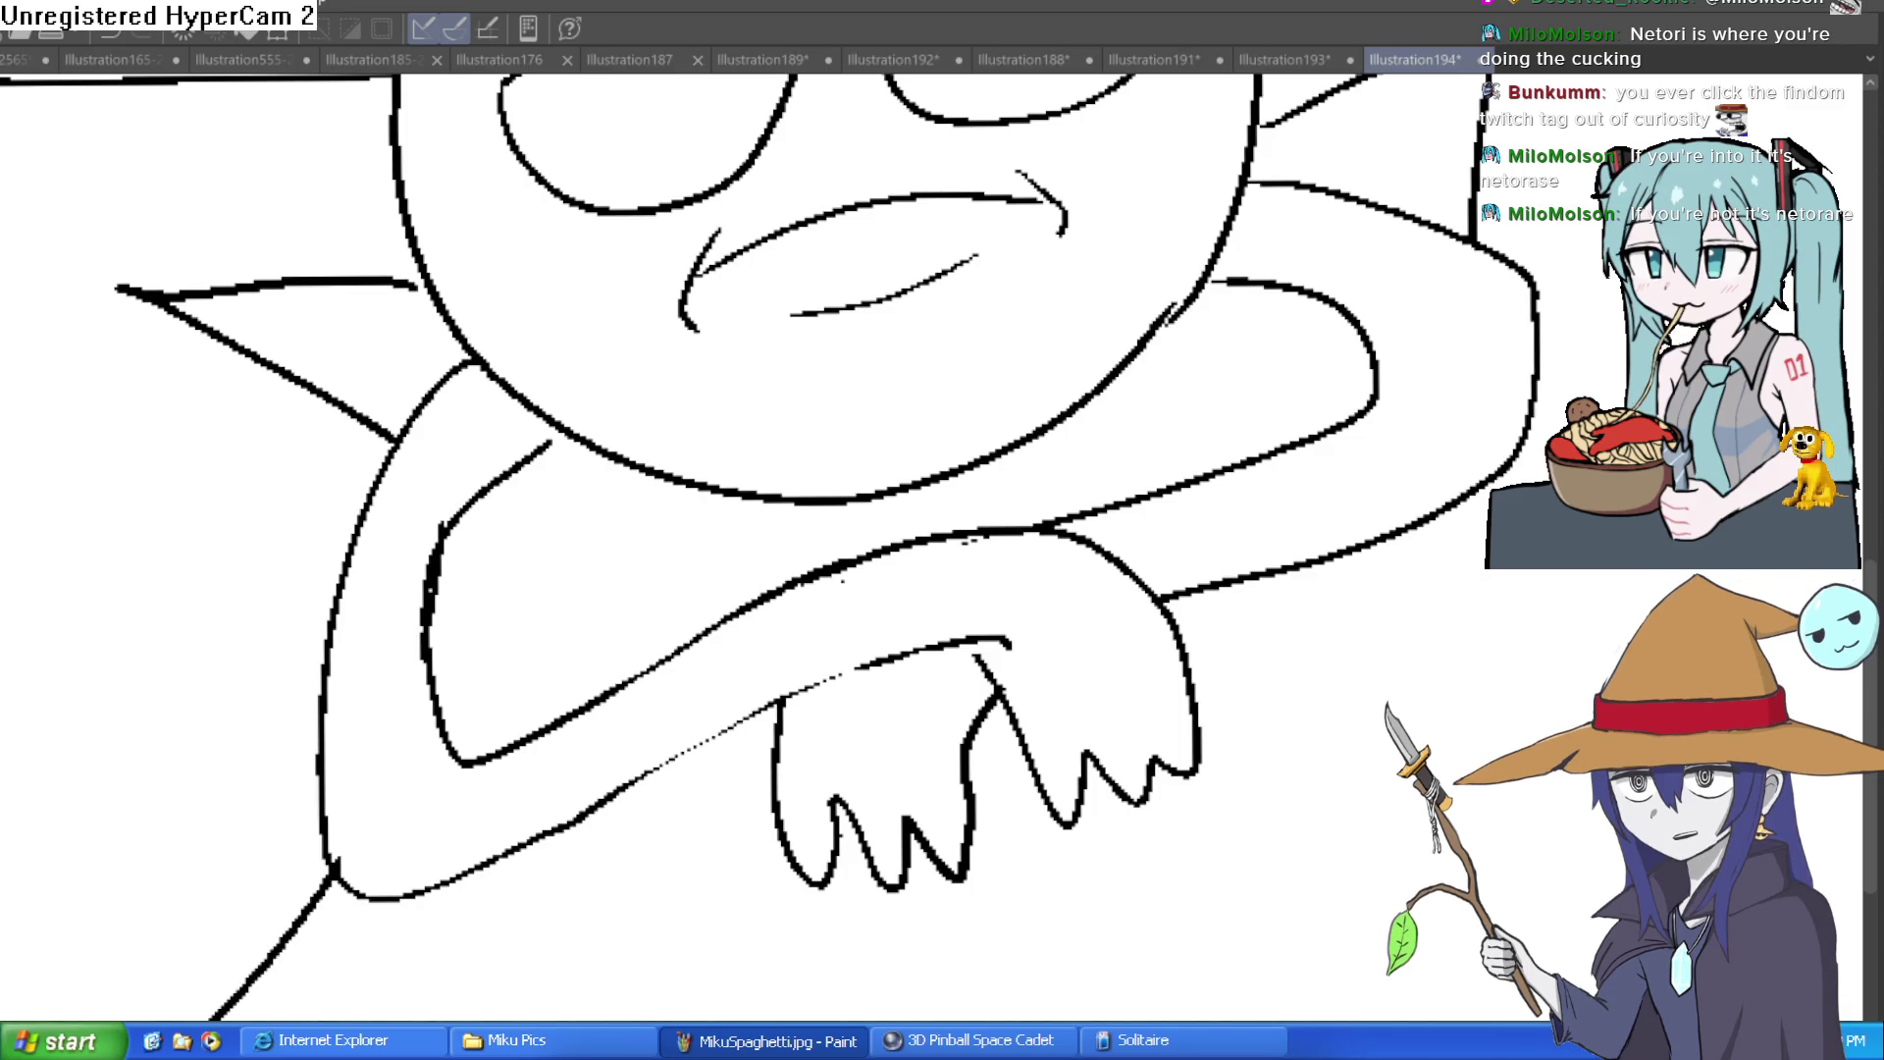
Step: Zoom out to the whole drawing and extend the cape's right edge downward
{"action": "key", "text": "ctrl+minus"}
{"action": "key", "text": "ctrl+minus"}
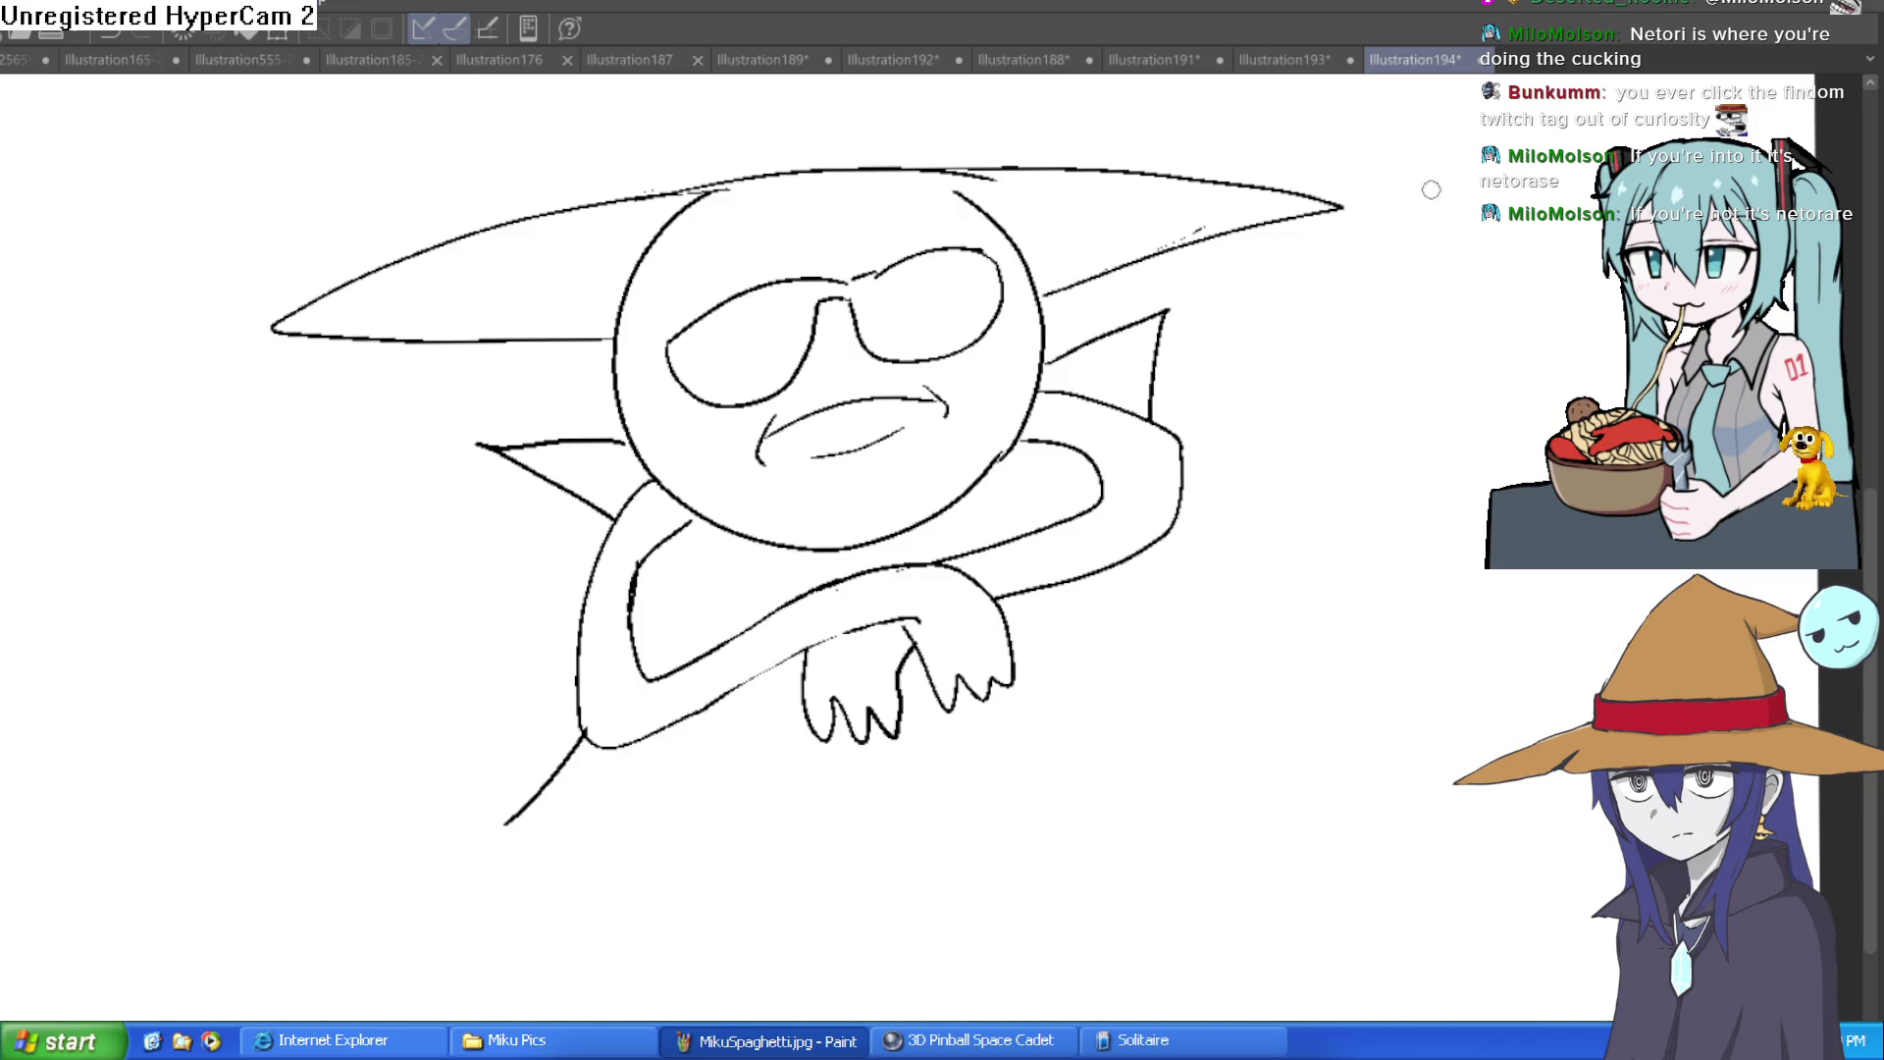
{"action": "scroll", "coordinate": [1252, 652], "scroll_direction": "down", "scroll_amount": 2}
{"action": "left_click_drag", "start_coordinate": [1144, 444], "coordinate": [1246, 599]}
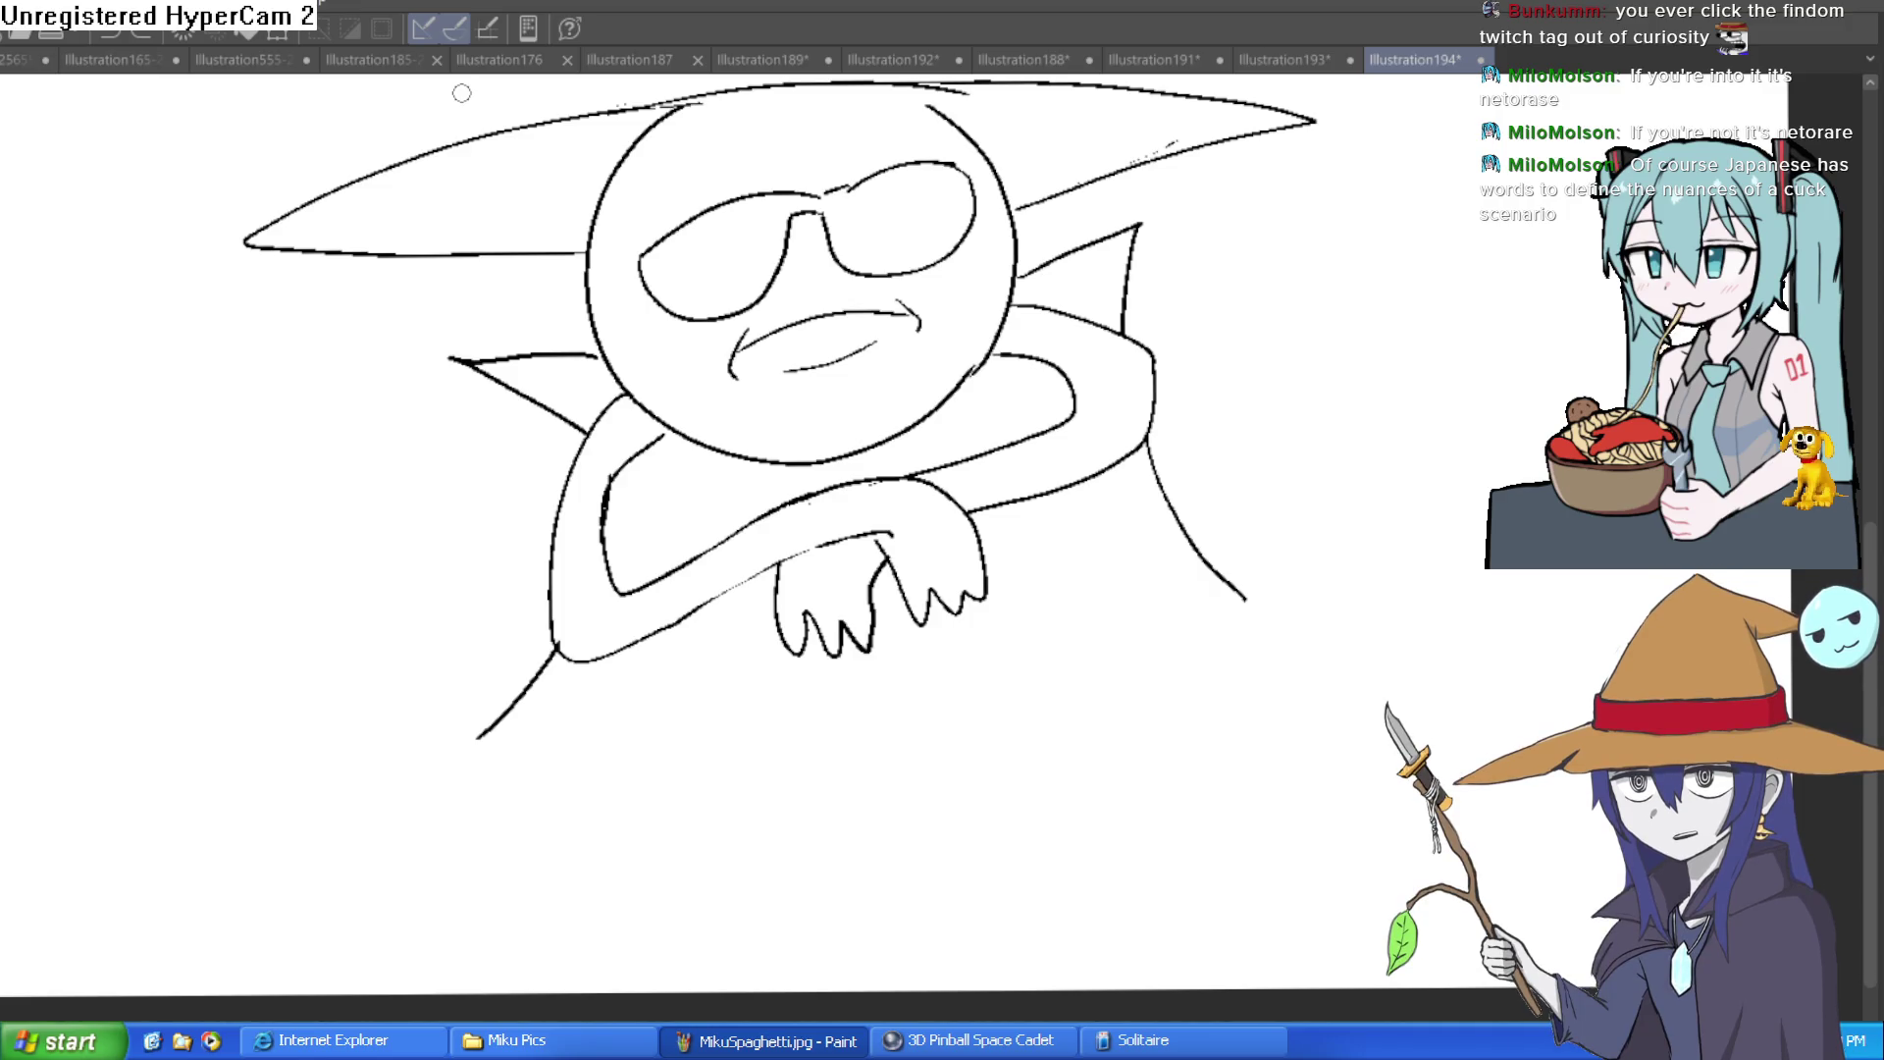
Step: Draw the cape's inner edge, right side flap, and long left and lower edges
{"action": "left_click_drag", "start_coordinate": [1063, 387], "coordinate": [984, 397]}
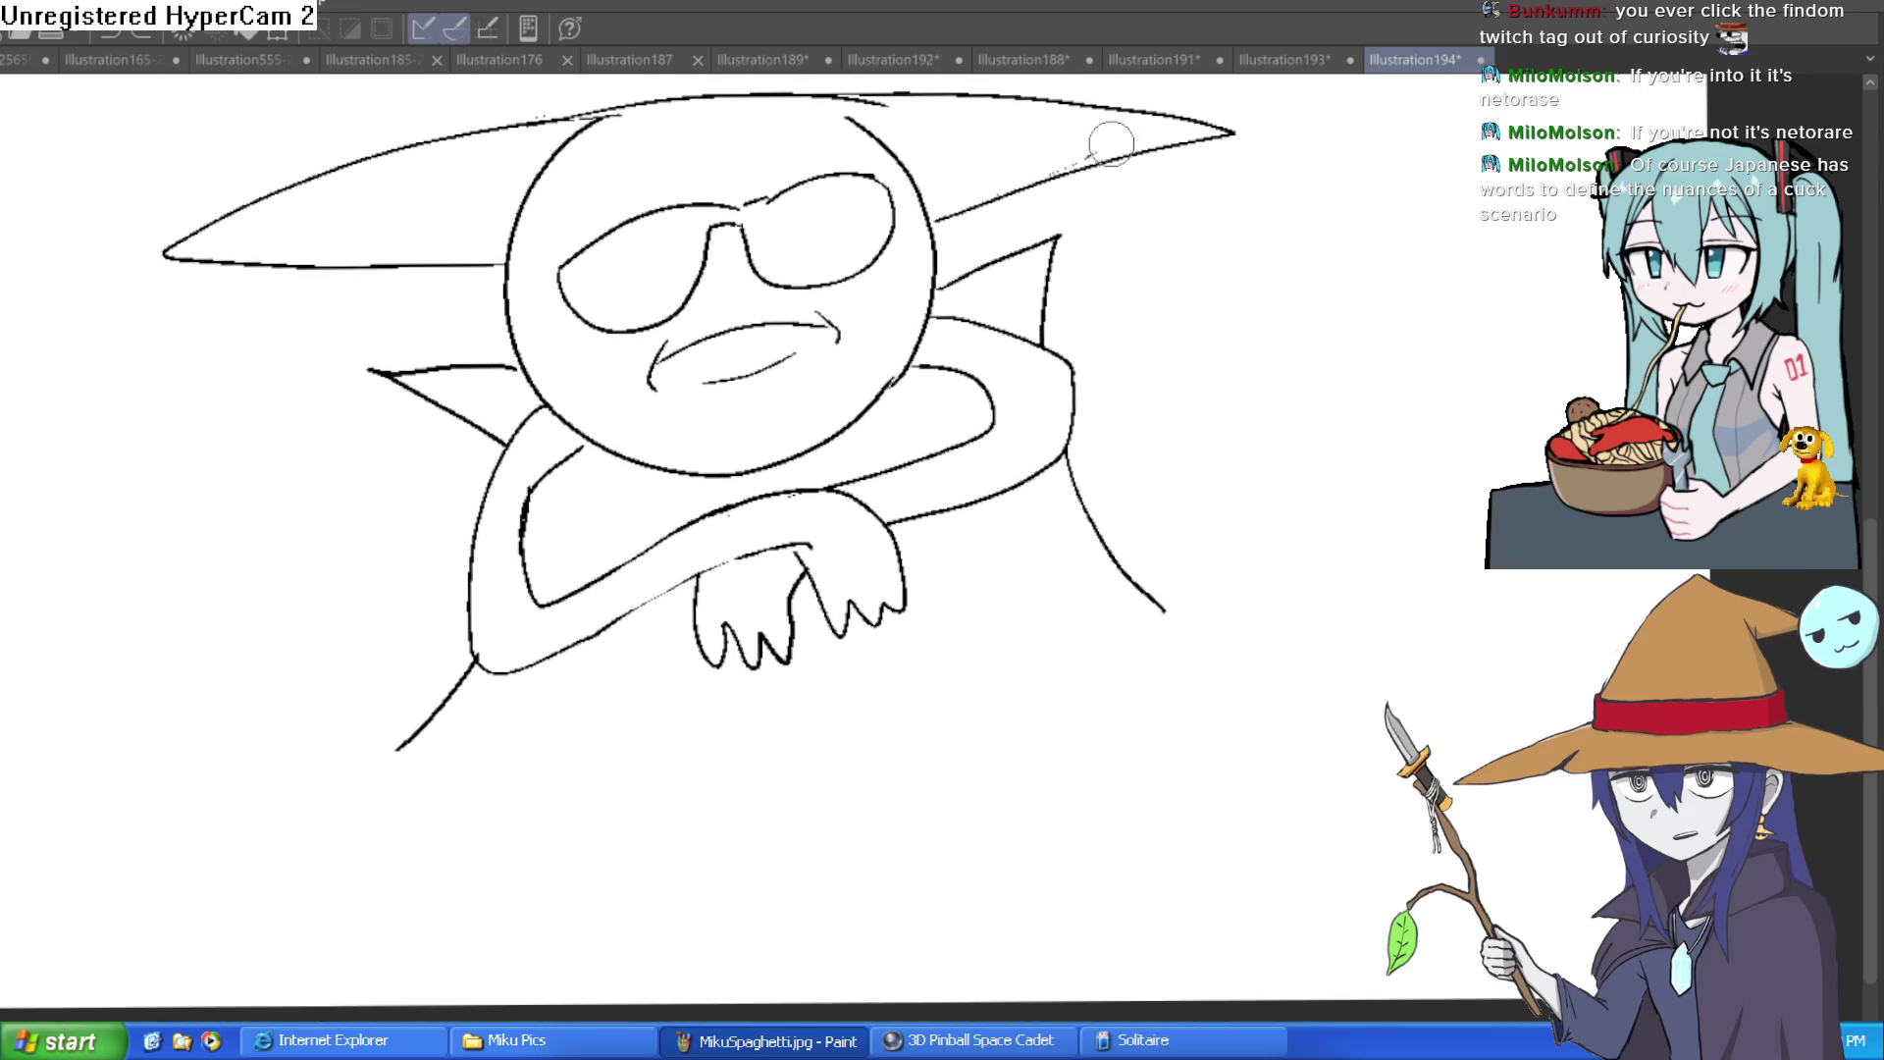
{"action": "scroll", "coordinate": [1269, 315], "scroll_direction": "down", "scroll_amount": 3}
{"action": "scroll", "coordinate": [428, 289], "scroll_direction": "up", "scroll_amount": 1}
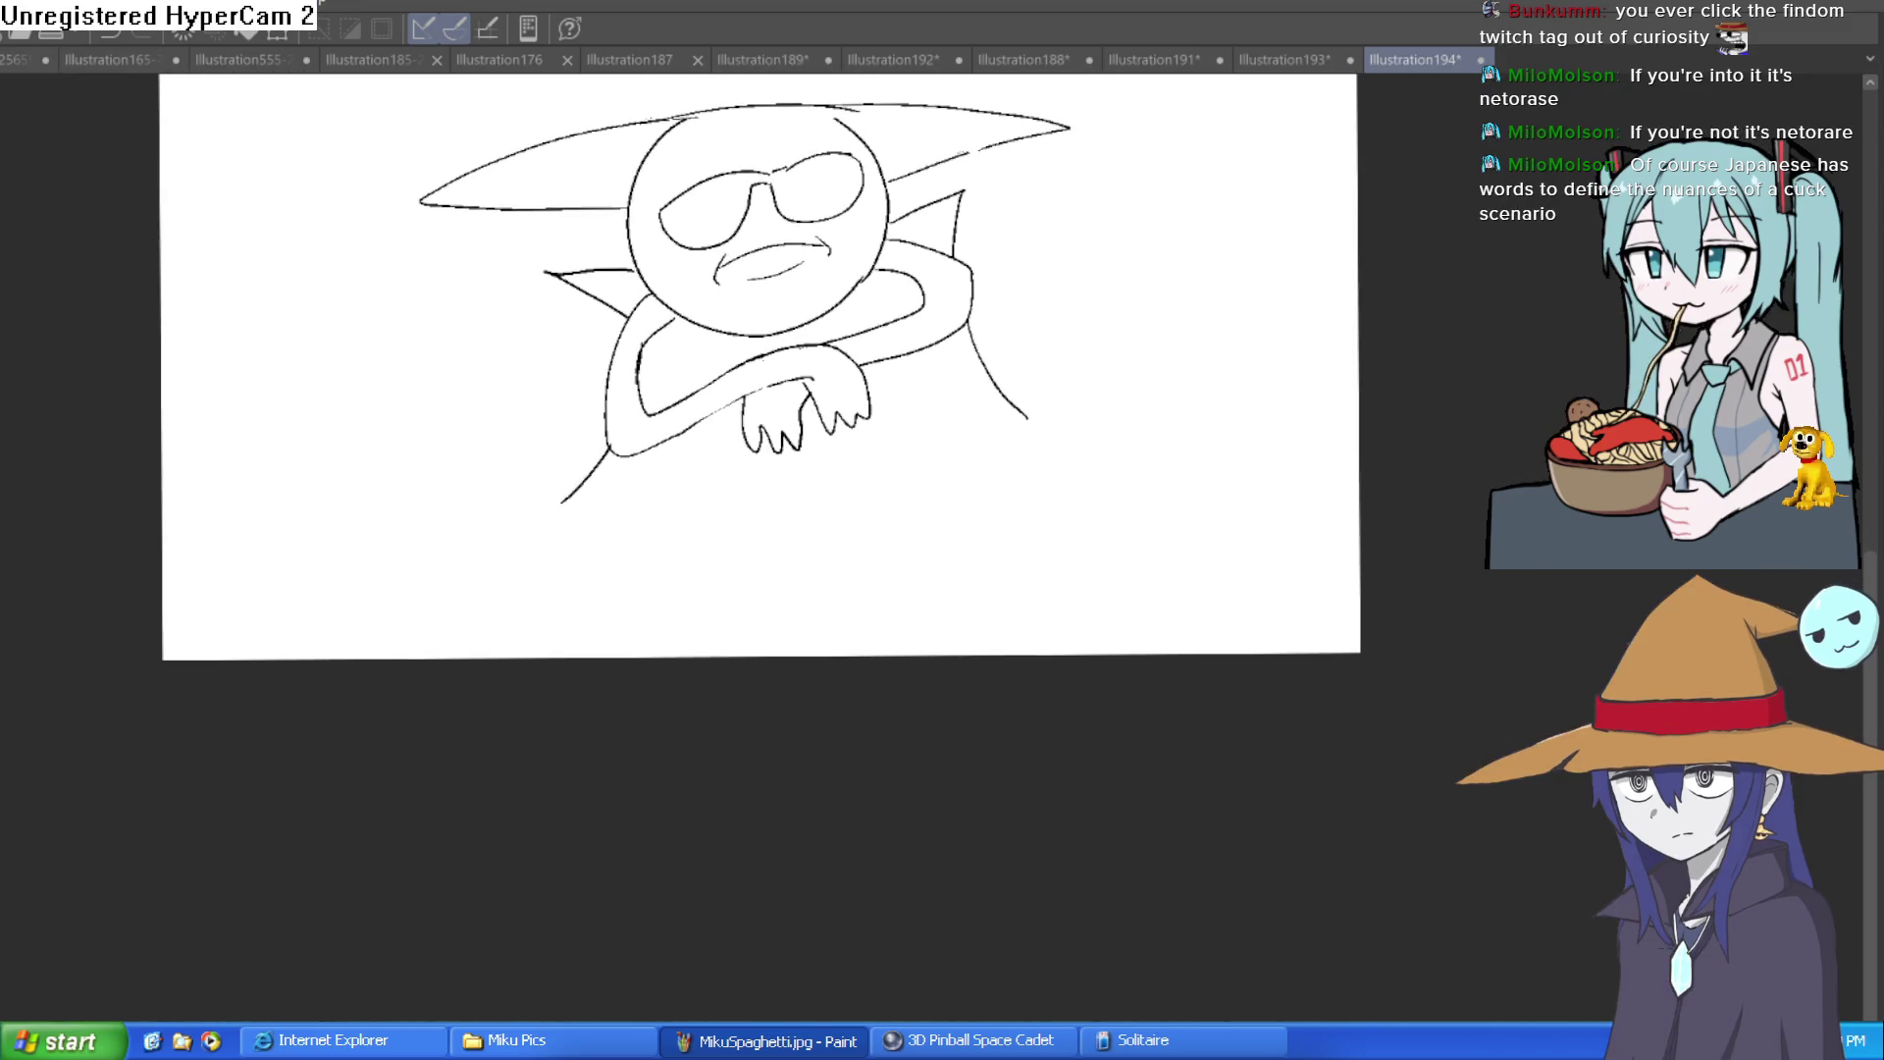
{"action": "scroll", "coordinate": [843, 277], "scroll_direction": "up", "scroll_amount": 2}
{"action": "left_click_drag", "start_coordinate": [834, 253], "coordinate": [878, 324]}
{"action": "left_click_drag", "start_coordinate": [927, 393], "coordinate": [1109, 594]}
{"action": "left_click_drag", "start_coordinate": [1096, 312], "coordinate": [1135, 581]}
{"action": "mouse_move", "coordinate": [596, 344]}
{"action": "left_mouse_down"}
{"action": "mouse_move", "coordinate": [530, 525]}
{"action": "mouse_move", "coordinate": [319, 744]}
{"action": "mouse_move", "coordinate": [235, 706]}
{"action": "left_mouse_up"}
{"action": "mouse_move", "coordinate": [491, 677]}
{"action": "left_mouse_down"}
{"action": "mouse_move", "coordinate": [879, 644]}
{"action": "mouse_move", "coordinate": [1040, 574]}
{"action": "left_mouse_up"}
{"action": "mouse_move", "coordinate": [1153, 552]}
{"action": "left_mouse_down"}
{"action": "mouse_move", "coordinate": [1019, 616]}
{"action": "mouse_move", "coordinate": [1008, 727]}
{"action": "left_mouse_up"}
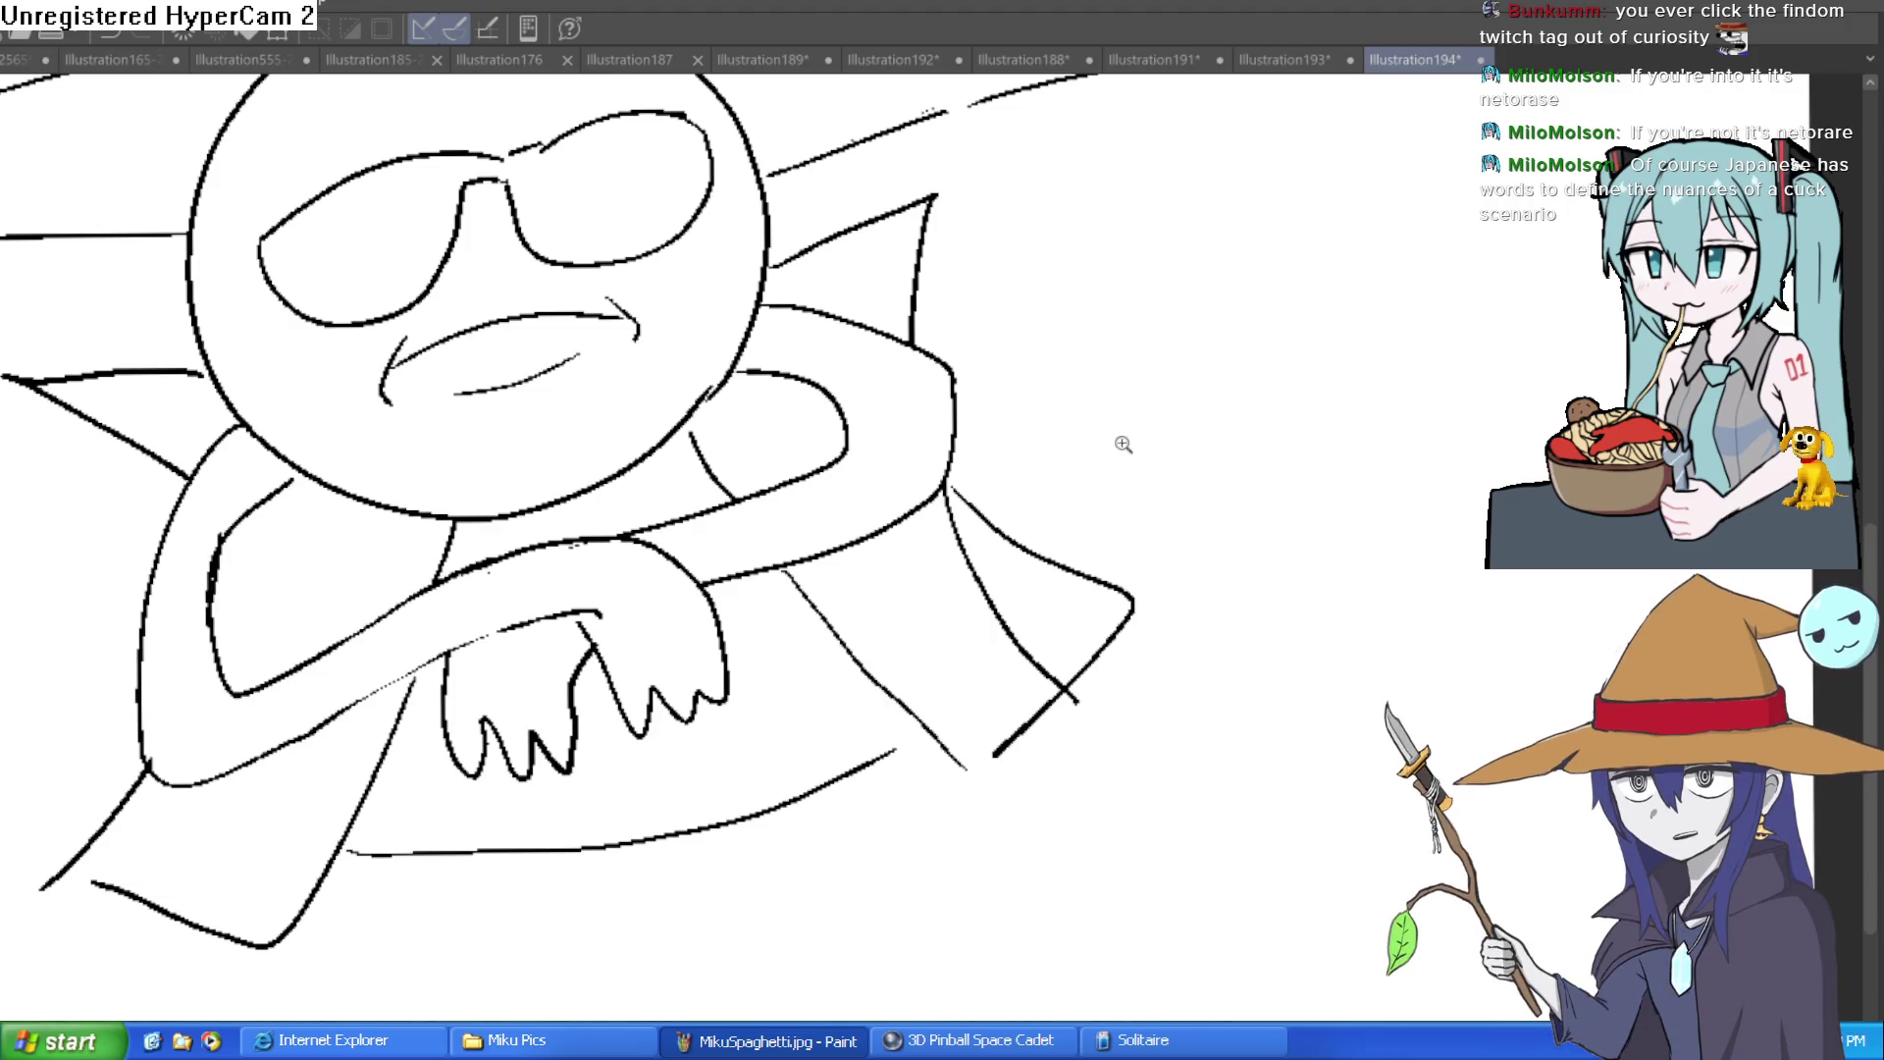
Step: Draw the hat's pointed top with a bent tip and small round arc, then erase old tip lines
{"action": "scroll", "coordinate": [1118, 428], "scroll_direction": "down", "scroll_amount": 4}
{"action": "left_click_drag", "start_coordinate": [912, 427], "coordinate": [804, 277]}
{"action": "left_click_drag", "start_coordinate": [628, 331], "coordinate": [579, 456]}
{"action": "left_click_drag", "start_coordinate": [804, 277], "coordinate": [778, 255]}
{"action": "mouse_move", "coordinate": [587, 253]}
{"action": "left_mouse_down"}
{"action": "mouse_move", "coordinate": [497, 366]}
{"action": "mouse_move", "coordinate": [604, 359]}
{"action": "left_mouse_up"}
{"action": "mouse_move", "coordinate": [493, 432]}
{"action": "left_mouse_down"}
{"action": "mouse_move", "coordinate": [451, 342]}
{"action": "mouse_move", "coordinate": [483, 432]}
{"action": "mouse_move", "coordinate": [422, 417]}
{"action": "mouse_move", "coordinate": [478, 383]}
{"action": "left_mouse_up"}
{"action": "key", "text": "e"}
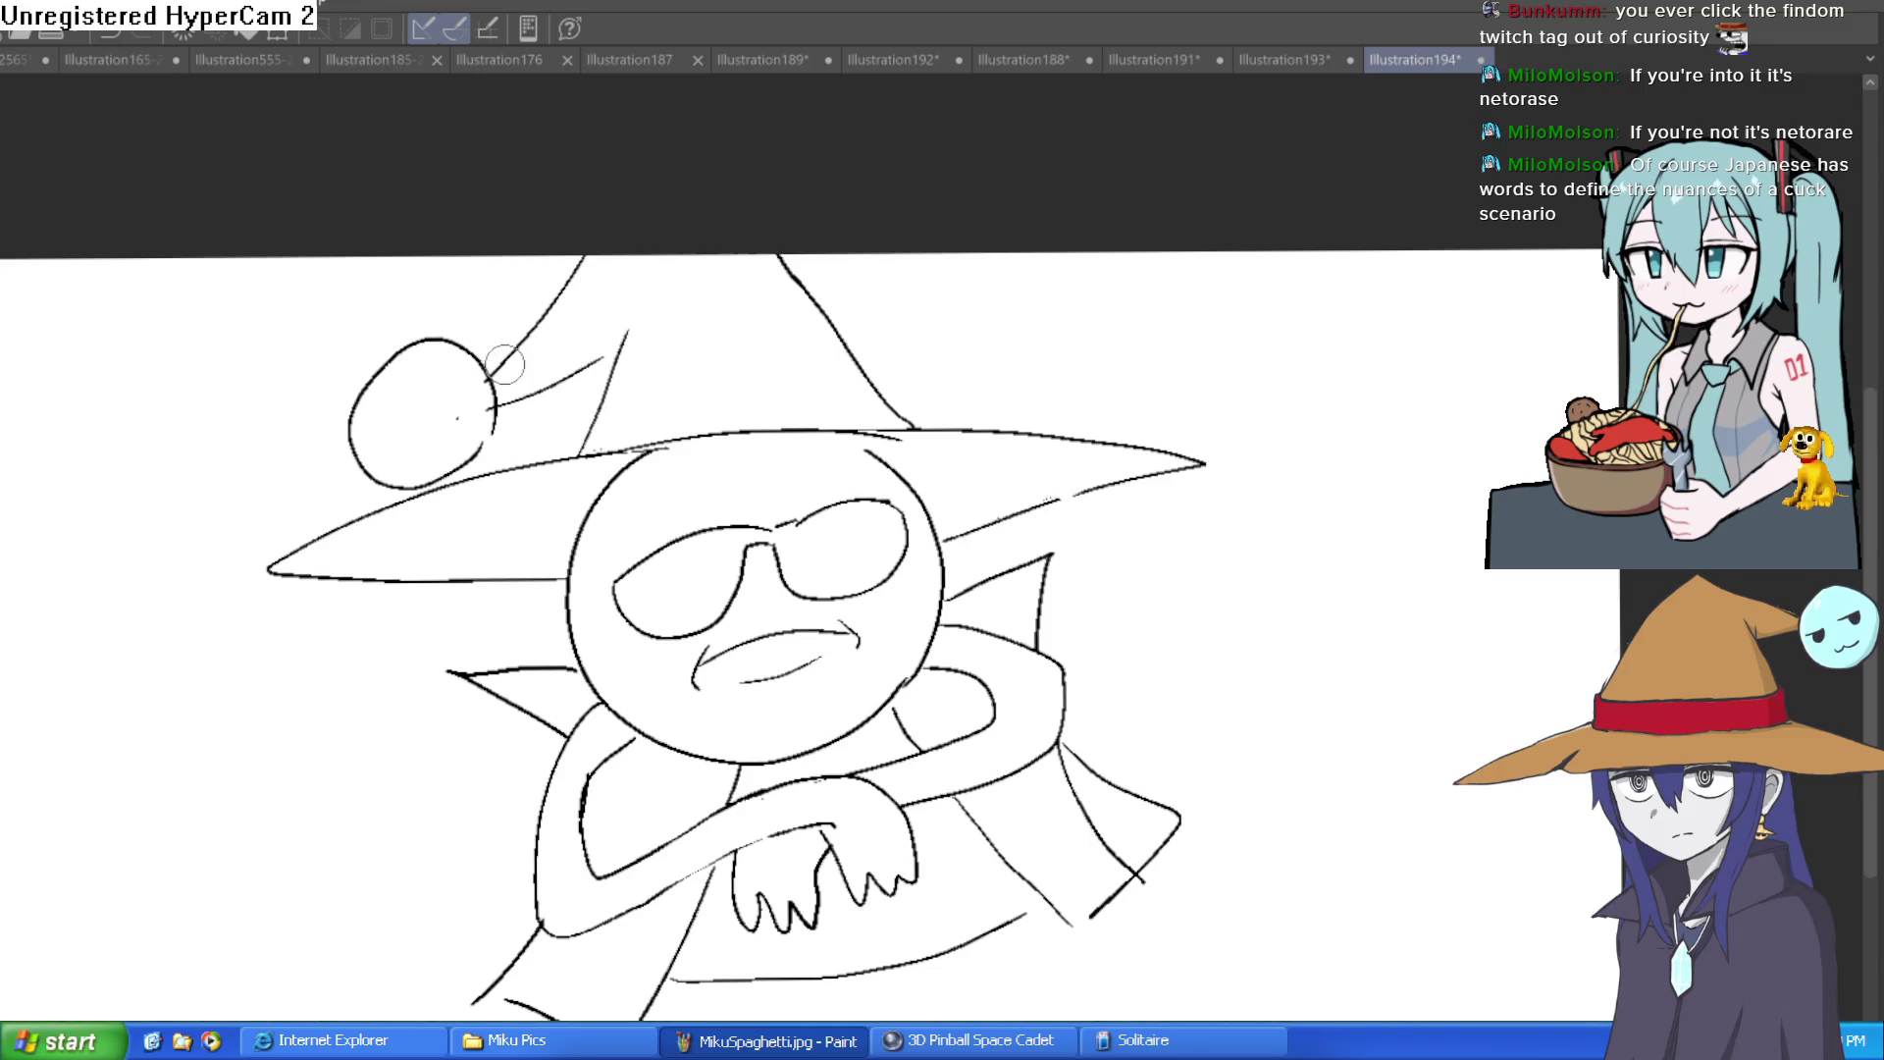
Step: Add left and right arms to the sunglasses reaching the head
{"action": "left_click", "coordinate": [917, 484]}
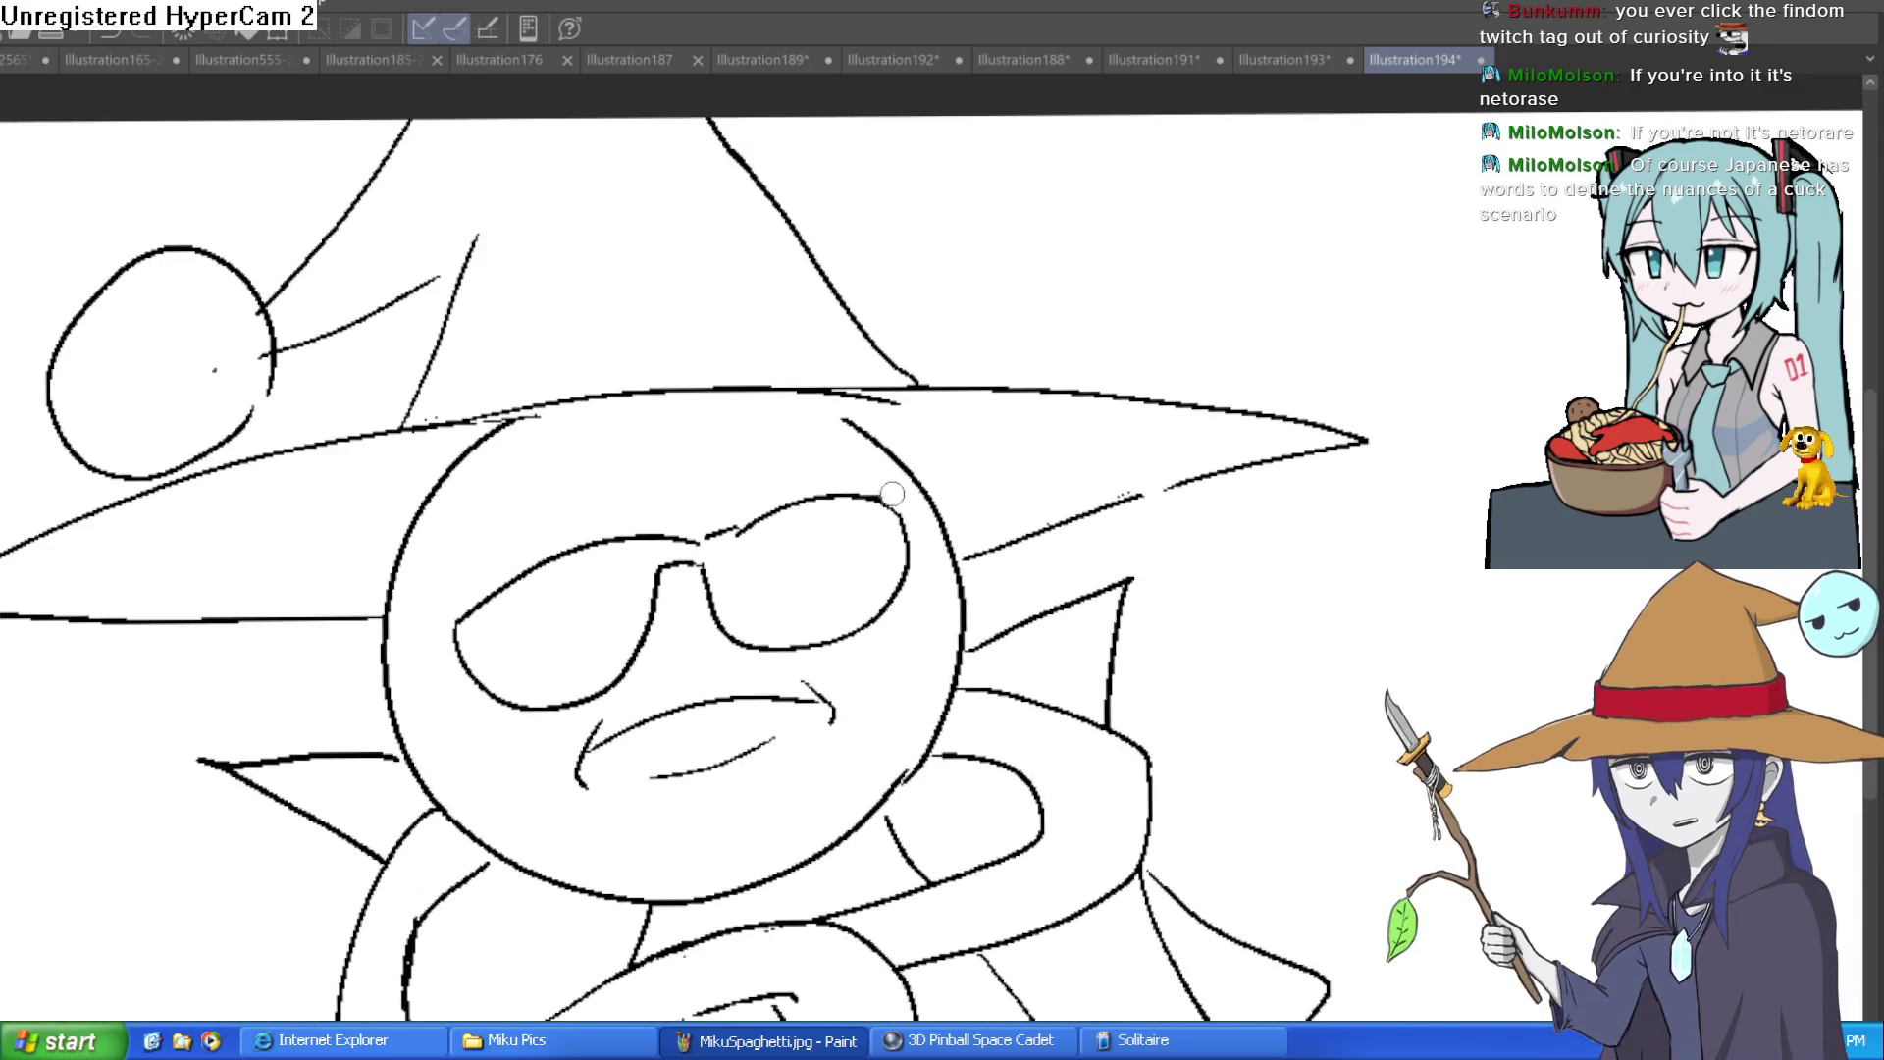
{"action": "mouse_move", "coordinate": [886, 502]}
{"action": "left_mouse_down"}
{"action": "mouse_move", "coordinate": [953, 509]}
{"action": "mouse_move", "coordinate": [907, 531]}
{"action": "left_mouse_up"}
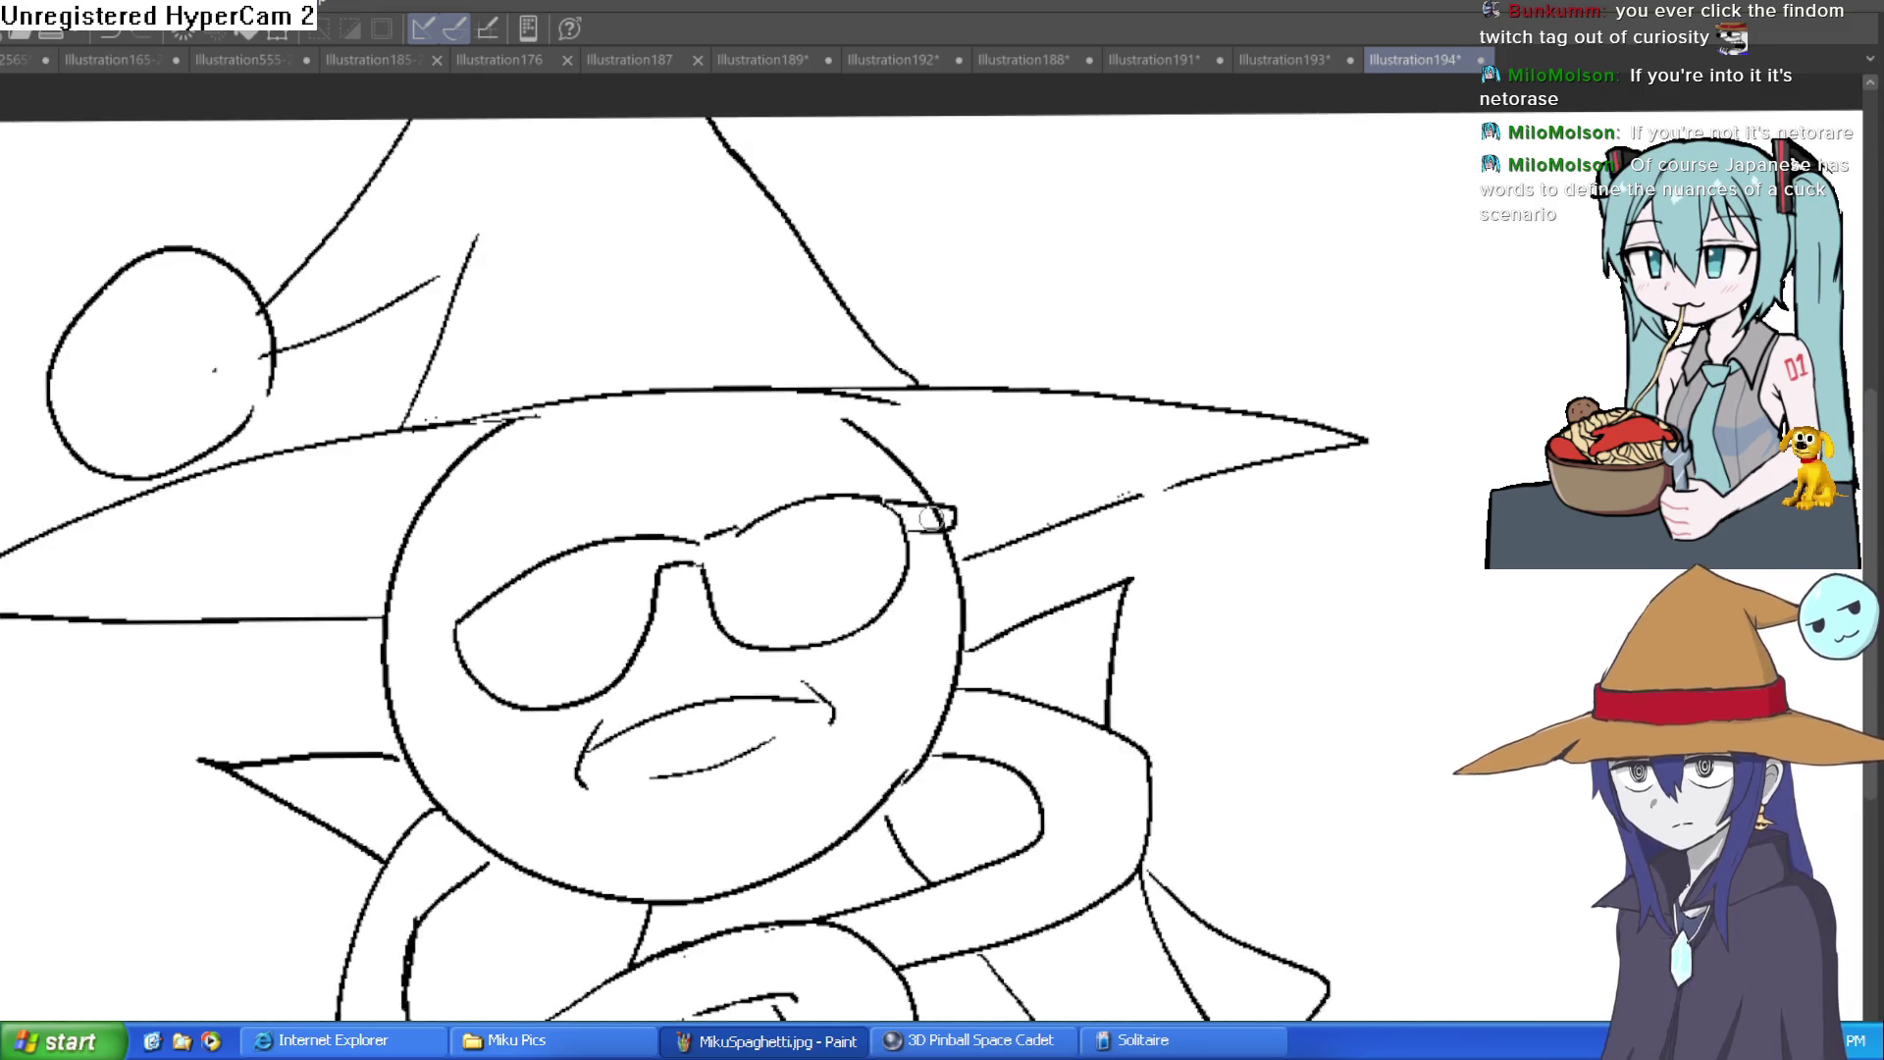
{"action": "mouse_move", "coordinate": [456, 628]}
{"action": "left_mouse_down"}
{"action": "mouse_move", "coordinate": [353, 687]}
{"action": "mouse_move", "coordinate": [463, 654]}
{"action": "left_mouse_up"}
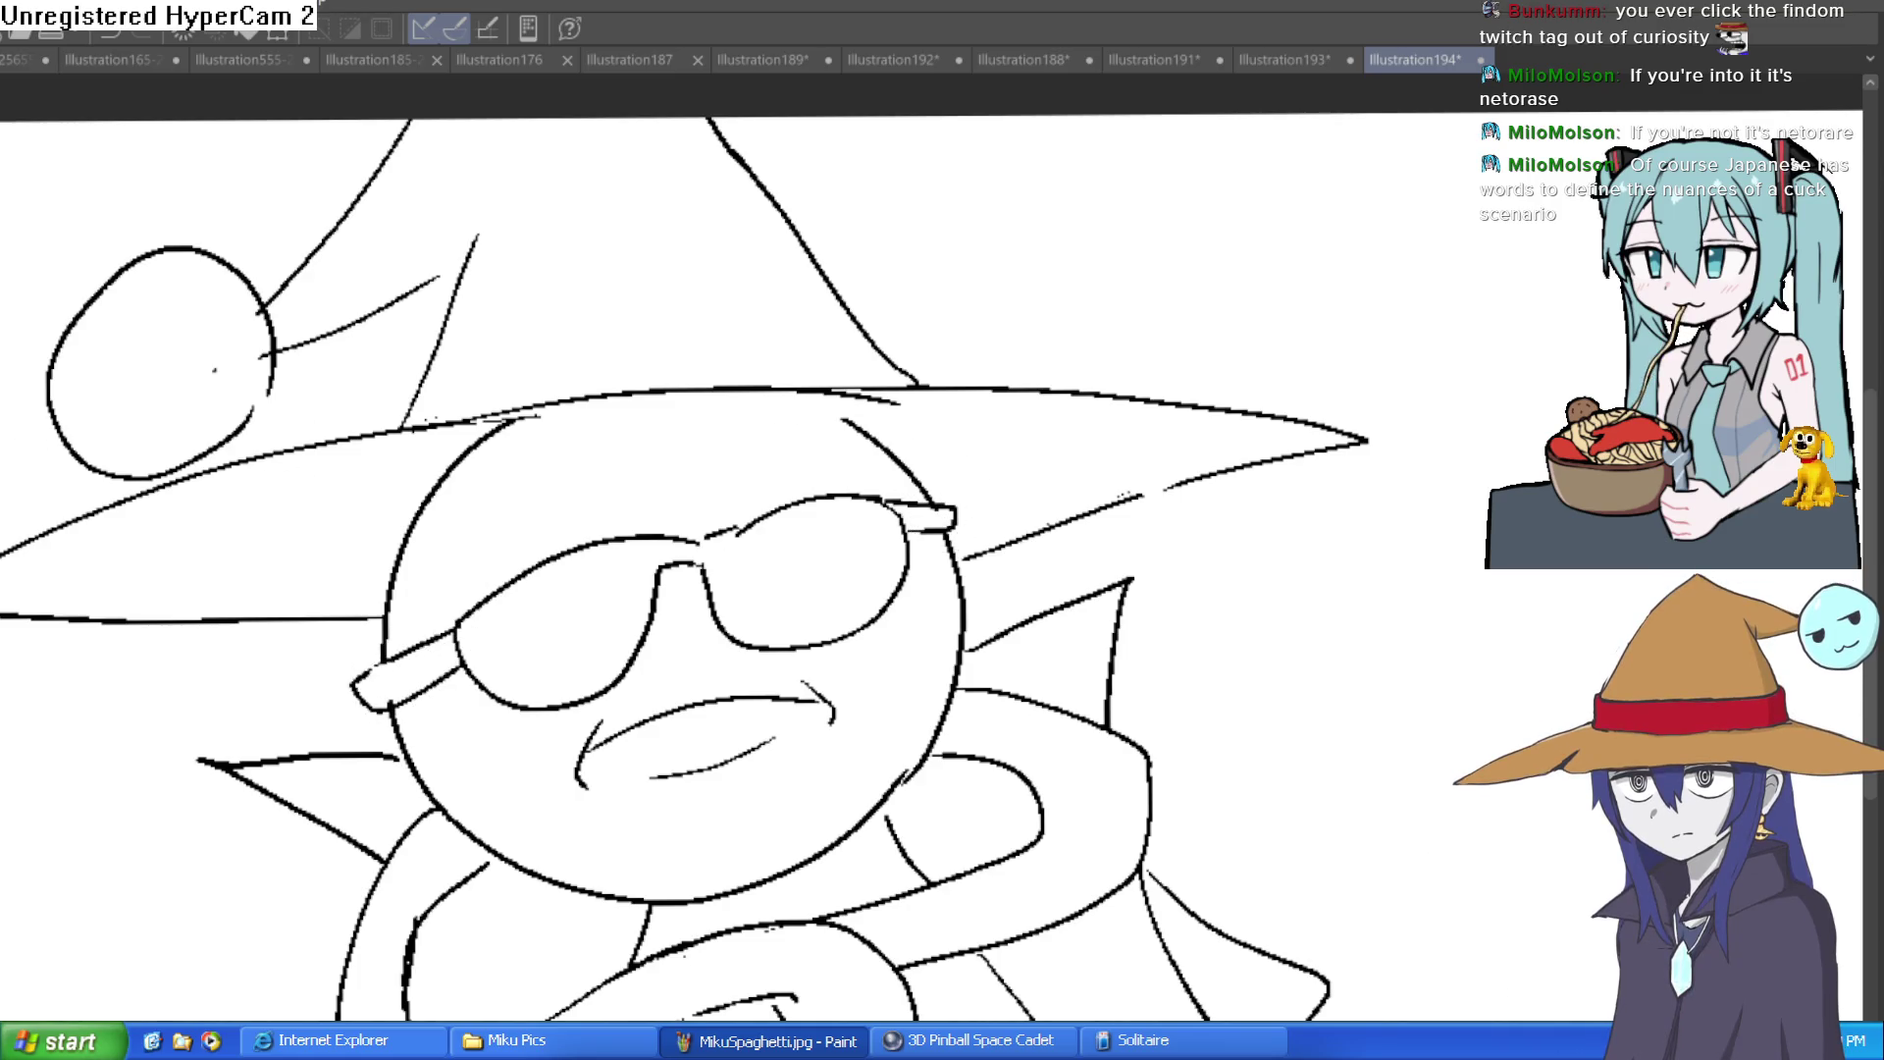
Step: Start a face on the hat tip with a tongue shape and a curl above it
{"action": "scroll", "coordinate": [220, 363], "scroll_direction": "up", "scroll_amount": 2}
{"action": "mouse_move", "coordinate": [566, 323]}
{"action": "left_mouse_down"}
{"action": "mouse_move", "coordinate": [345, 462]}
{"action": "mouse_move", "coordinate": [604, 361]}
{"action": "mouse_move", "coordinate": [561, 319]}
{"action": "left_mouse_up"}
{"action": "mouse_move", "coordinate": [351, 243]}
{"action": "left_mouse_down"}
{"action": "mouse_move", "coordinate": [430, 258]}
{"action": "mouse_move", "coordinate": [420, 285]}
{"action": "mouse_move", "coordinate": [530, 243]}
{"action": "mouse_move", "coordinate": [554, 267]}
{"action": "mouse_move", "coordinate": [524, 275]}
{"action": "left_mouse_up"}
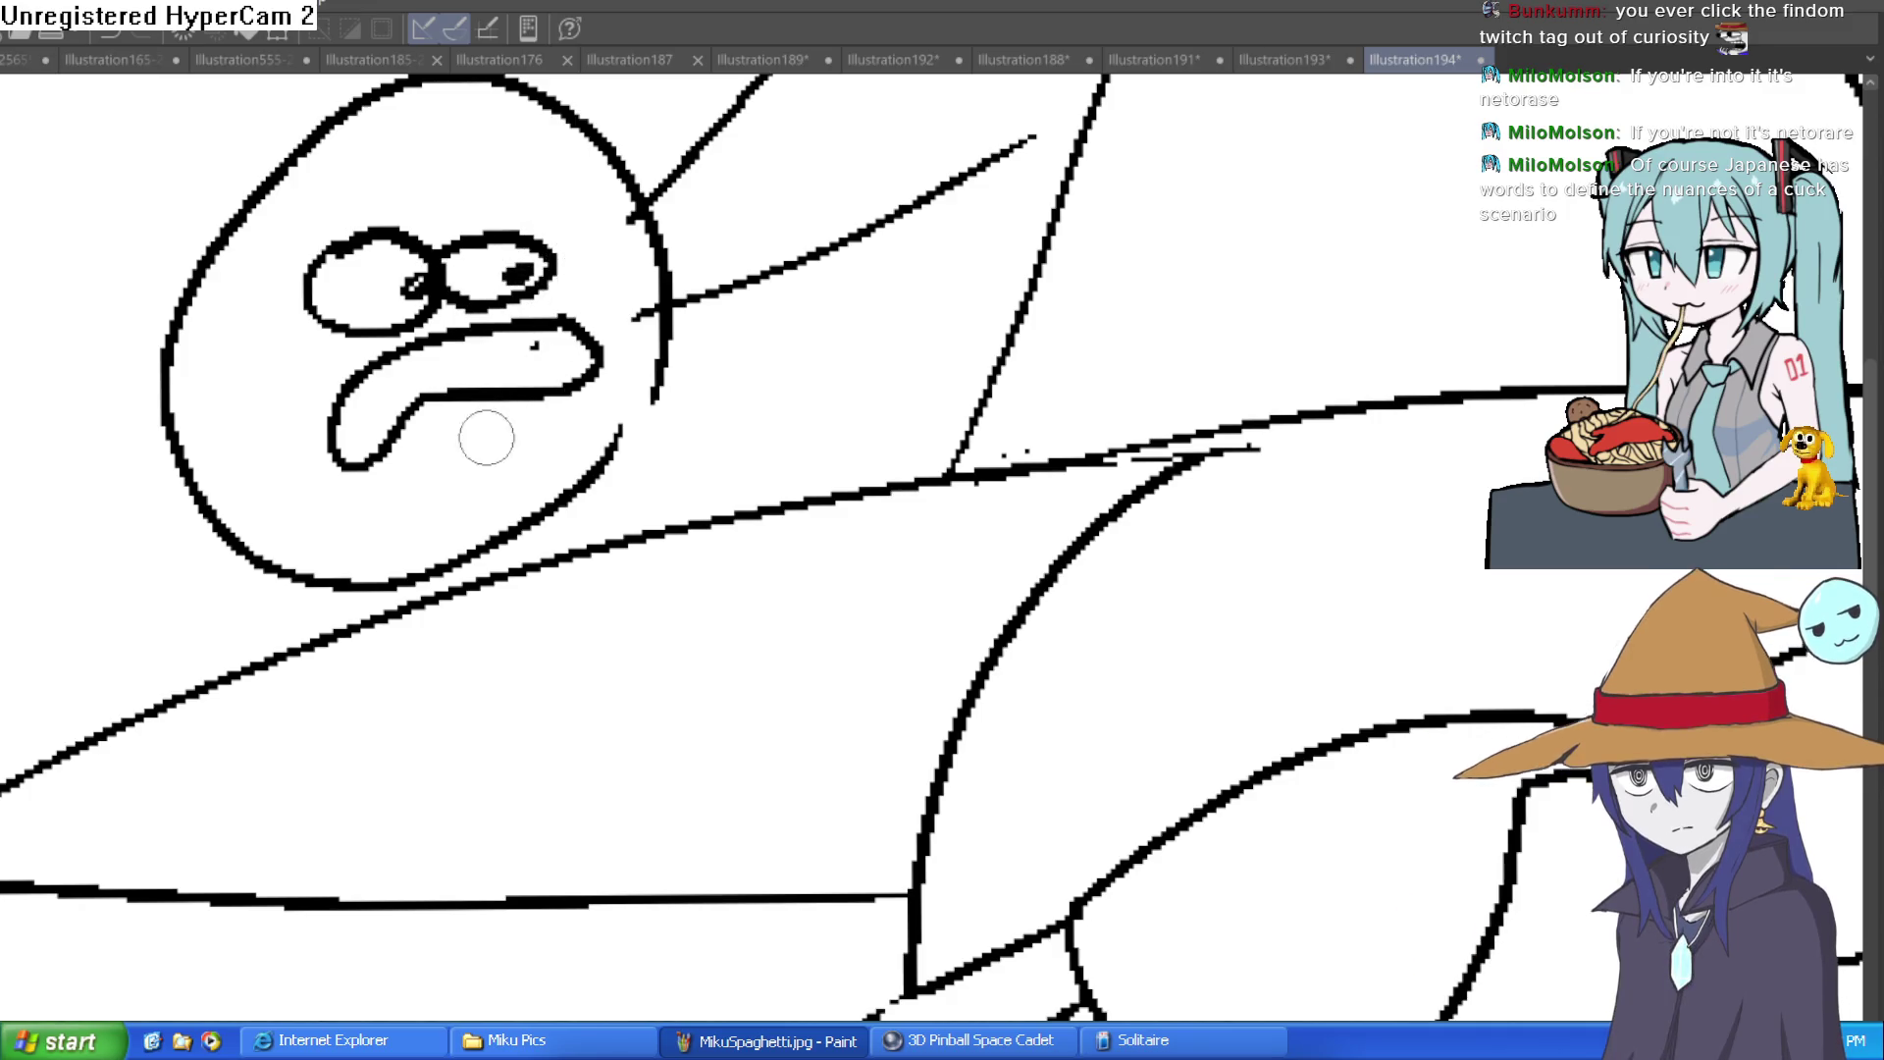
Step: Draw drool strands down the hat-tip face with a drip hanging below, then straighten the view
{"action": "mouse_move", "coordinate": [318, 317]}
{"action": "left_mouse_down"}
{"action": "mouse_move", "coordinate": [286, 461]}
{"action": "mouse_move", "coordinate": [328, 554]}
{"action": "mouse_move", "coordinate": [368, 579]}
{"action": "mouse_move", "coordinate": [312, 460]}
{"action": "mouse_move", "coordinate": [319, 371]}
{"action": "left_mouse_up"}
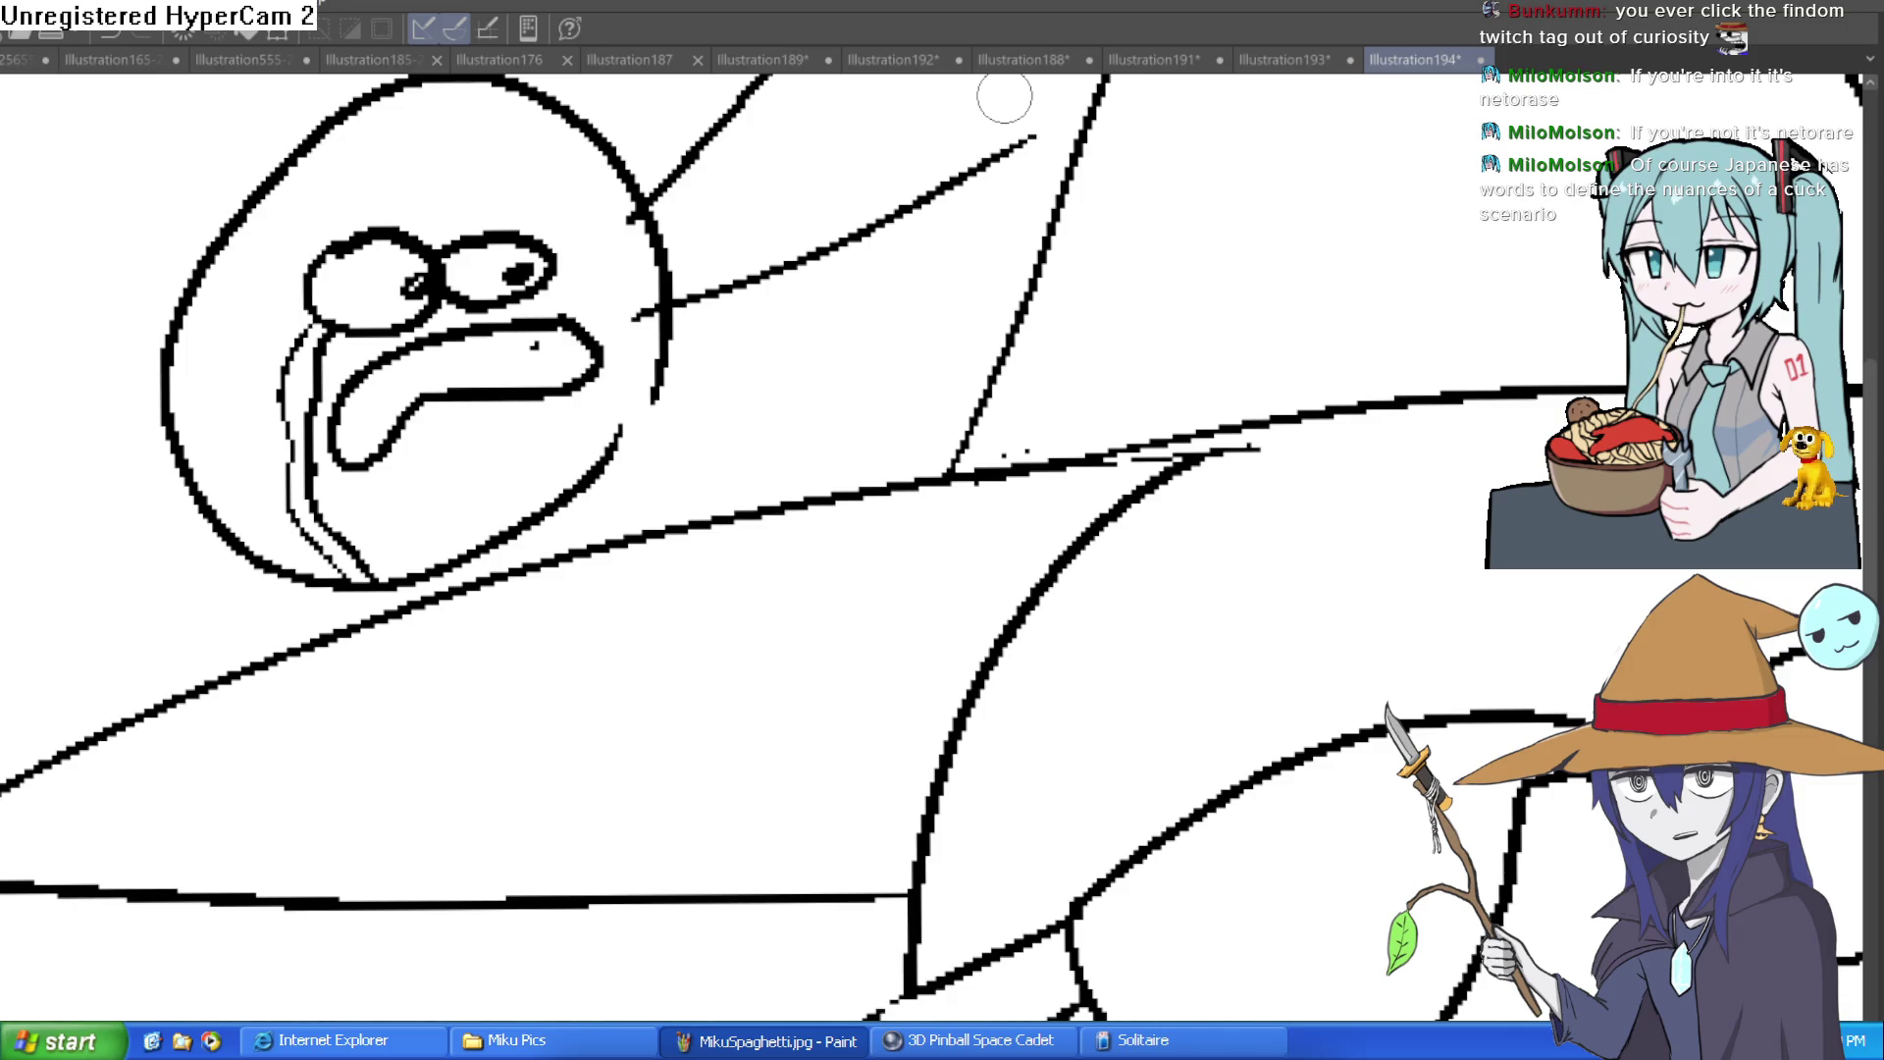
{"action": "mouse_move", "coordinate": [348, 588]}
{"action": "left_mouse_down"}
{"action": "mouse_move", "coordinate": [375, 703]}
{"action": "mouse_move", "coordinate": [398, 603]}
{"action": "left_mouse_up"}
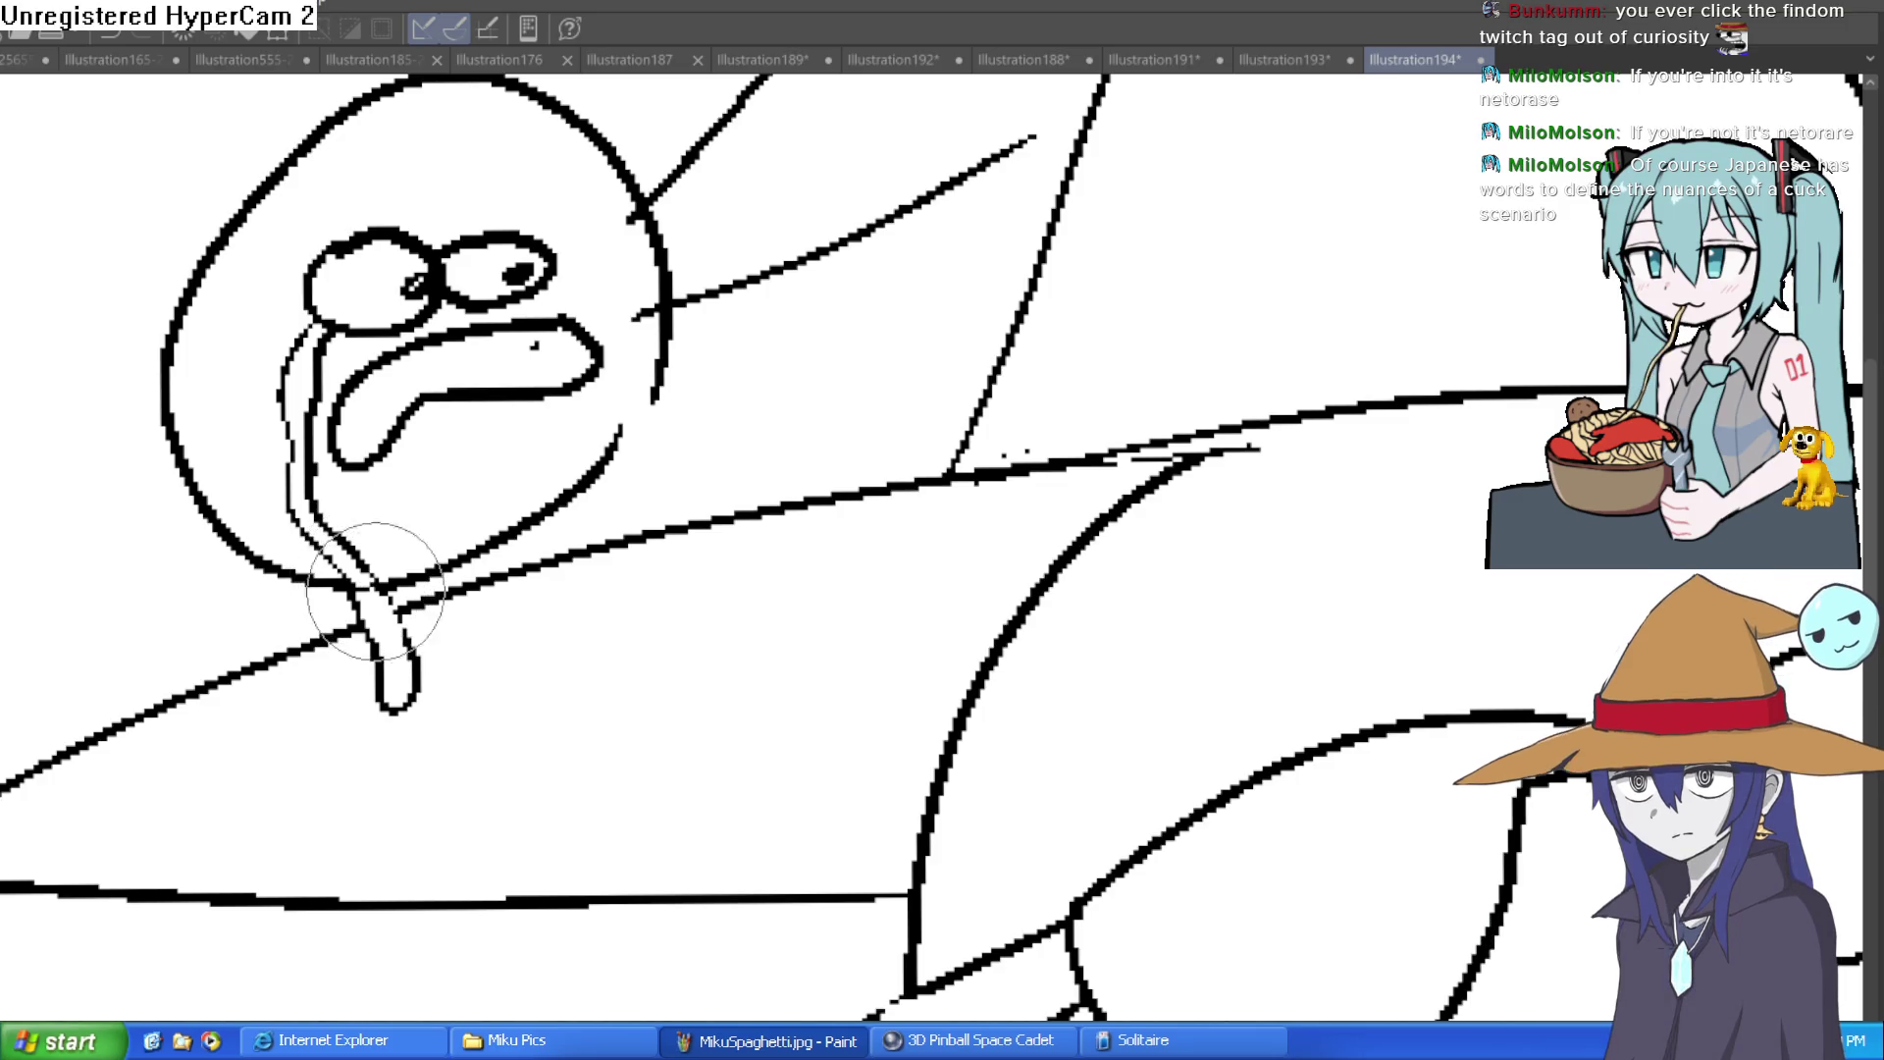
{"action": "scroll", "coordinate": [726, 481], "scroll_direction": "down", "scroll_amount": 5}
{"action": "mouse_move", "coordinate": [726, 481]}
{"action": "left_mouse_down"}
{"action": "mouse_move", "coordinate": [723, 513]}
{"action": "mouse_move", "coordinate": [691, 472]}
{"action": "mouse_move", "coordinate": [696, 491]}
{"action": "mouse_move", "coordinate": [903, 438]}
{"action": "left_mouse_up"}
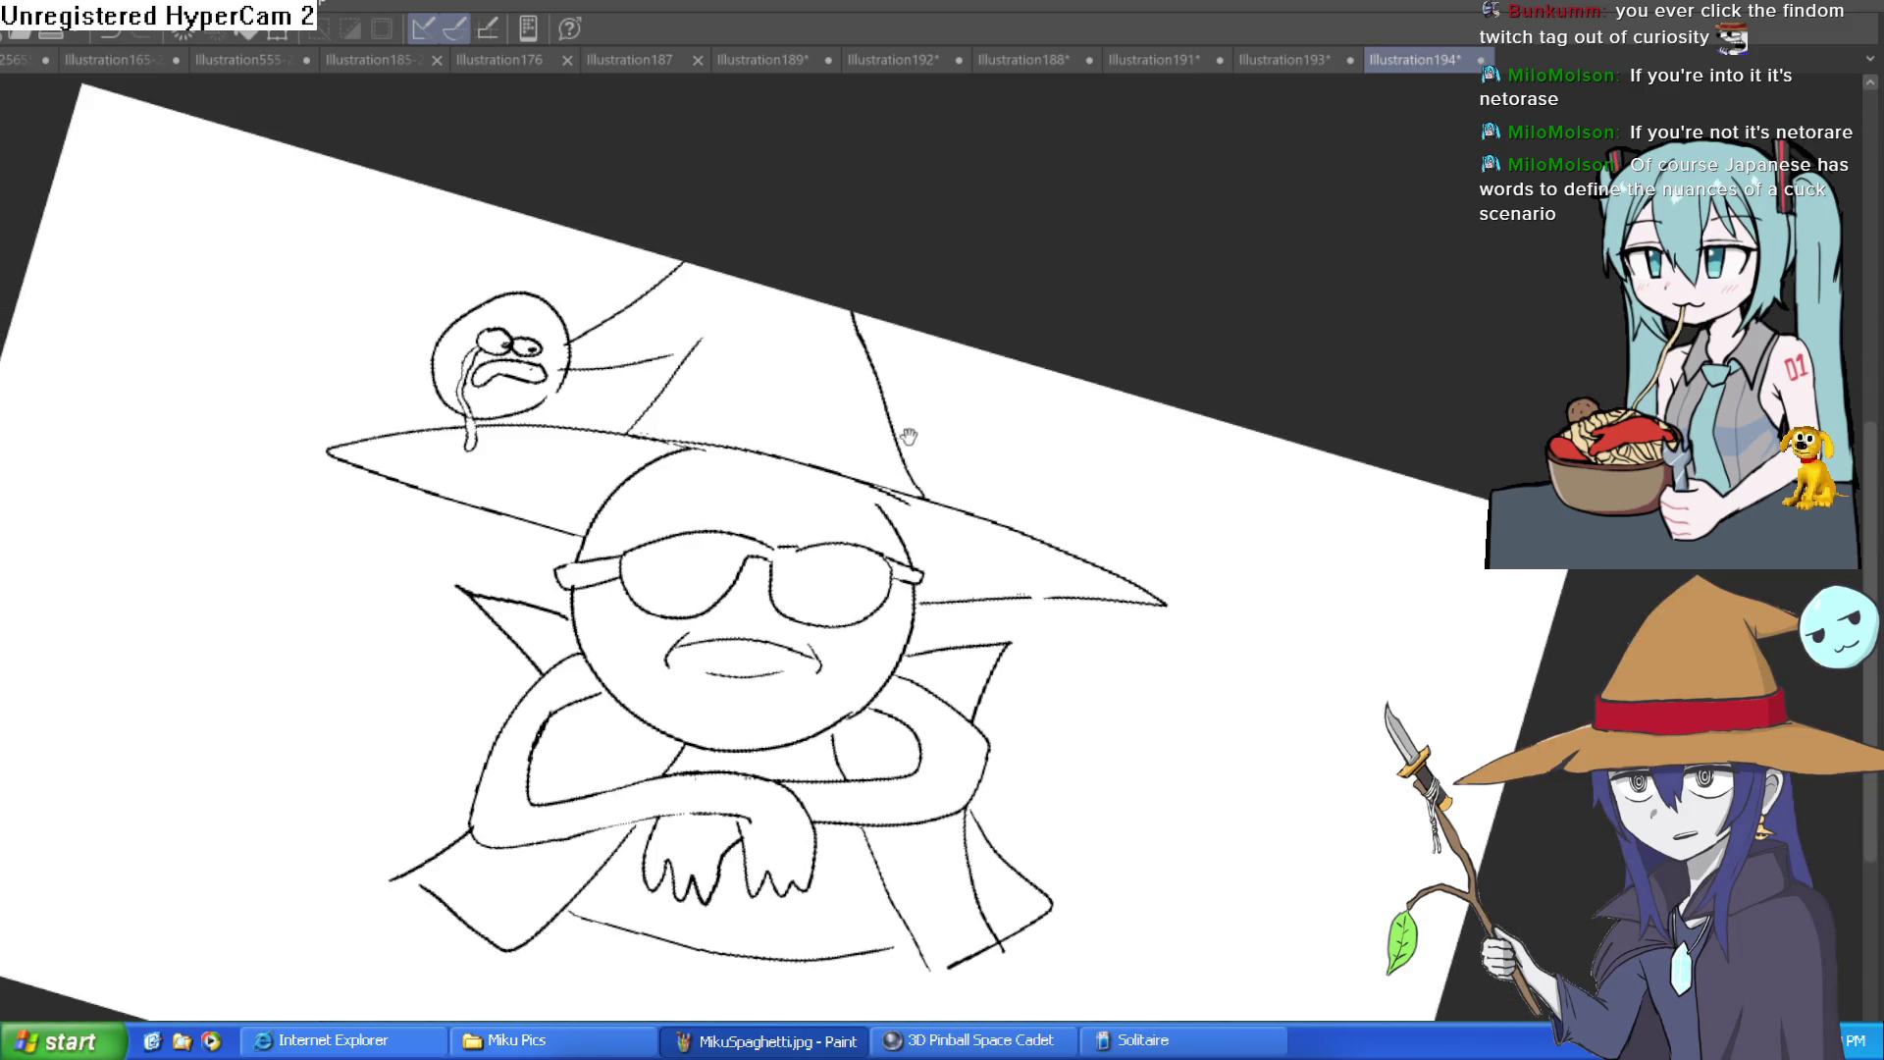
{"action": "key", "text": "ctrl+at"}
{"action": "scroll", "coordinate": [883, 471], "scroll_direction": "down", "scroll_amount": 2}
{"action": "scroll", "coordinate": [861, 496], "scroll_direction": "up", "scroll_amount": 3}
{"action": "left_click_drag", "start_coordinate": [1370, 208], "coordinate": [1291, 153]}
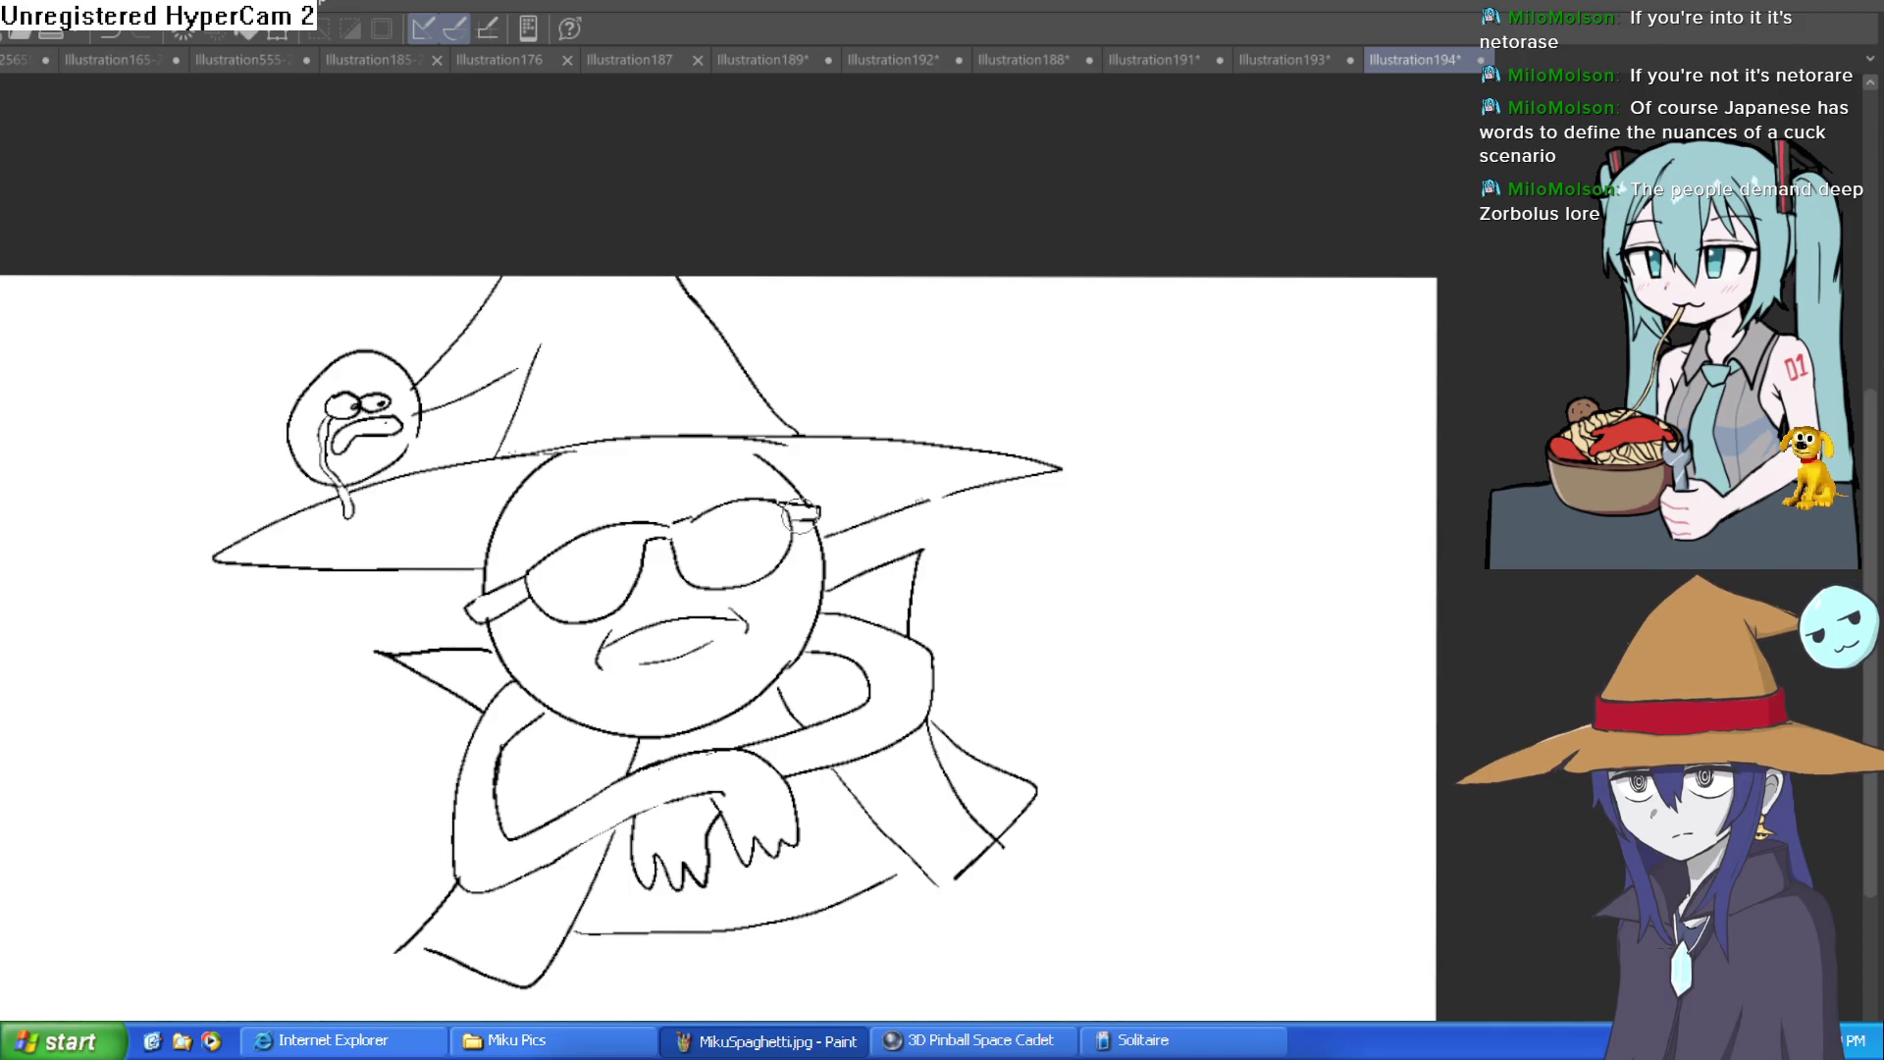
{"action": "scroll", "coordinate": [433, 397], "scroll_direction": "up", "scroll_amount": 3}
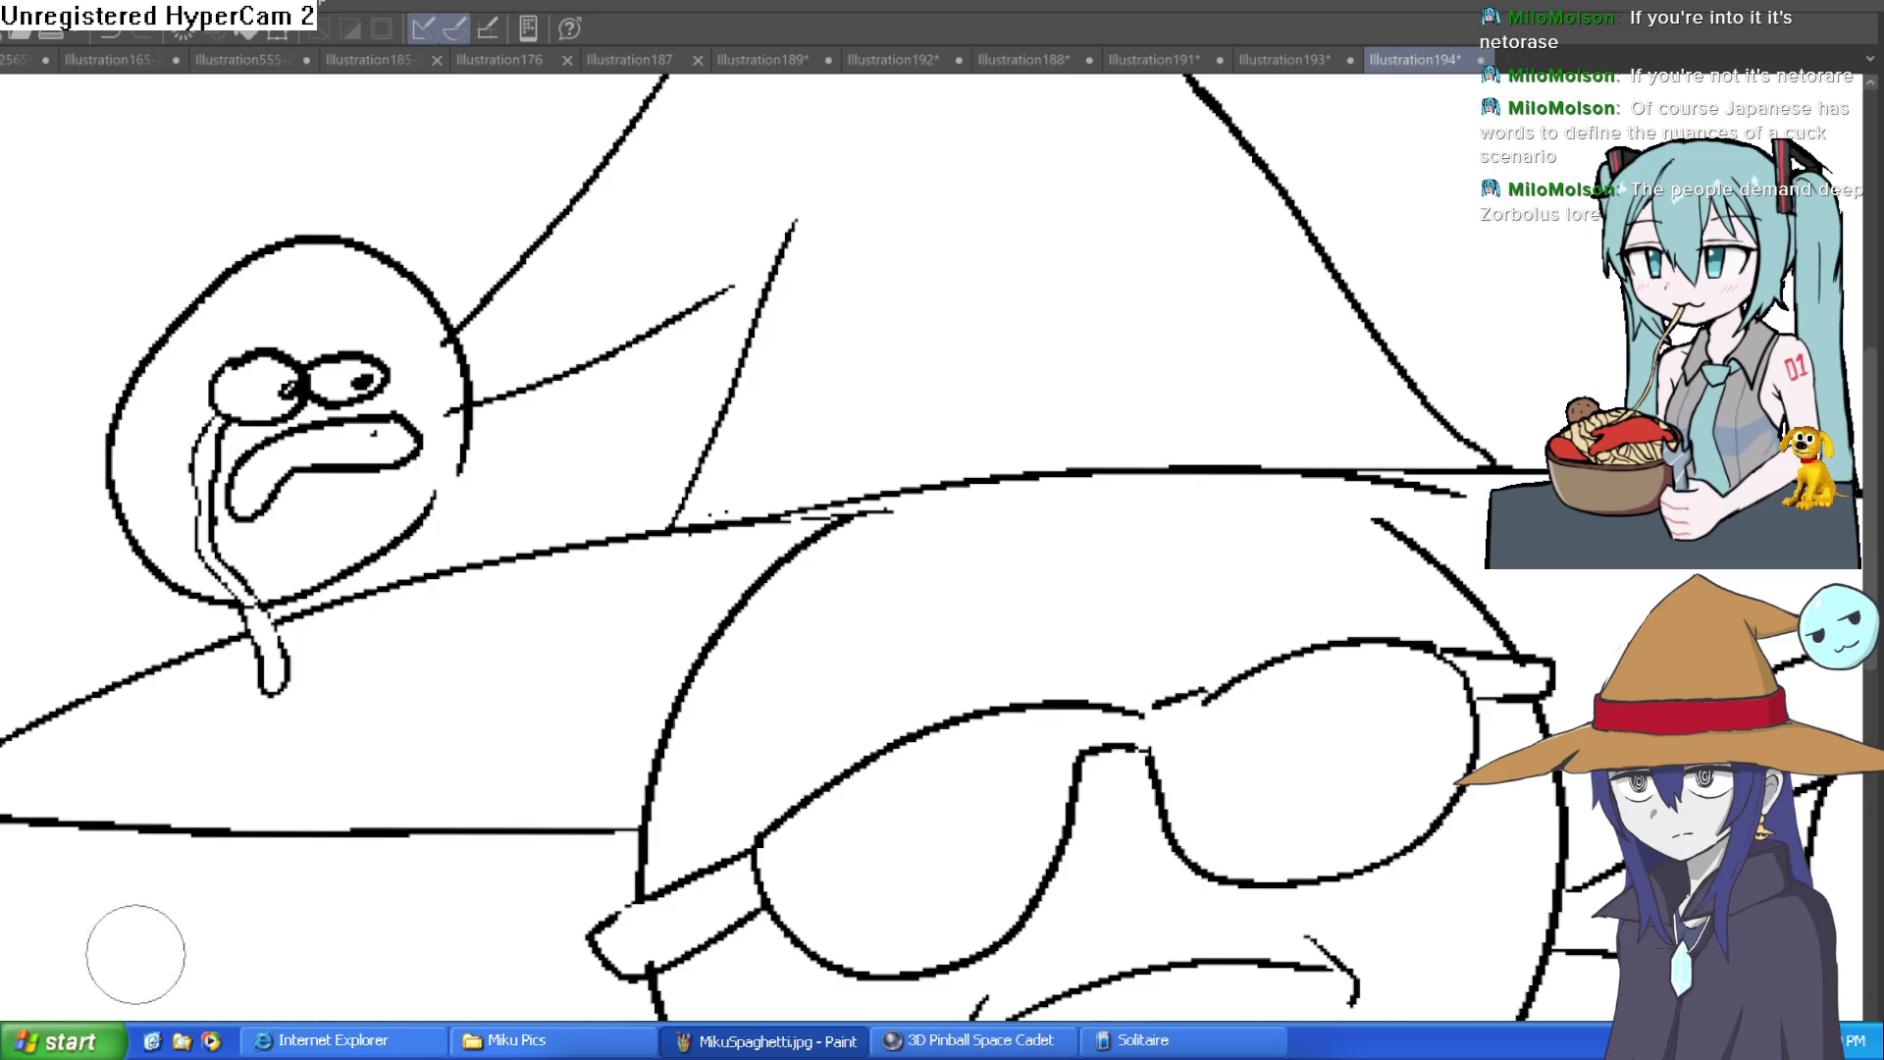
Step: Fill the sunglasses lenses and both left and right arms with dark grey
{"action": "left_click", "coordinate": [833, 831]}
{"action": "left_click", "coordinate": [681, 924]}
{"action": "left_click", "coordinate": [1493, 669]}
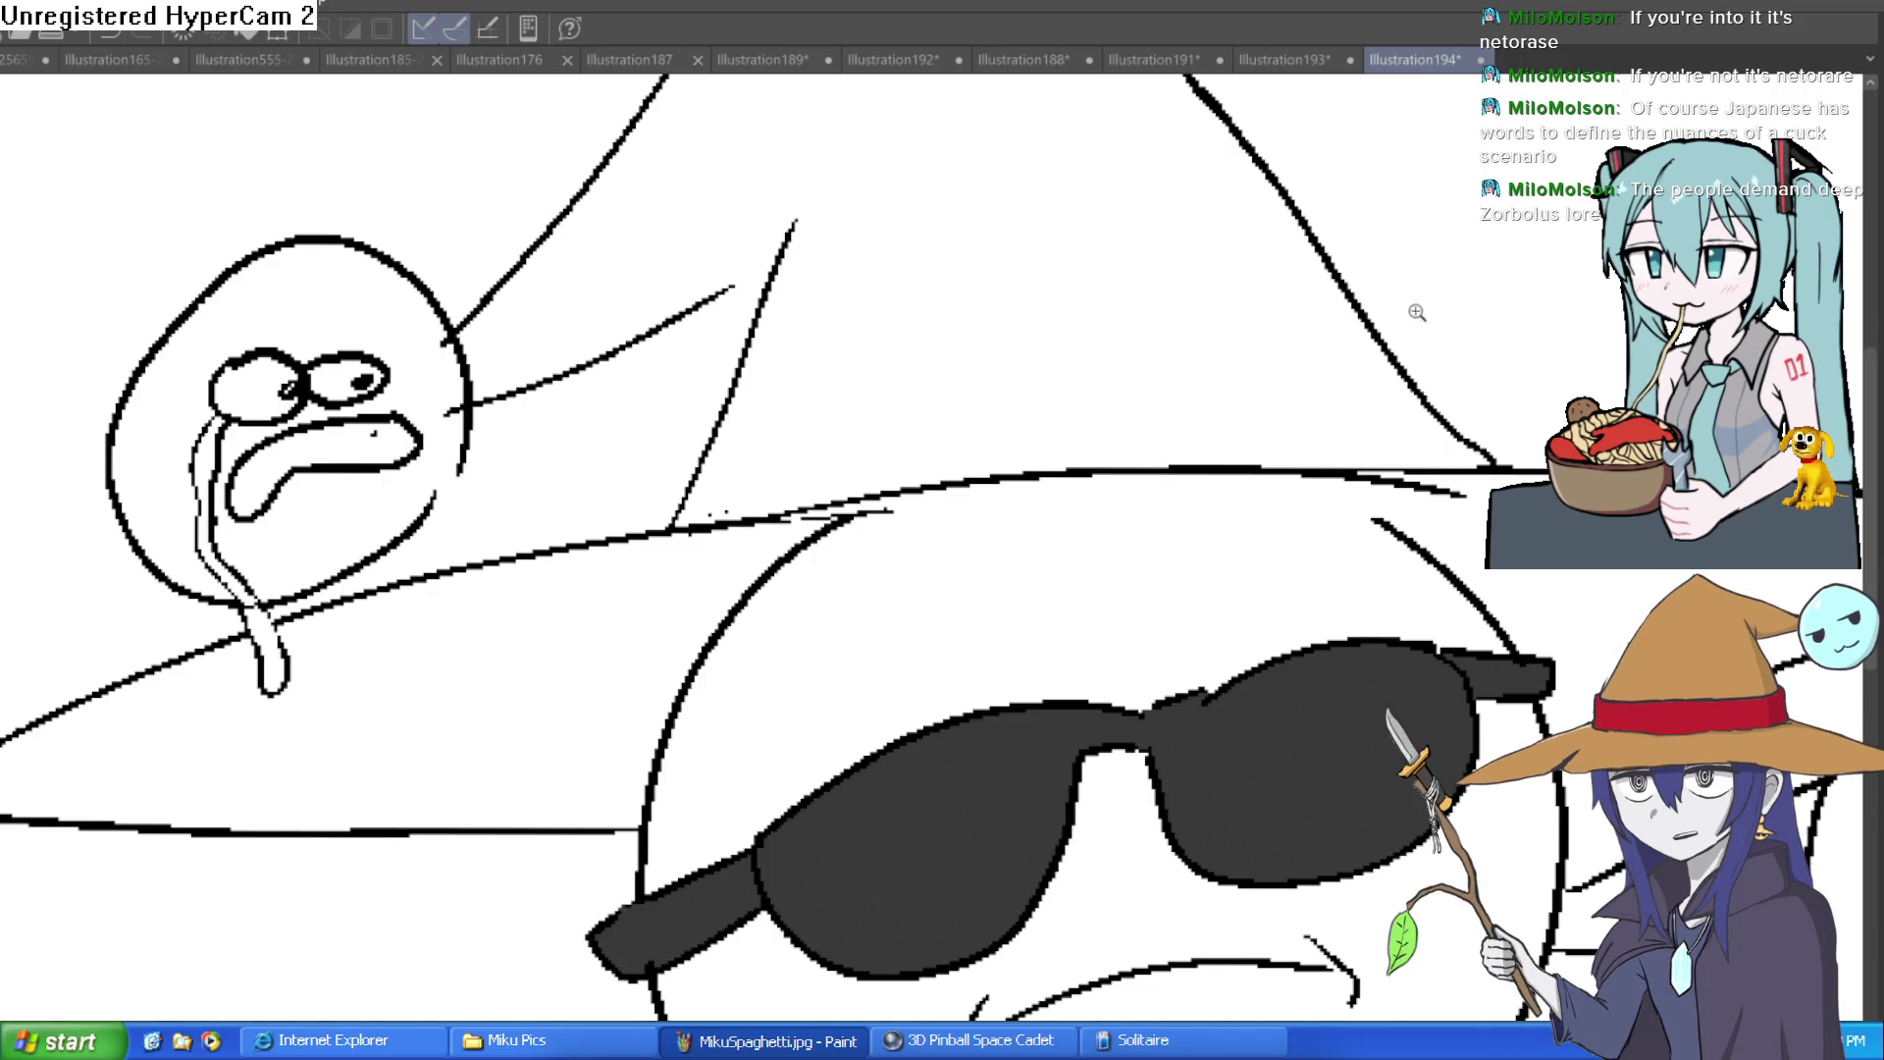
{"action": "scroll", "coordinate": [1417, 307], "scroll_direction": "down", "scroll_amount": 5}
{"action": "scroll", "coordinate": [1417, 307], "scroll_direction": "up", "scroll_amount": 1}
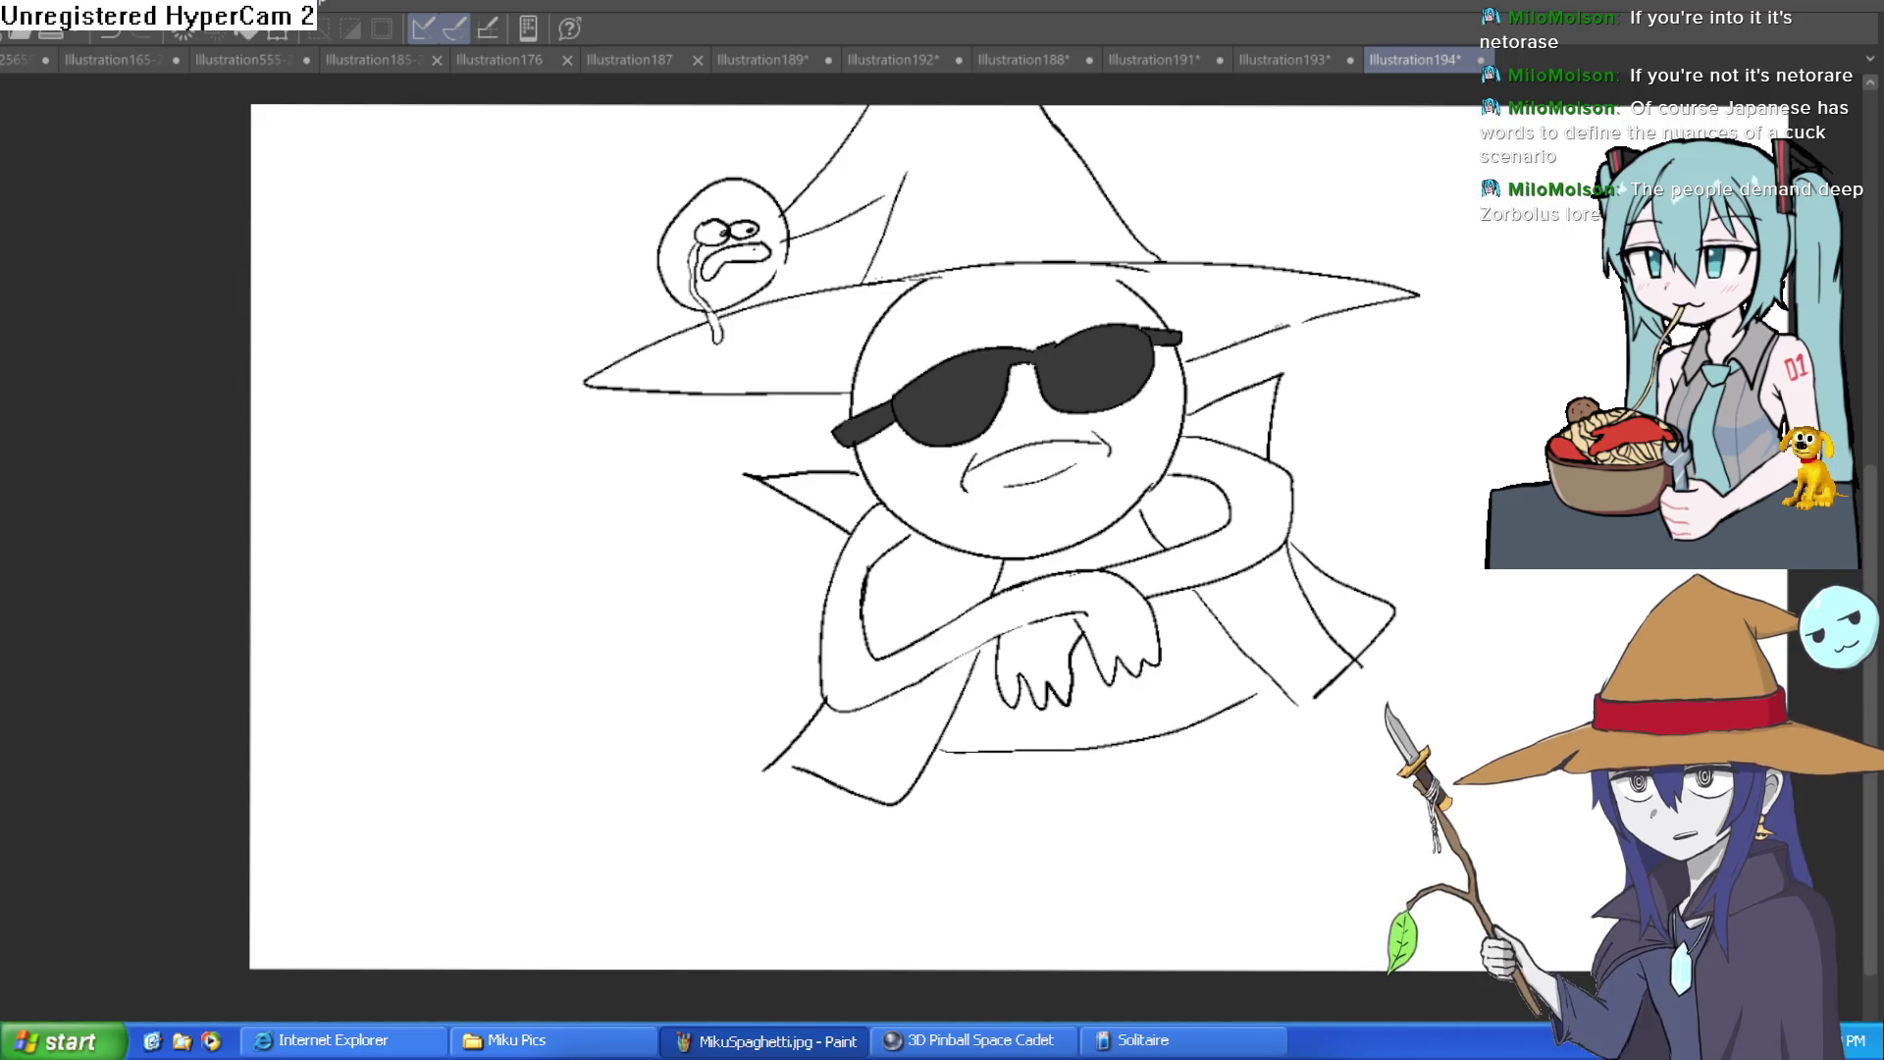
Step: Paint white glints across the left and right sunglasses lenses
{"action": "scroll", "coordinate": [852, 501], "scroll_direction": "up", "scroll_amount": 5}
{"action": "mouse_move", "coordinate": [850, 529]}
{"action": "left_mouse_down"}
{"action": "mouse_move", "coordinate": [981, 245]}
{"action": "mouse_move", "coordinate": [1014, 386]}
{"action": "left_mouse_up"}
{"action": "mouse_move", "coordinate": [883, 441]}
{"action": "left_mouse_down"}
{"action": "mouse_move", "coordinate": [912, 326]}
{"action": "mouse_move", "coordinate": [966, 233]}
{"action": "mouse_move", "coordinate": [564, 240]}
{"action": "left_mouse_up"}
{"action": "left_click_drag", "start_coordinate": [1216, 126], "coordinate": [1070, 555]}
Step: Ink angry slanted eyebrows above the right and left lenses
{"action": "key", "text": "ctrl+0"}
{"action": "left_click_drag", "start_coordinate": [1275, 627], "coordinate": [1335, 491]}
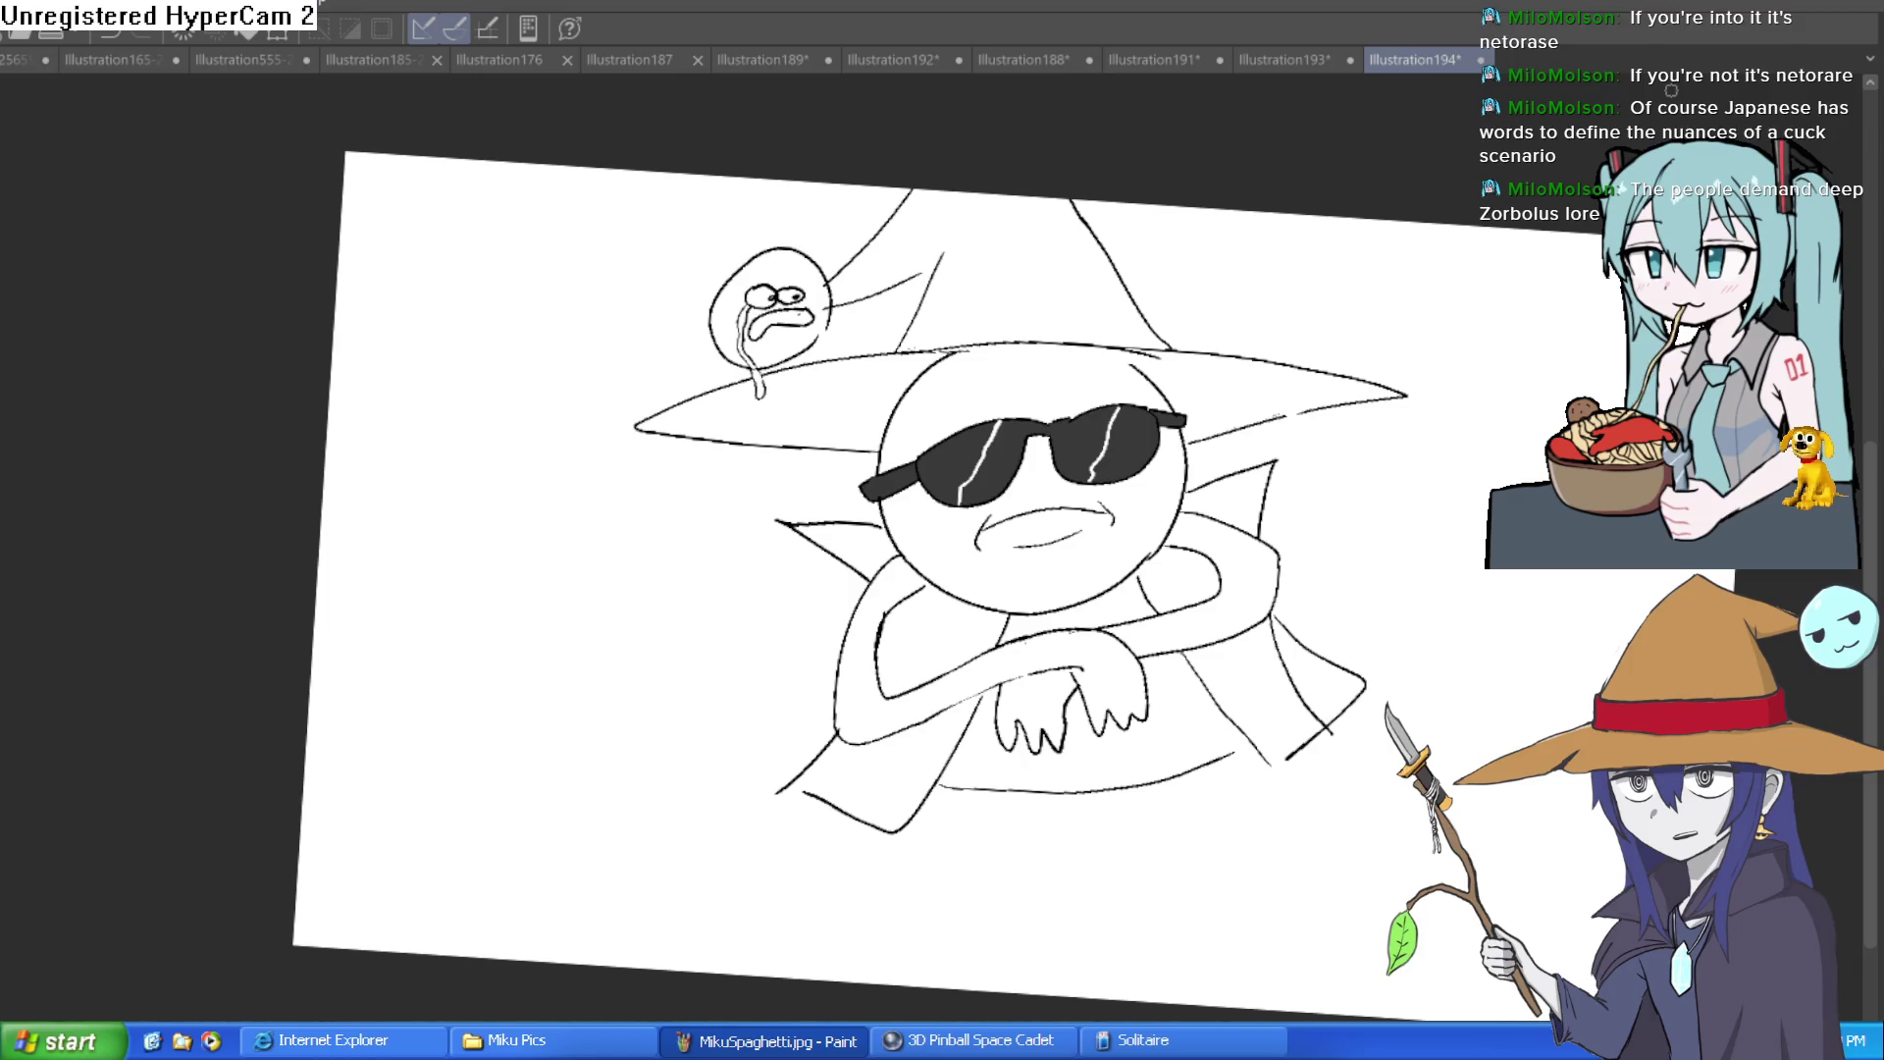
{"action": "scroll", "coordinate": [1387, 450], "scroll_direction": "down", "scroll_amount": 2}
{"action": "left_click_drag", "start_coordinate": [1387, 450], "coordinate": [1283, 471]}
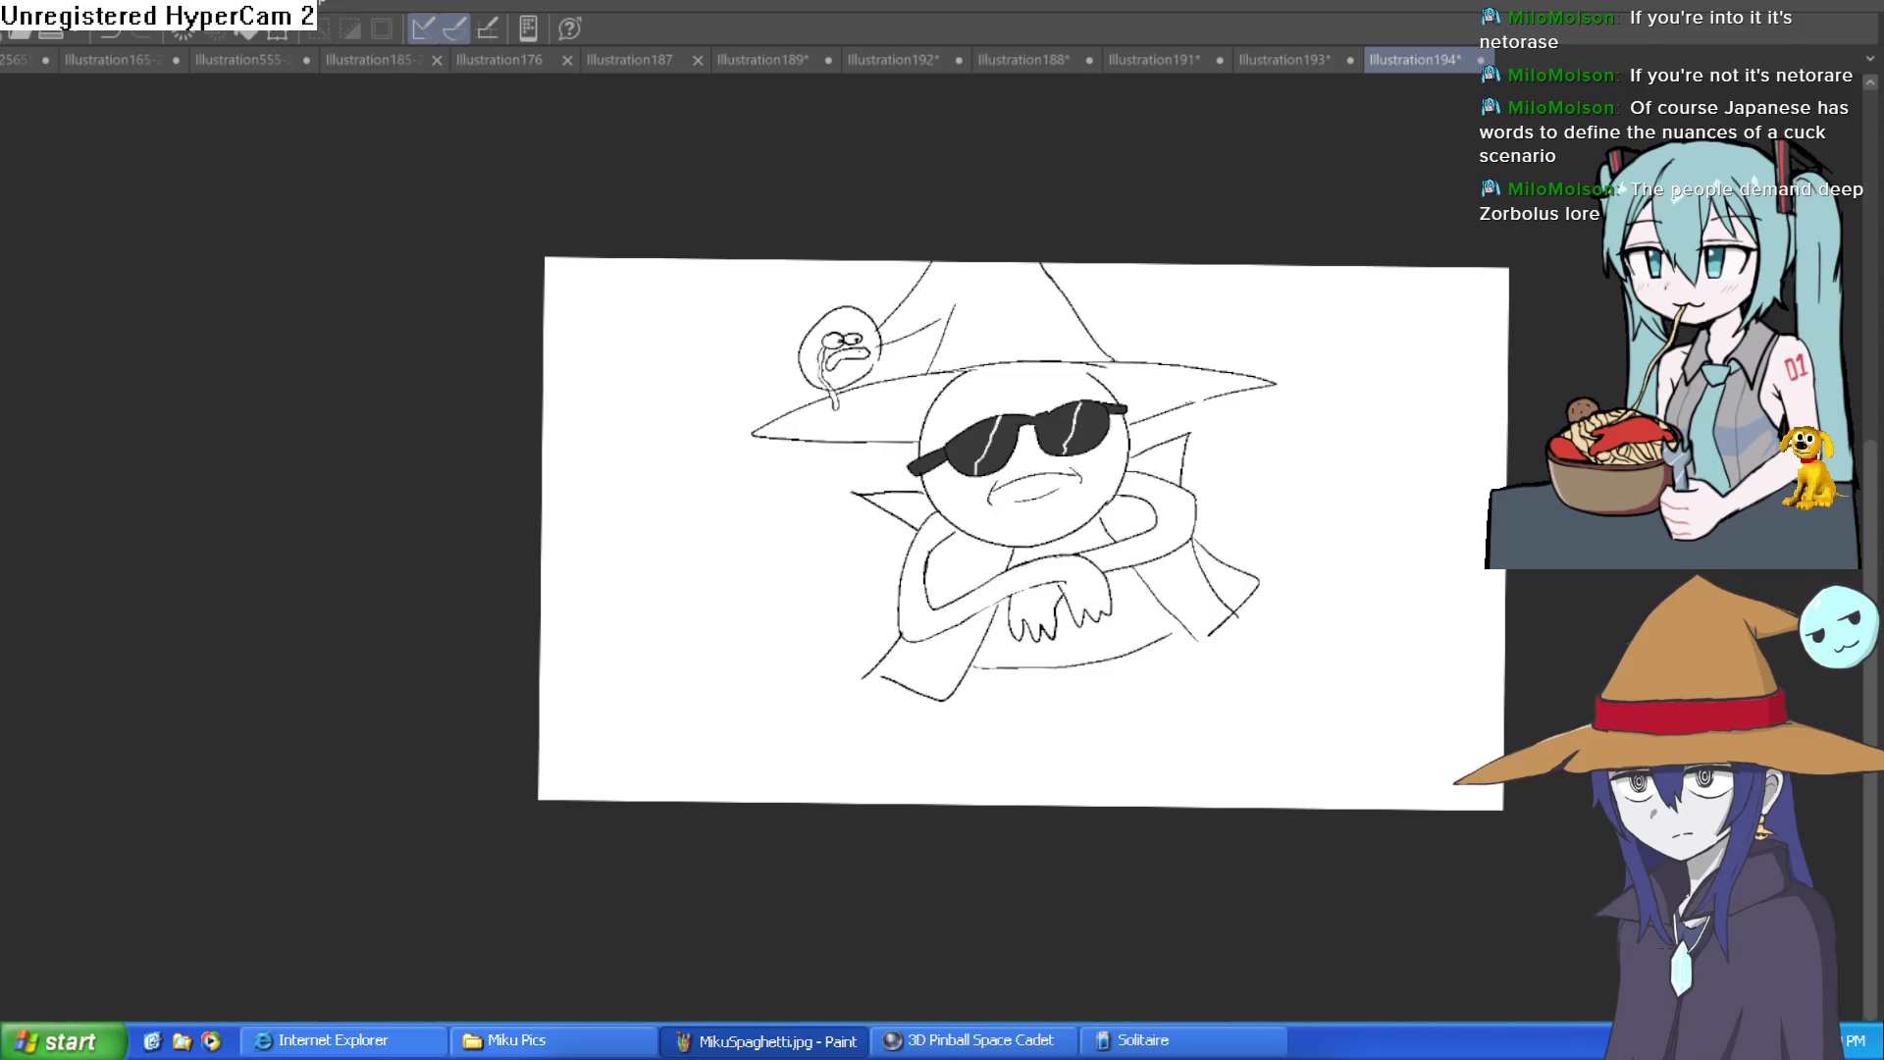
{"action": "scroll", "coordinate": [1098, 231], "scroll_direction": "up", "scroll_amount": 5}
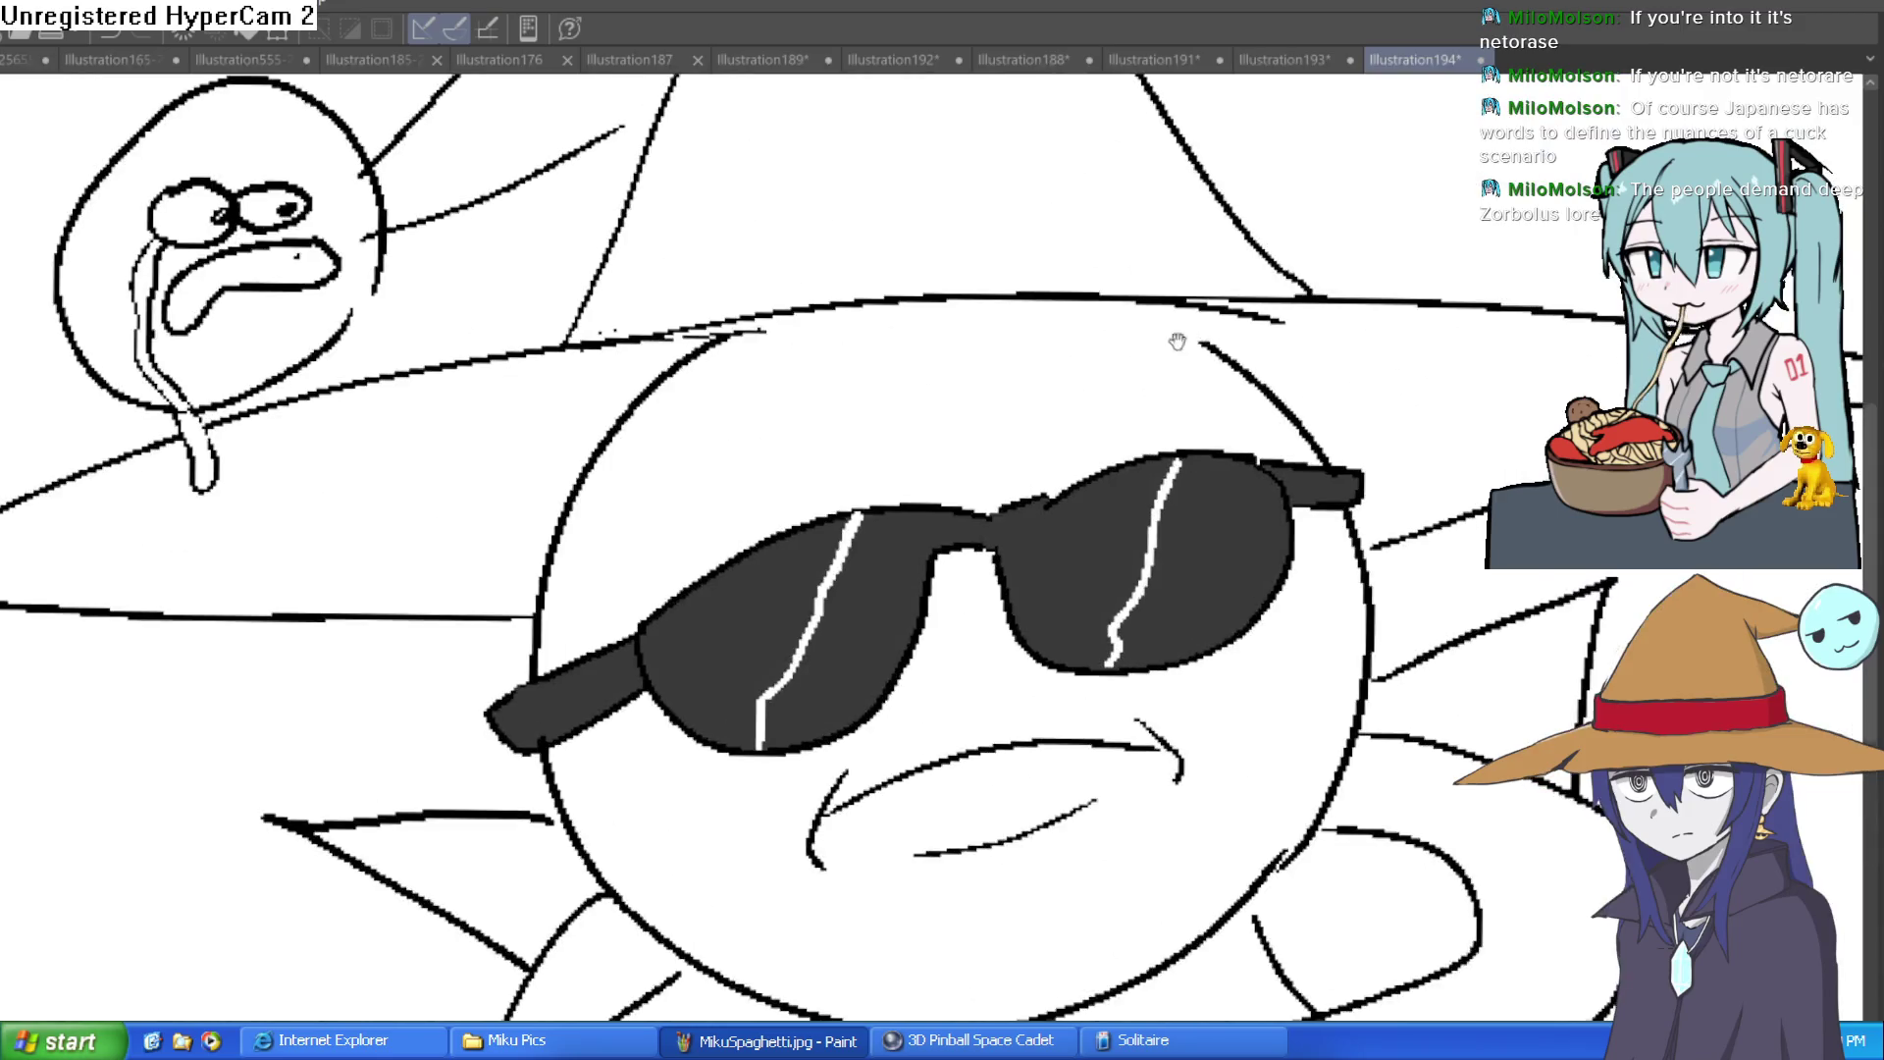
{"action": "left_click_drag", "start_coordinate": [1011, 554], "coordinate": [917, 608]}
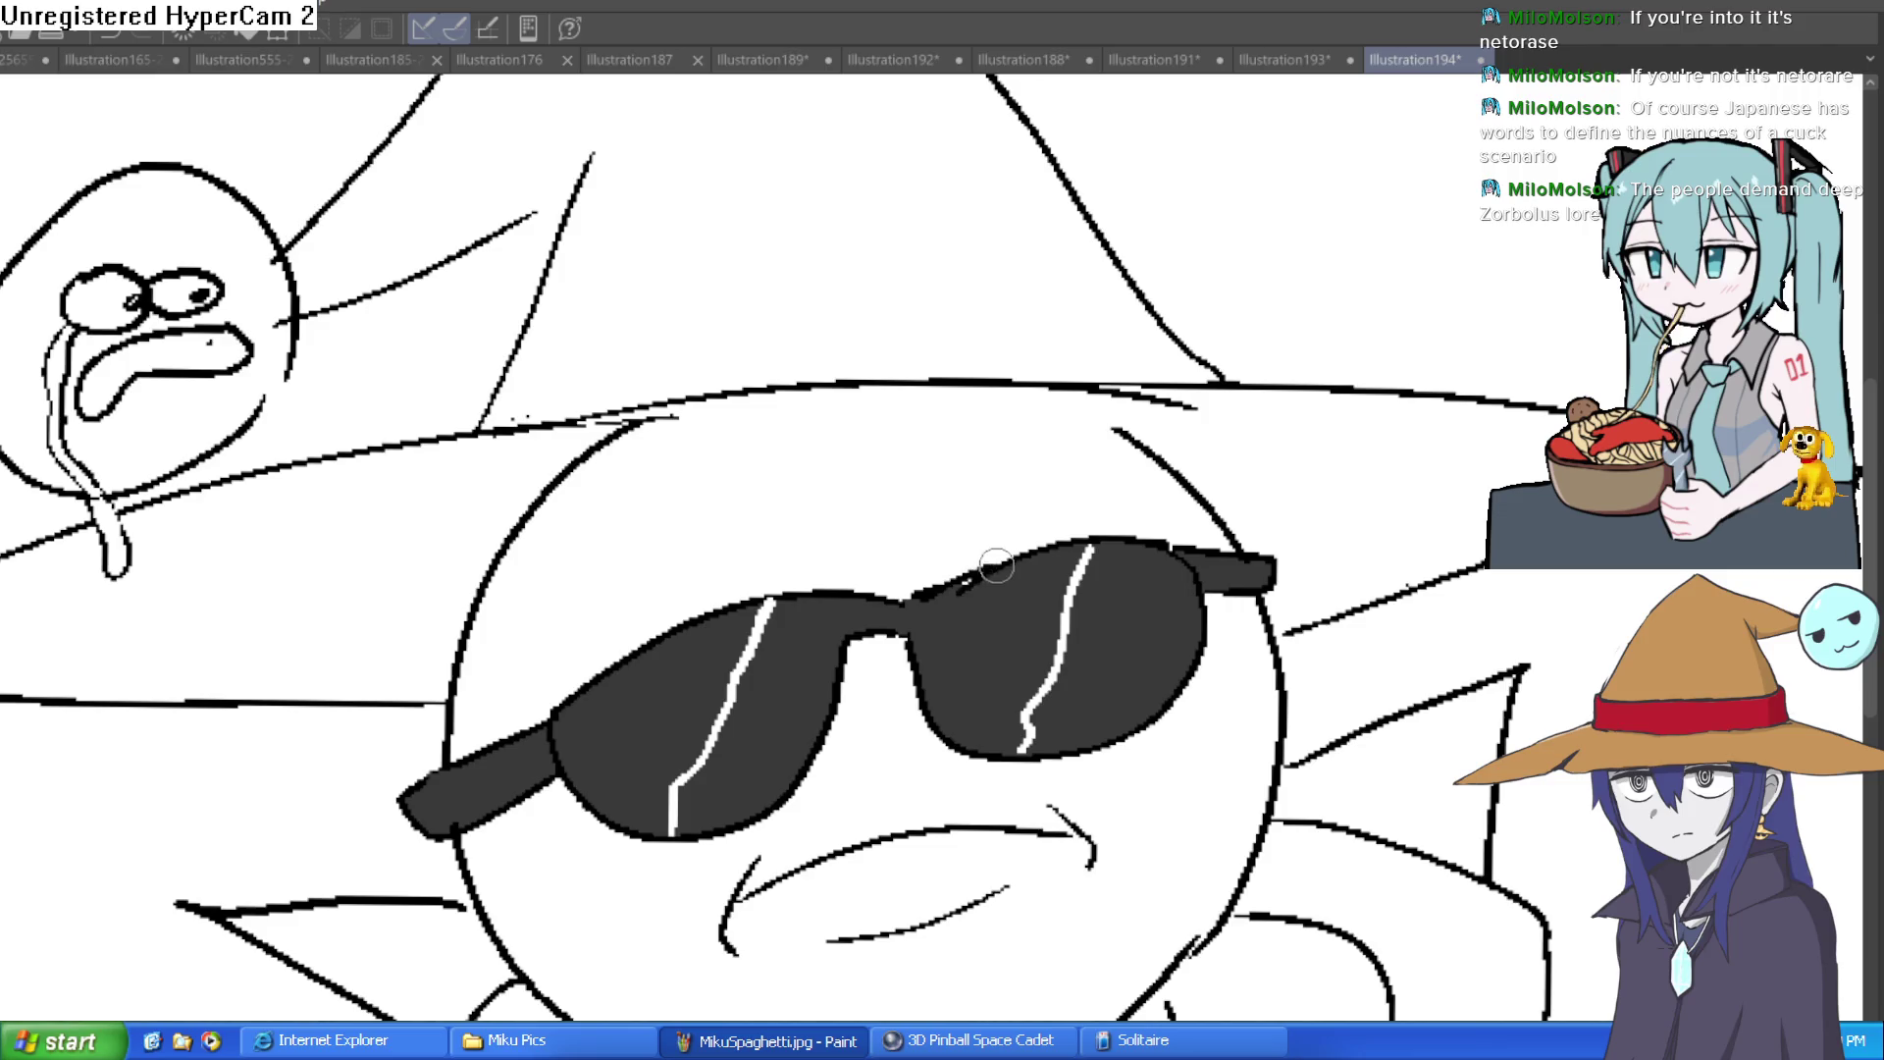
{"action": "mouse_move", "coordinate": [1011, 562]}
{"action": "left_mouse_down"}
{"action": "mouse_move", "coordinate": [928, 584]}
{"action": "mouse_move", "coordinate": [976, 540]}
{"action": "mouse_move", "coordinate": [1138, 469]}
{"action": "left_mouse_up"}
{"action": "mouse_move", "coordinate": [873, 589]}
{"action": "left_mouse_down"}
{"action": "mouse_move", "coordinate": [873, 558]}
{"action": "mouse_move", "coordinate": [815, 576]}
{"action": "mouse_move", "coordinate": [569, 571]}
{"action": "left_mouse_up"}
{"action": "scroll", "coordinate": [1068, 441], "scroll_direction": "down", "scroll_amount": 5}
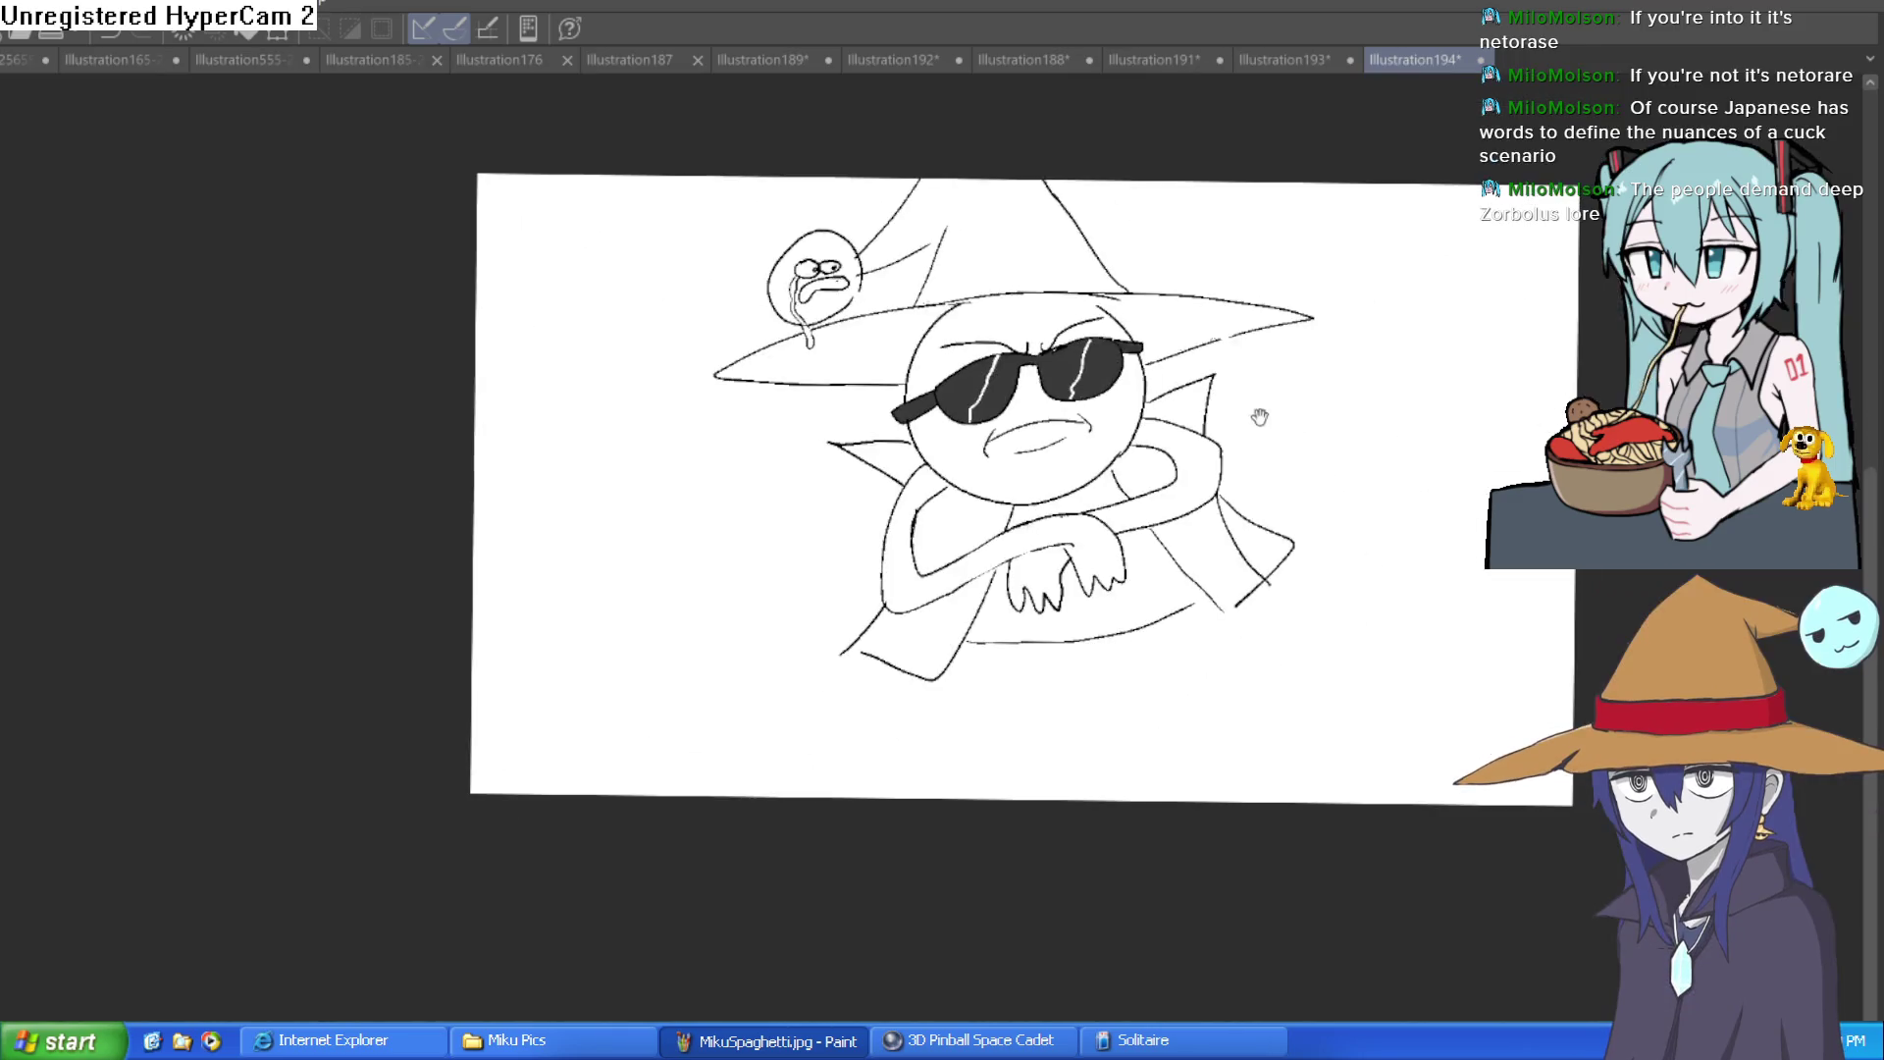
{"action": "scroll", "coordinate": [1096, 491], "scroll_direction": "up", "scroll_amount": 2}
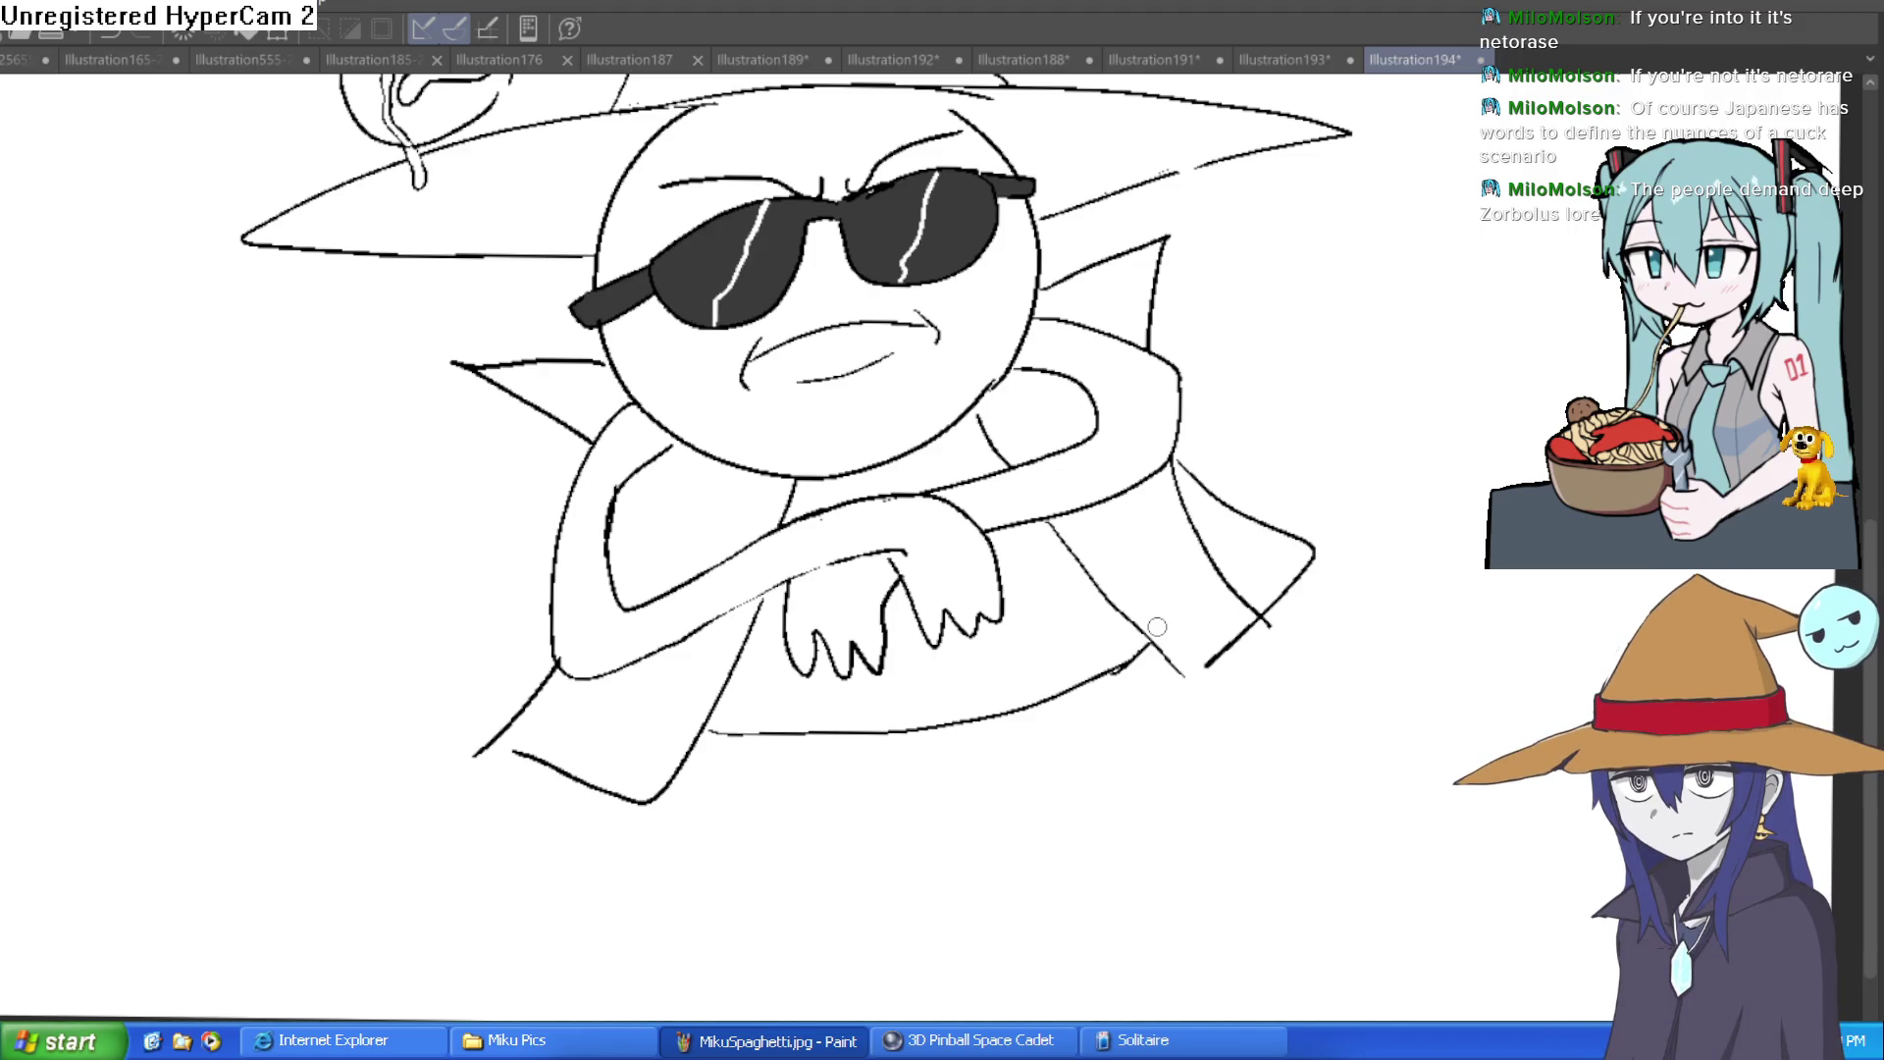
{"action": "key", "text": "ctrl+0"}
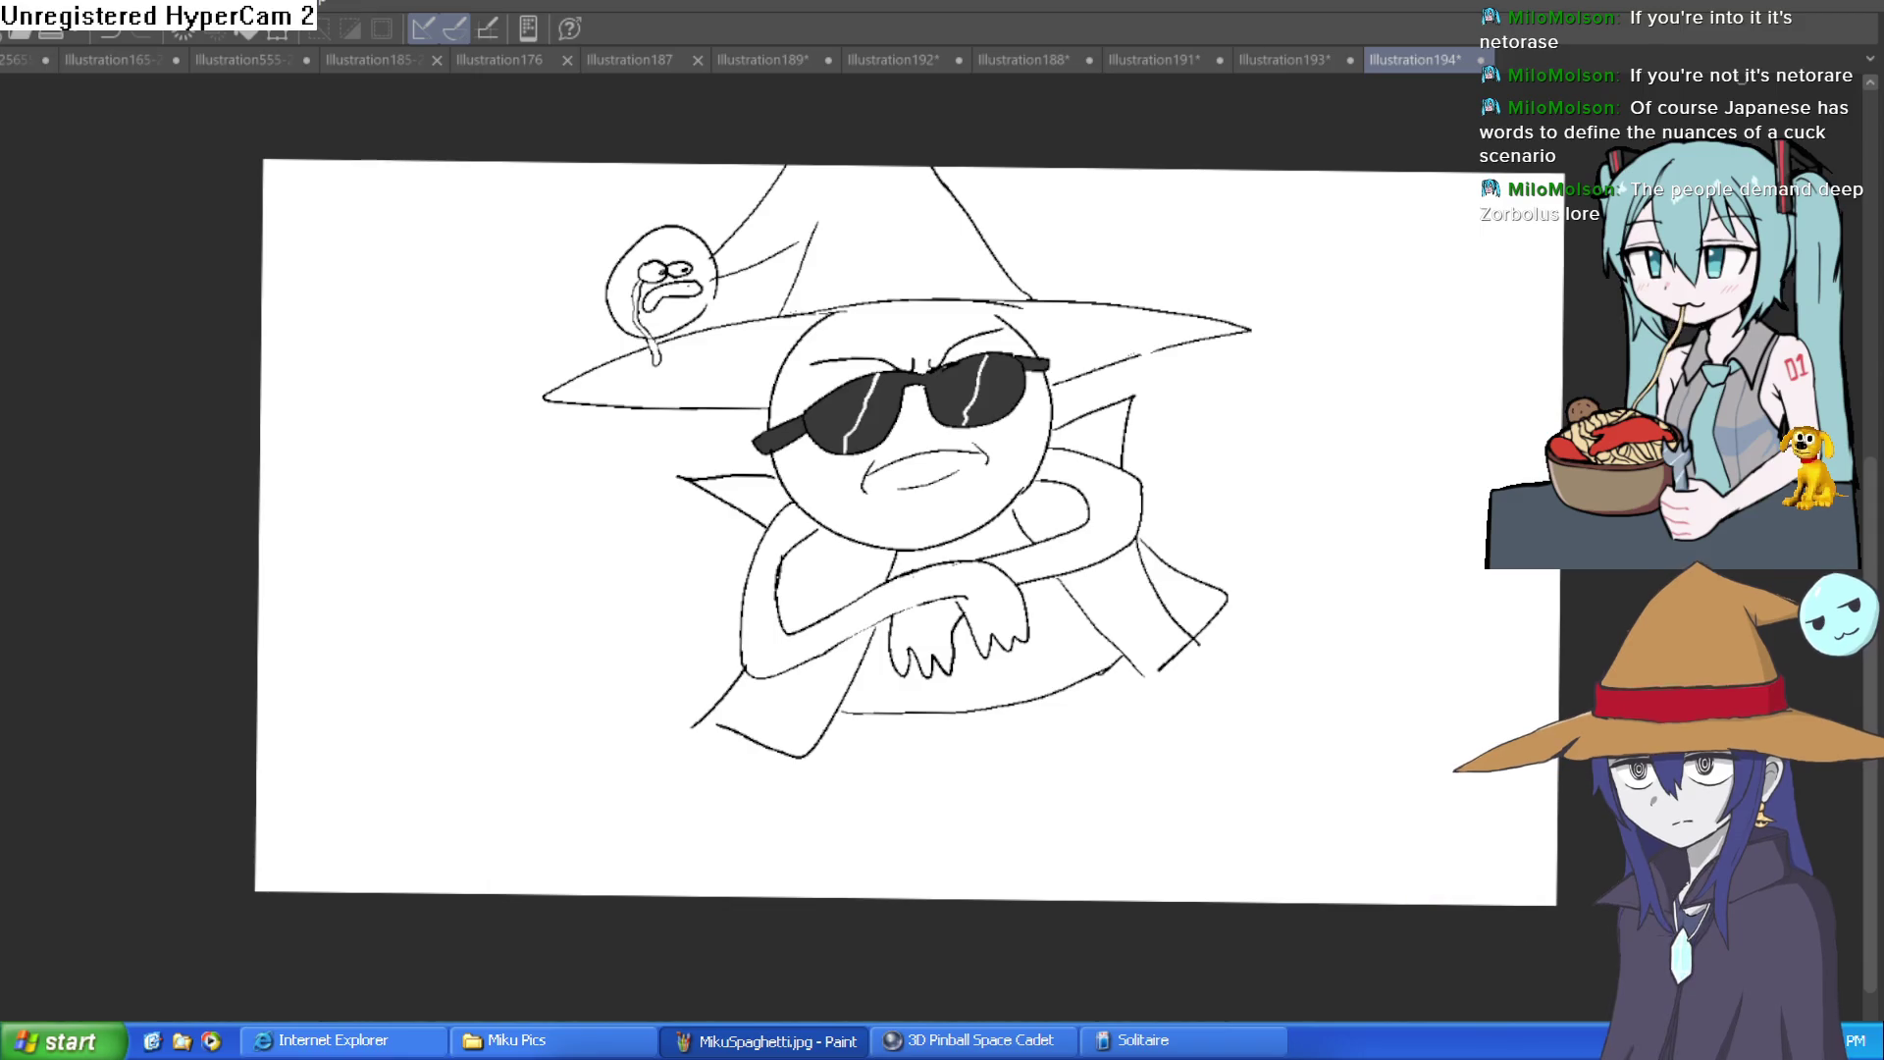
{"action": "left_click_drag", "start_coordinate": [1235, 527], "coordinate": [1374, 412]}
{"action": "key", "text": "ctrl+z"}
{"action": "scroll", "coordinate": [1406, 553], "scroll_direction": "down", "scroll_amount": 2}
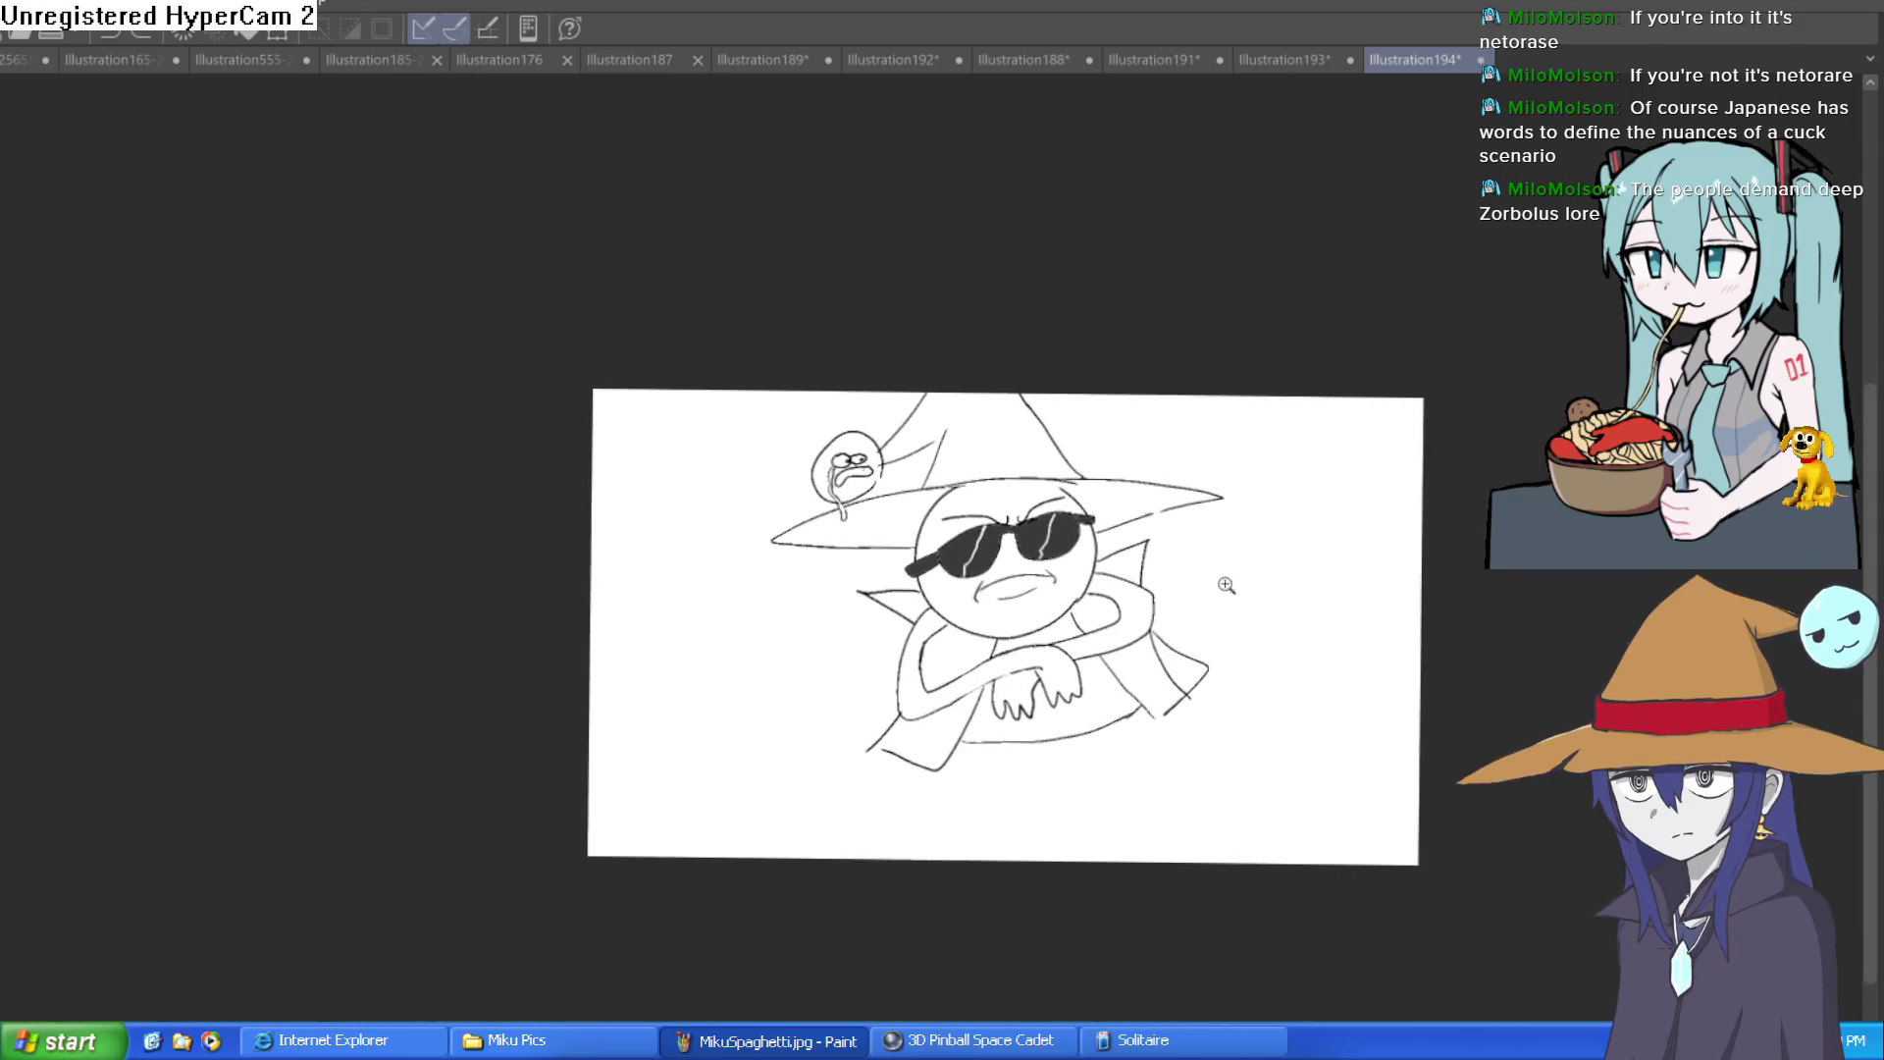
{"action": "scroll", "coordinate": [1240, 576], "scroll_direction": "up", "scroll_amount": 4}
{"action": "mouse_move", "coordinate": [1118, 412]}
{"action": "left_mouse_down"}
{"action": "mouse_move", "coordinate": [1067, 510]}
{"action": "mouse_move", "coordinate": [1111, 416]}
{"action": "mouse_move", "coordinate": [1068, 481]}
{"action": "mouse_move", "coordinate": [1073, 532]}
{"action": "left_mouse_up"}
{"action": "key", "text": "ctrl+z"}
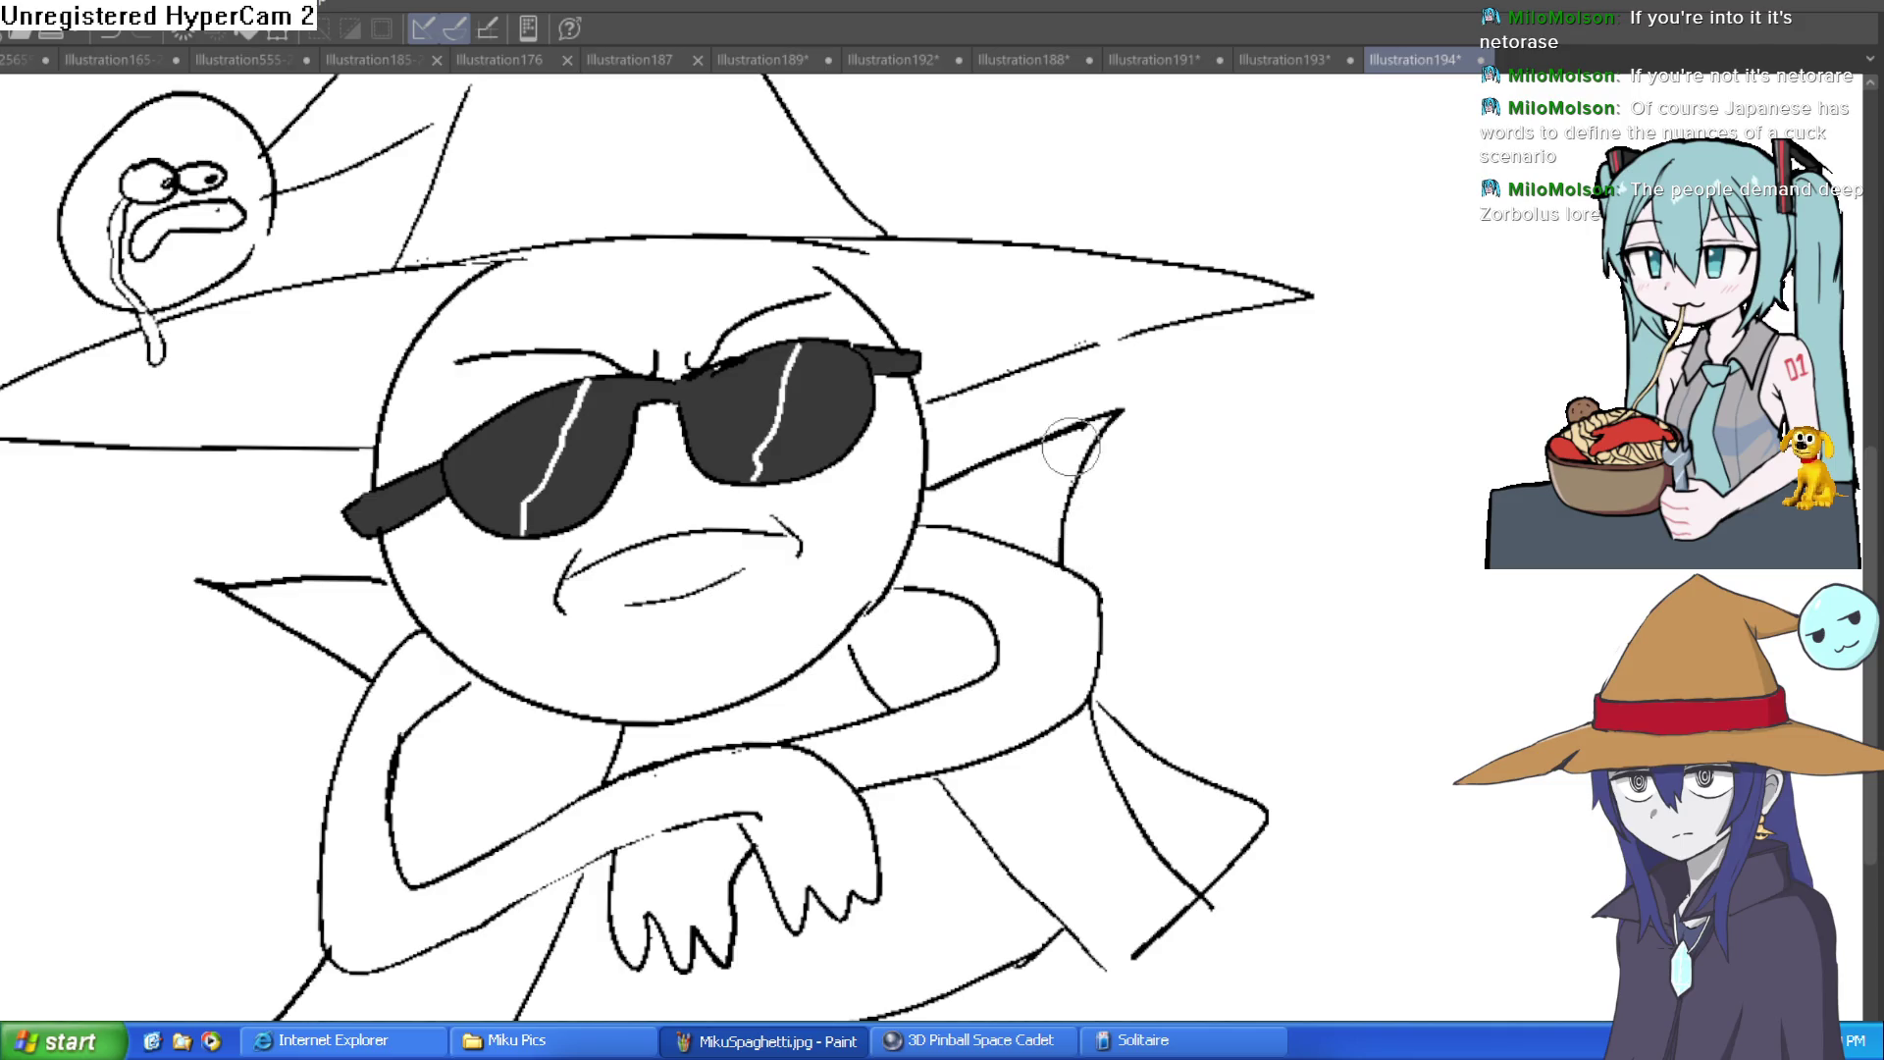
{"action": "scroll", "coordinate": [1262, 445], "scroll_direction": "down", "scroll_amount": 4}
{"action": "left_click_drag", "start_coordinate": [1263, 445], "coordinate": [1218, 551]}
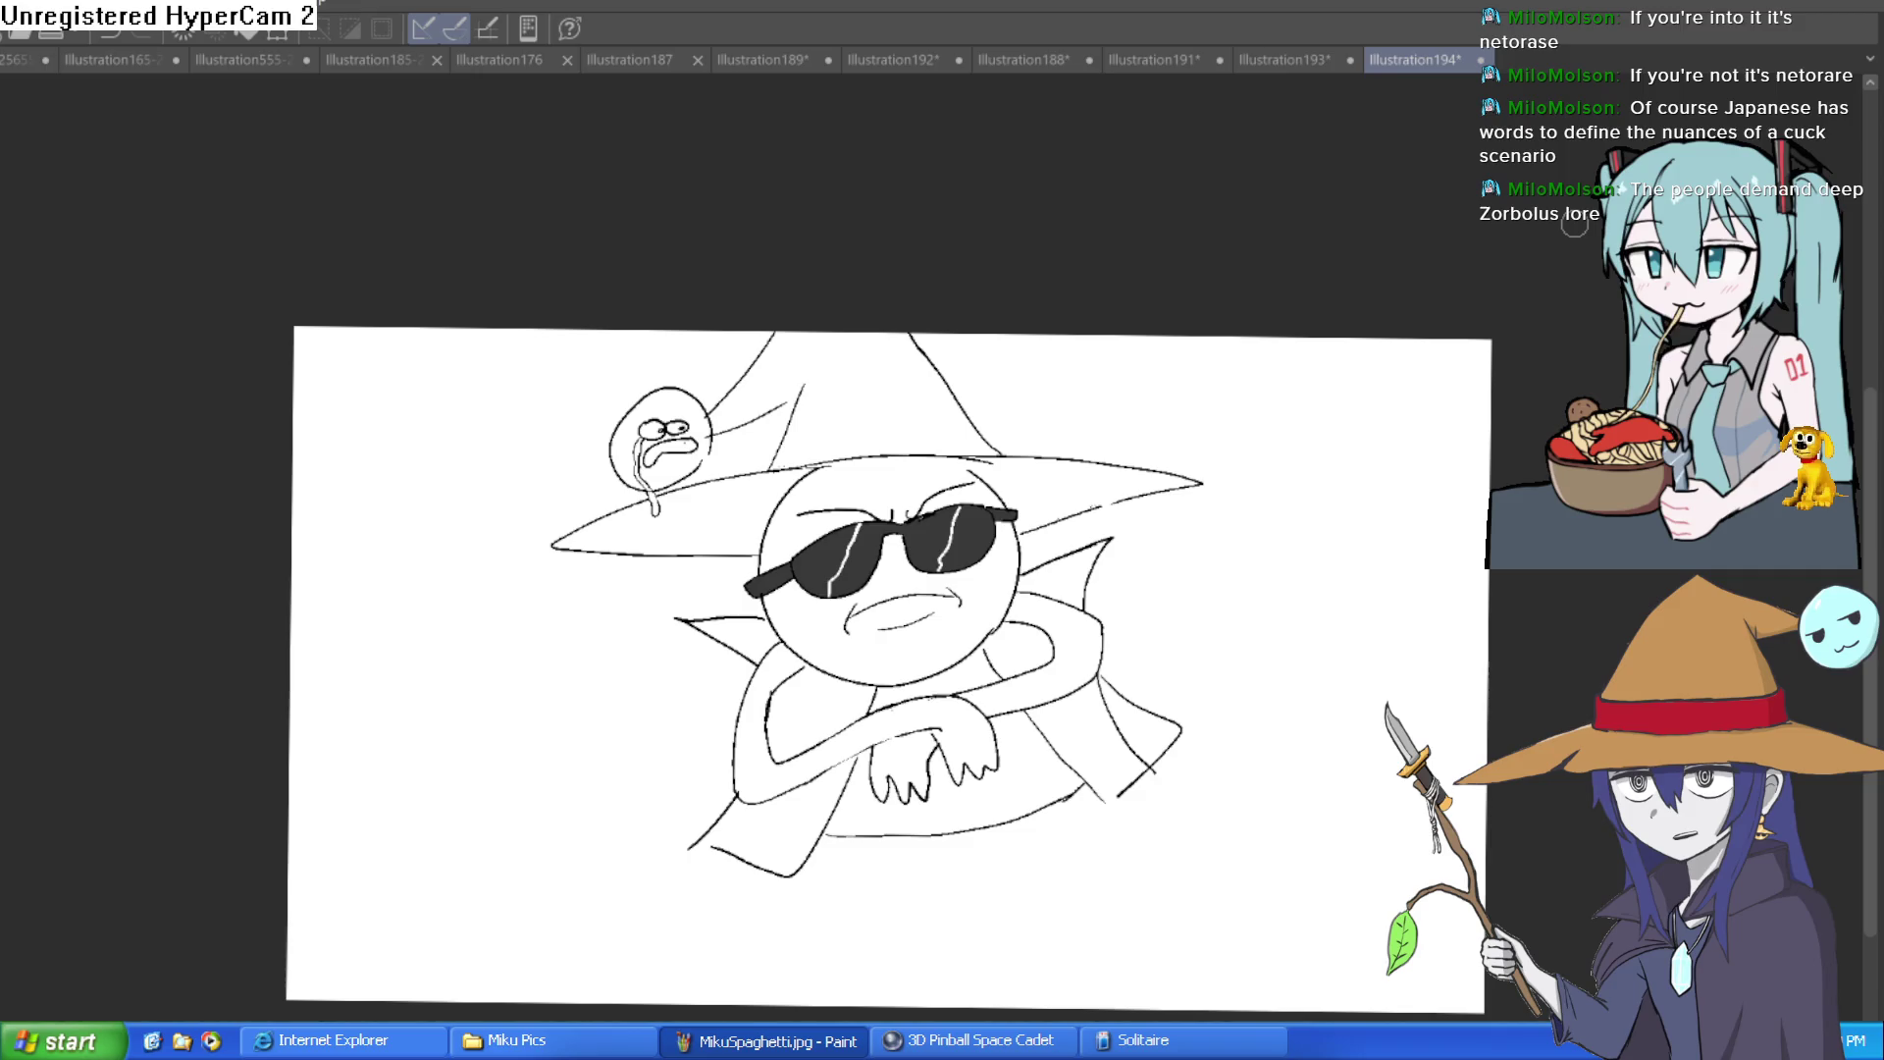
{"action": "scroll", "coordinate": [1240, 508], "scroll_direction": "down", "scroll_amount": 3}
{"action": "scroll", "coordinate": [1241, 508], "scroll_direction": "up", "scroll_amount": 6}
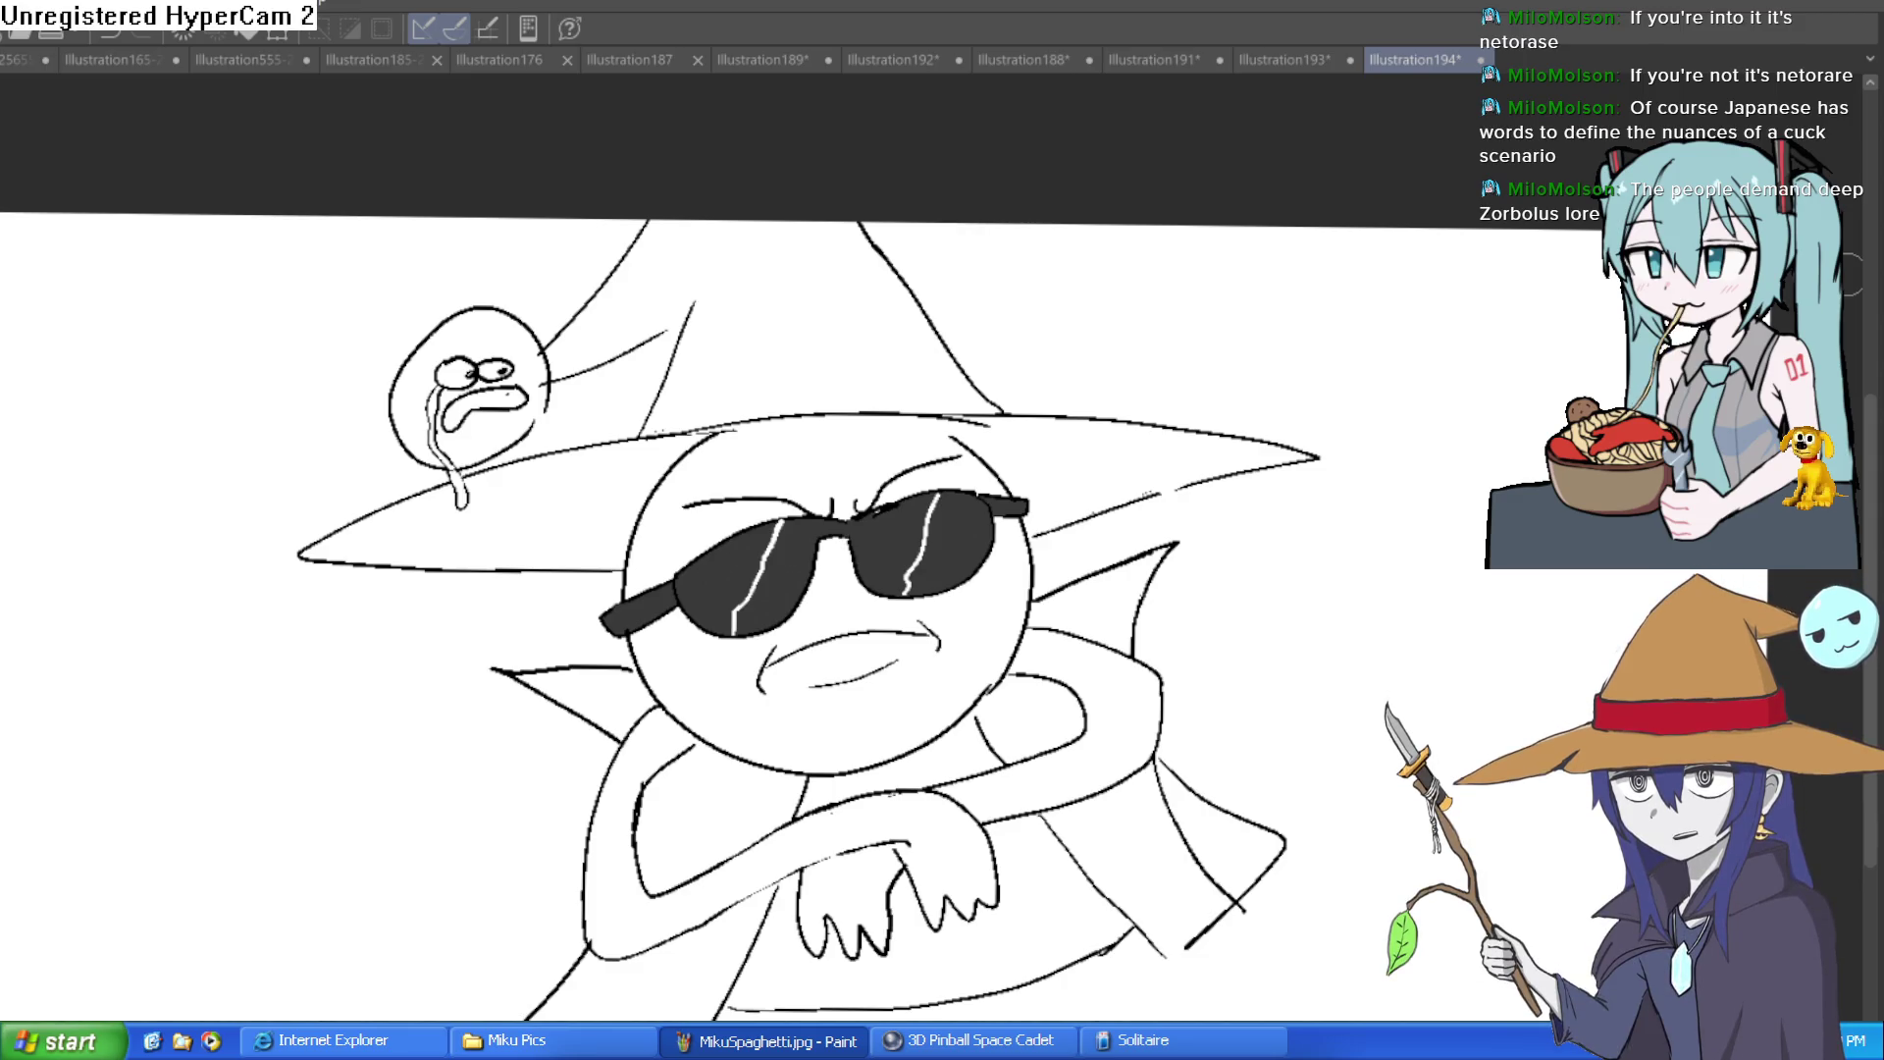
{"action": "left_click_drag", "start_coordinate": [1214, 746], "coordinate": [1196, 610]}
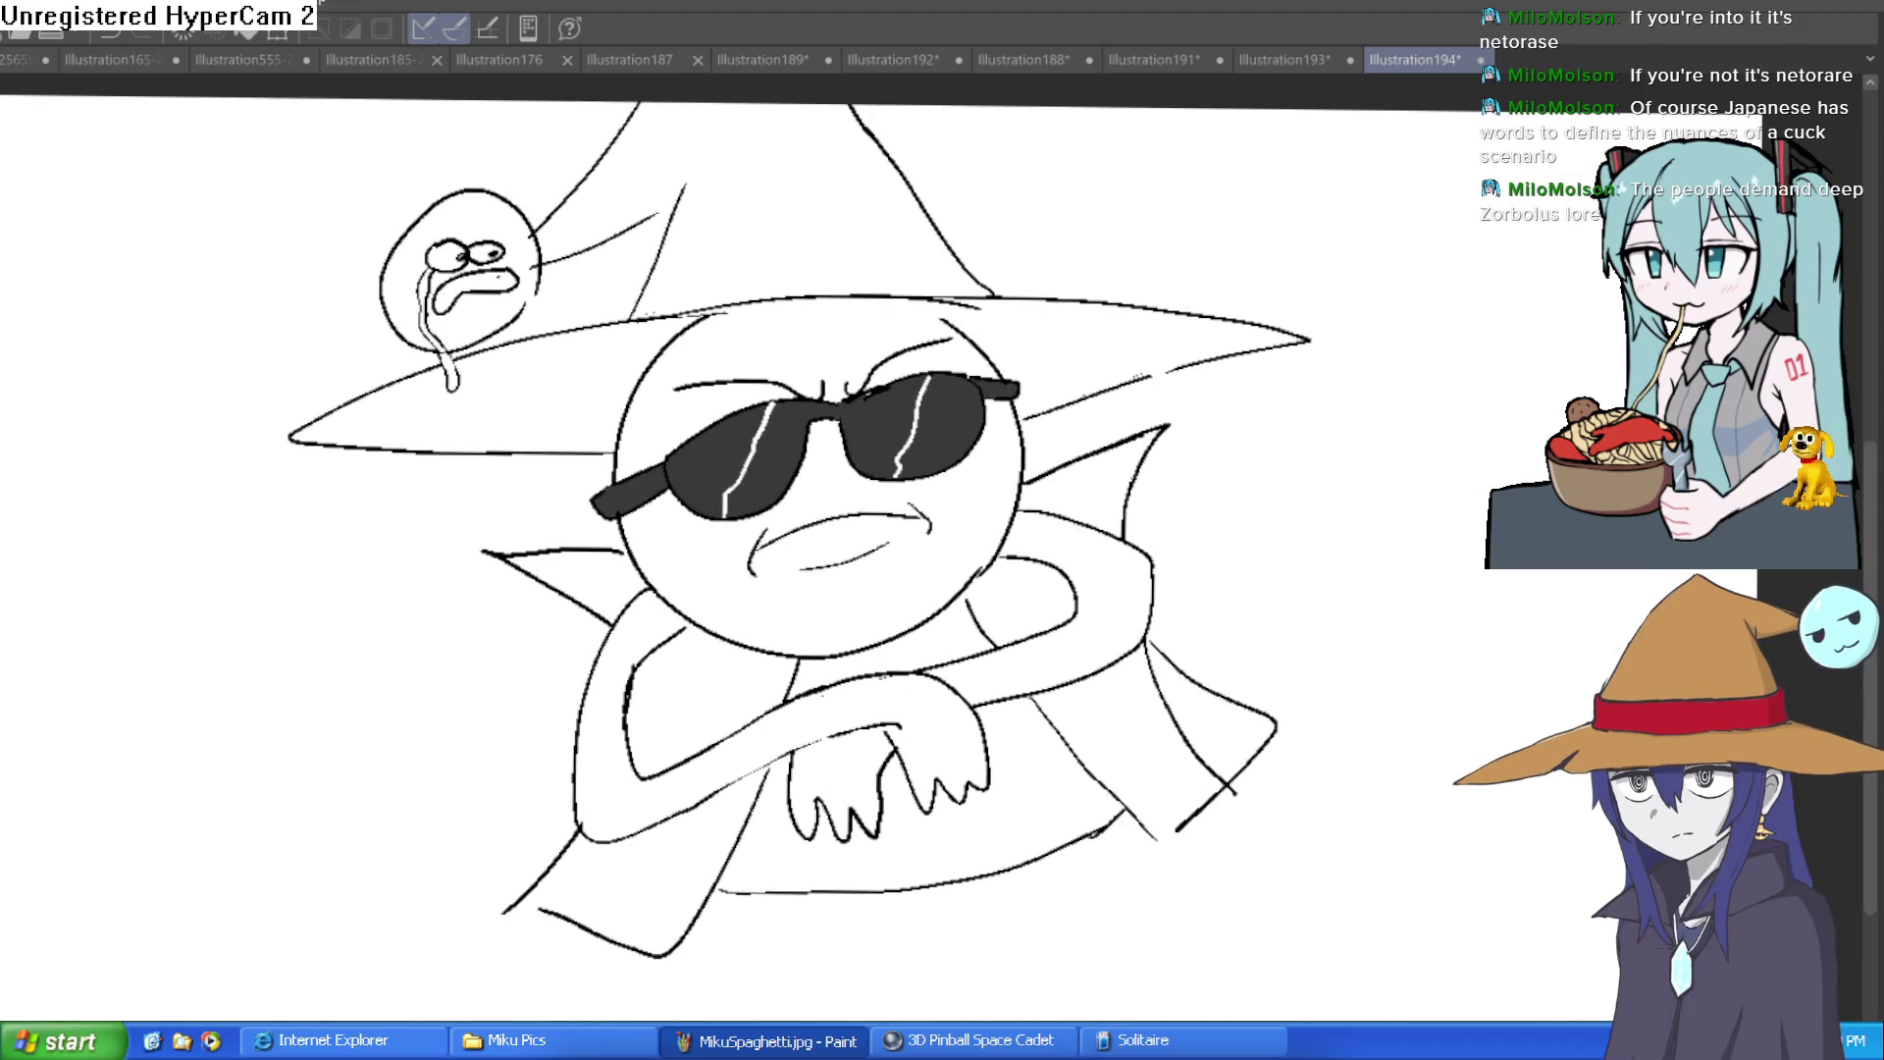
{"action": "left_click_drag", "start_coordinate": [1003, 775], "coordinate": [989, 717]}
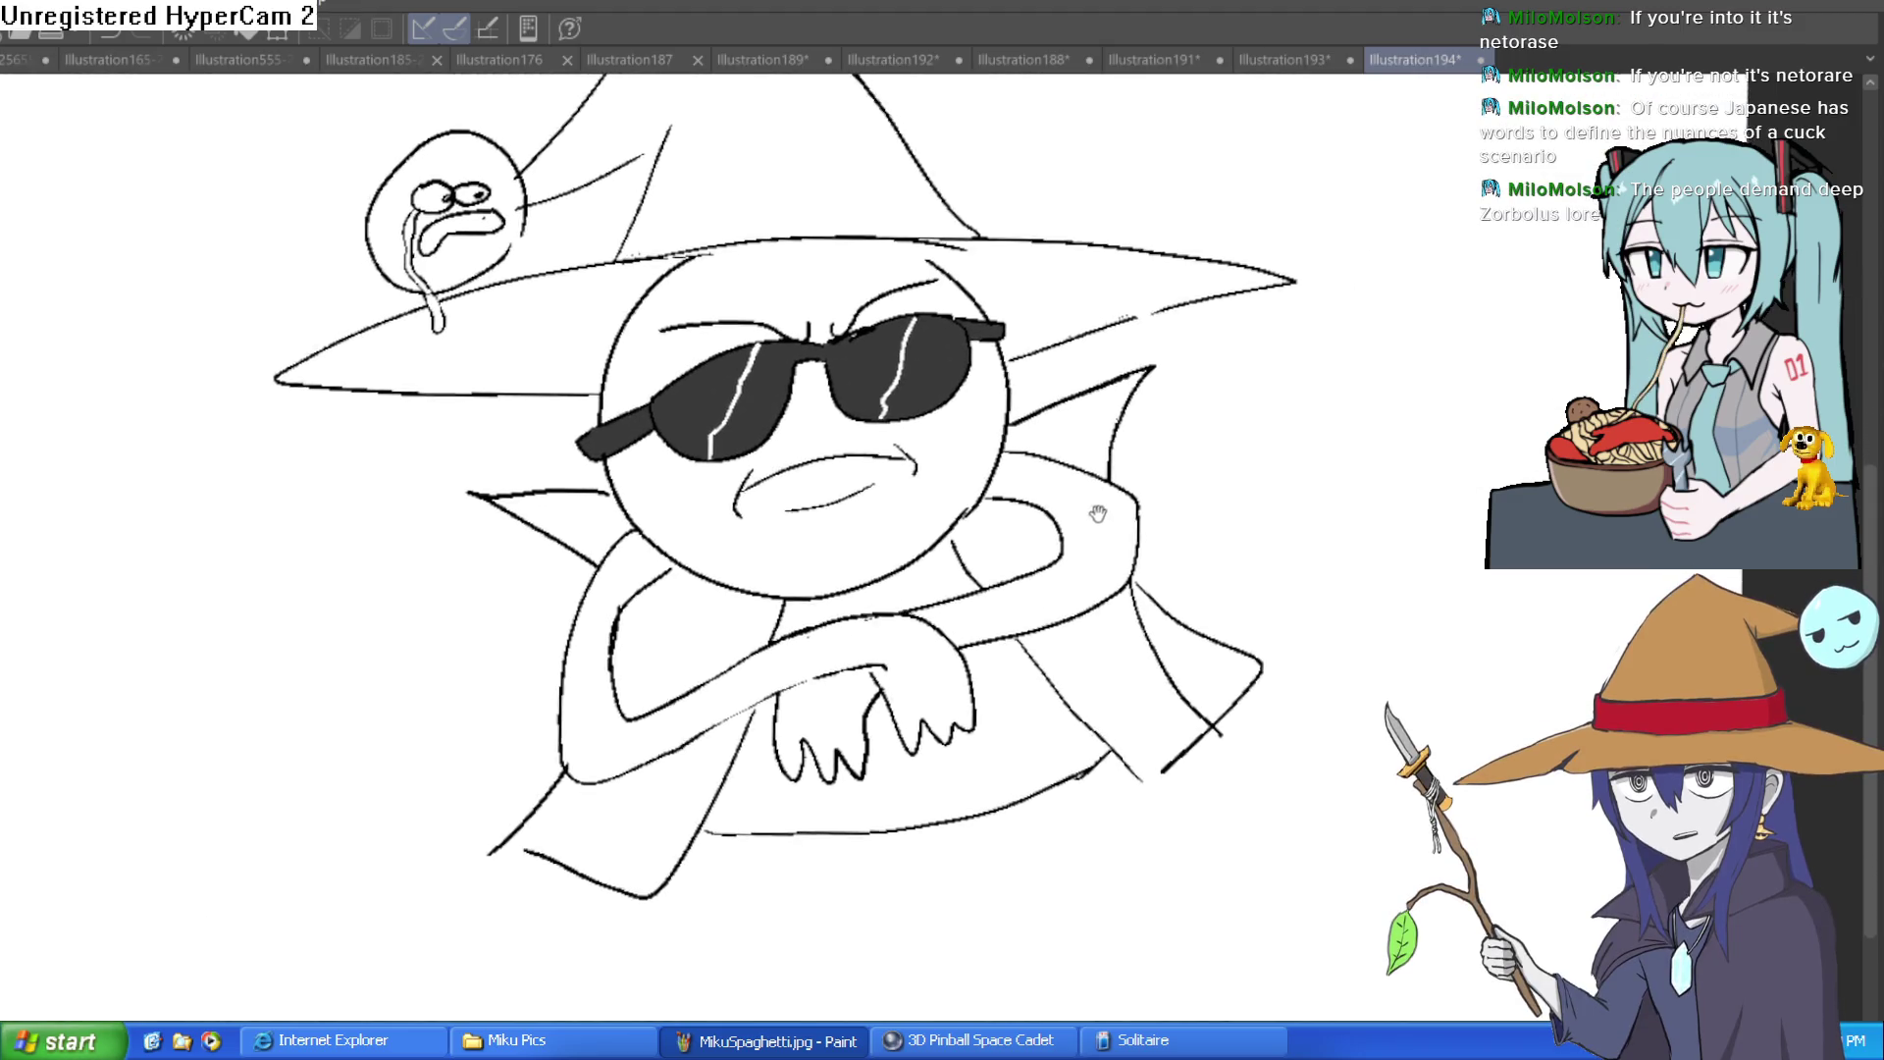
Step: Fill the body below the arms and the gap under the head with black
{"action": "left_click", "coordinate": [989, 716]}
{"action": "left_click", "coordinate": [967, 610]}
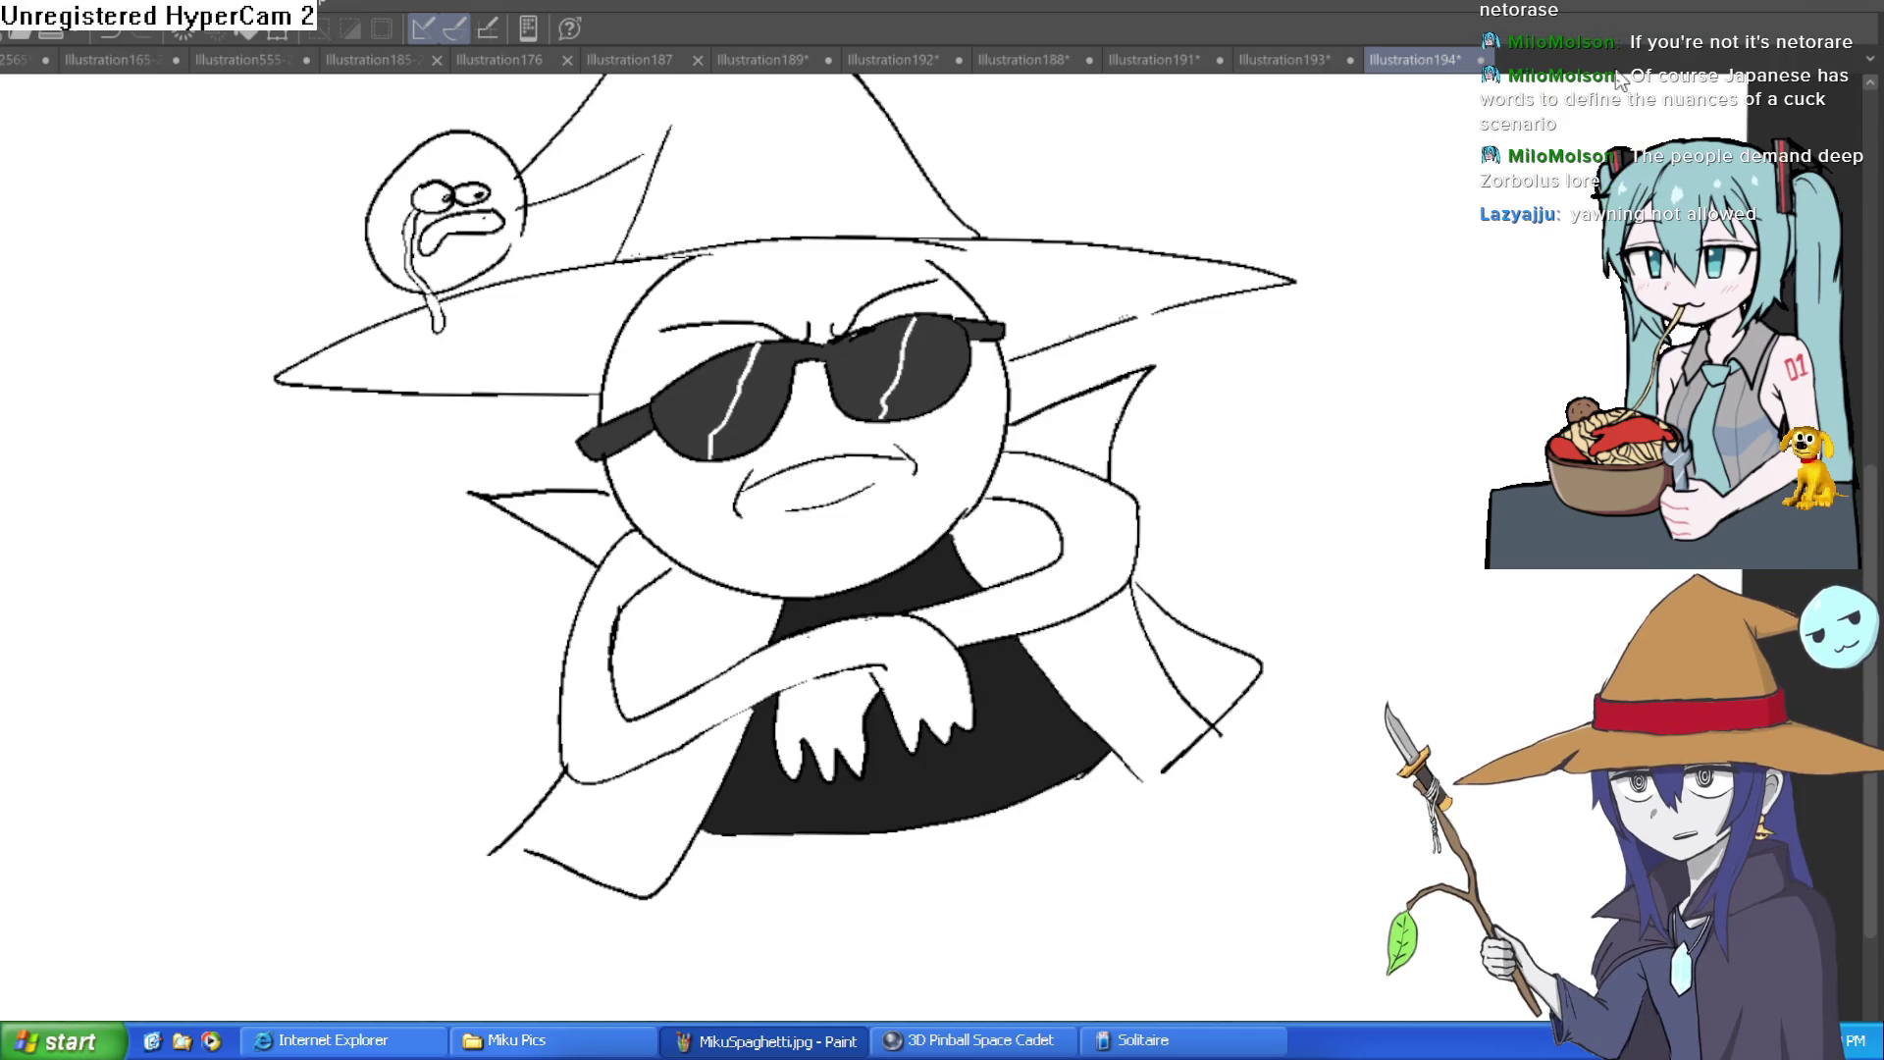
{"action": "left_click_drag", "start_coordinate": [1384, 445], "coordinate": [1352, 516]}
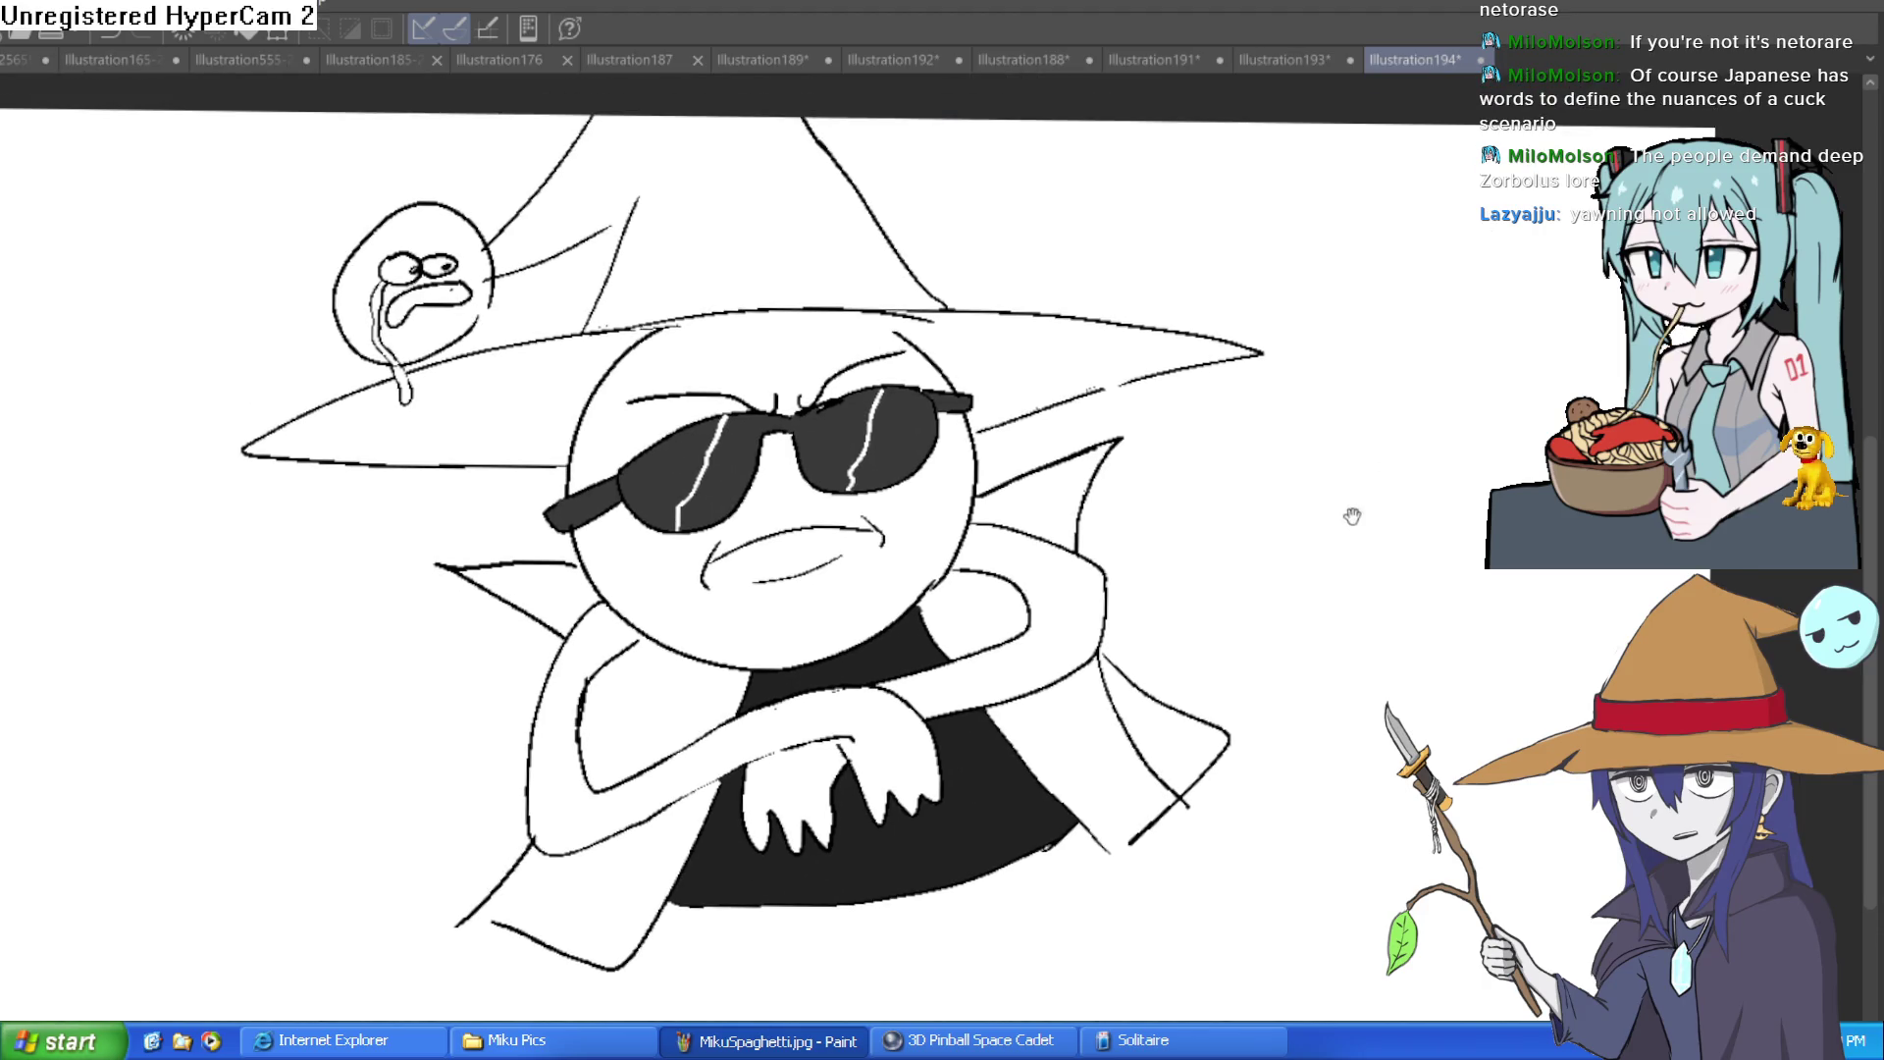
{"action": "scroll", "coordinate": [1352, 516], "scroll_direction": "down", "scroll_amount": 1}
{"action": "scroll", "coordinate": [1337, 521], "scroll_direction": "up", "scroll_amount": 2}
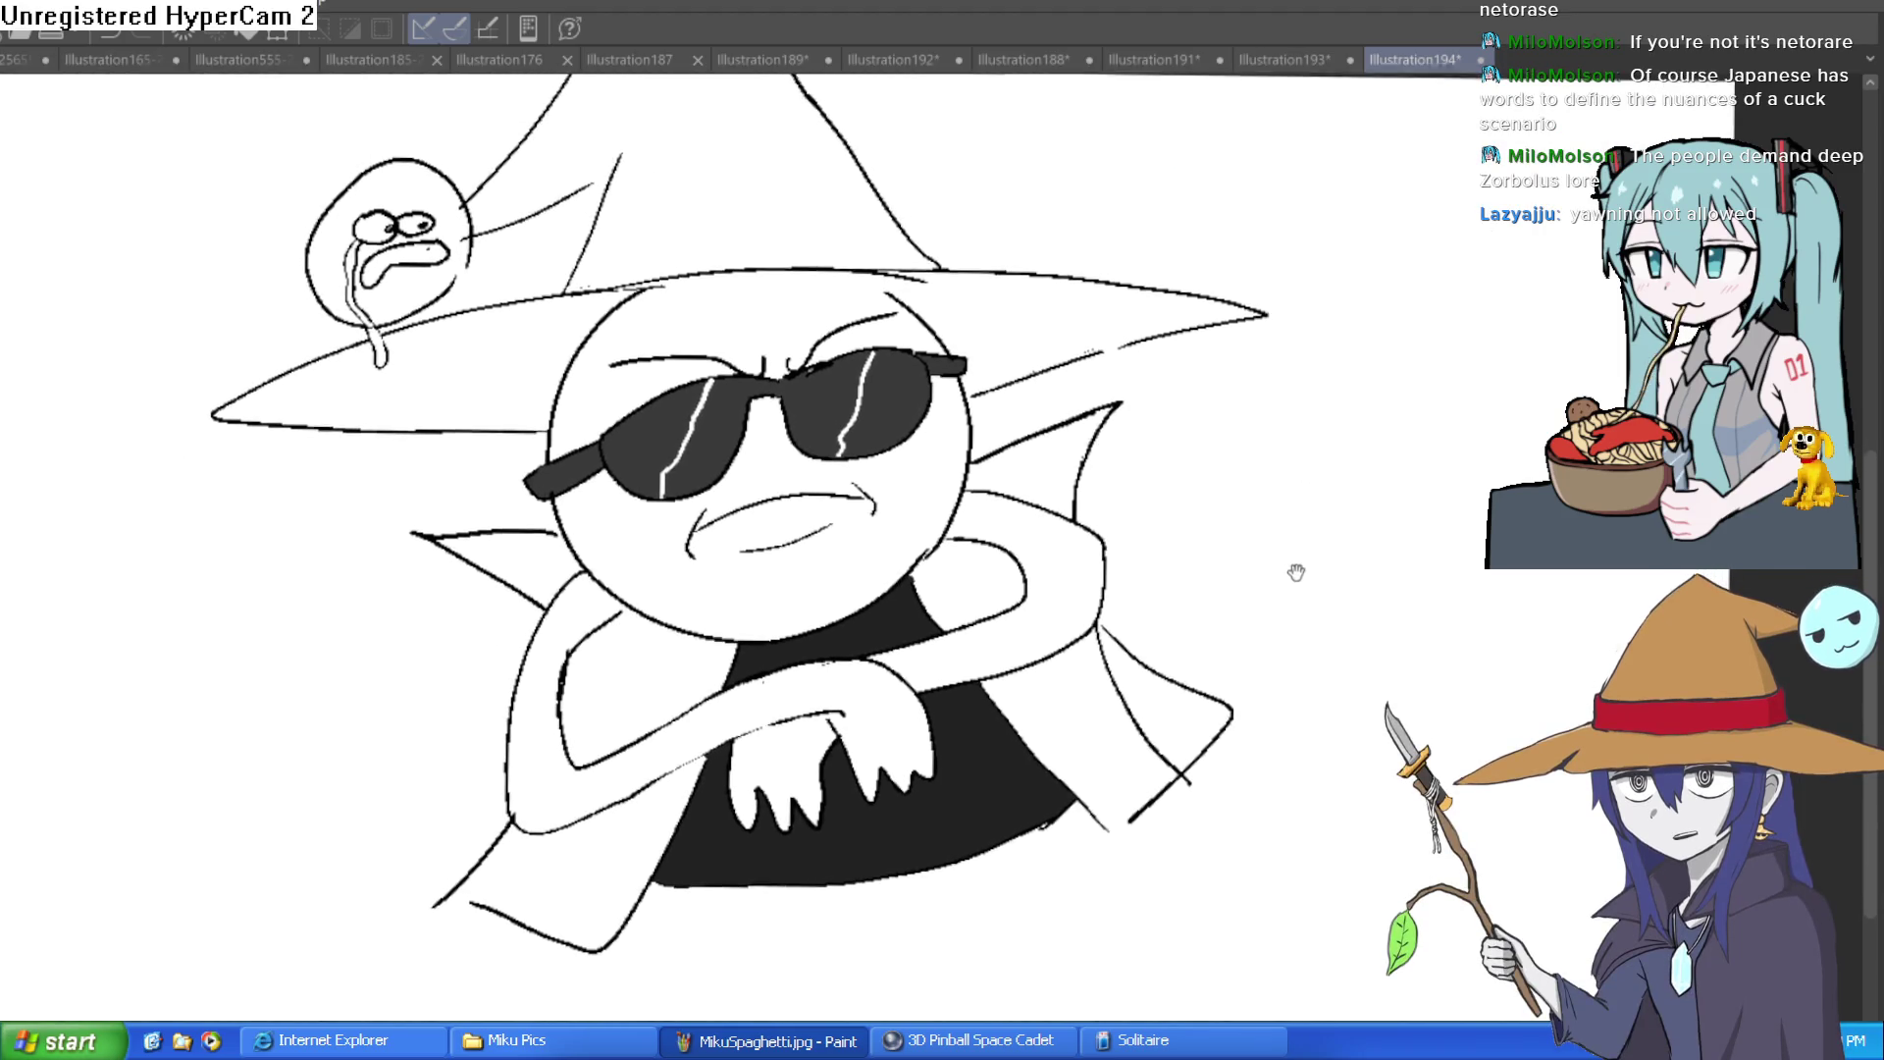
Step: Draw a long curved line across the hat, undoing the stray brim stroke
{"action": "left_click_drag", "start_coordinate": [1337, 533], "coordinate": [1367, 656]}
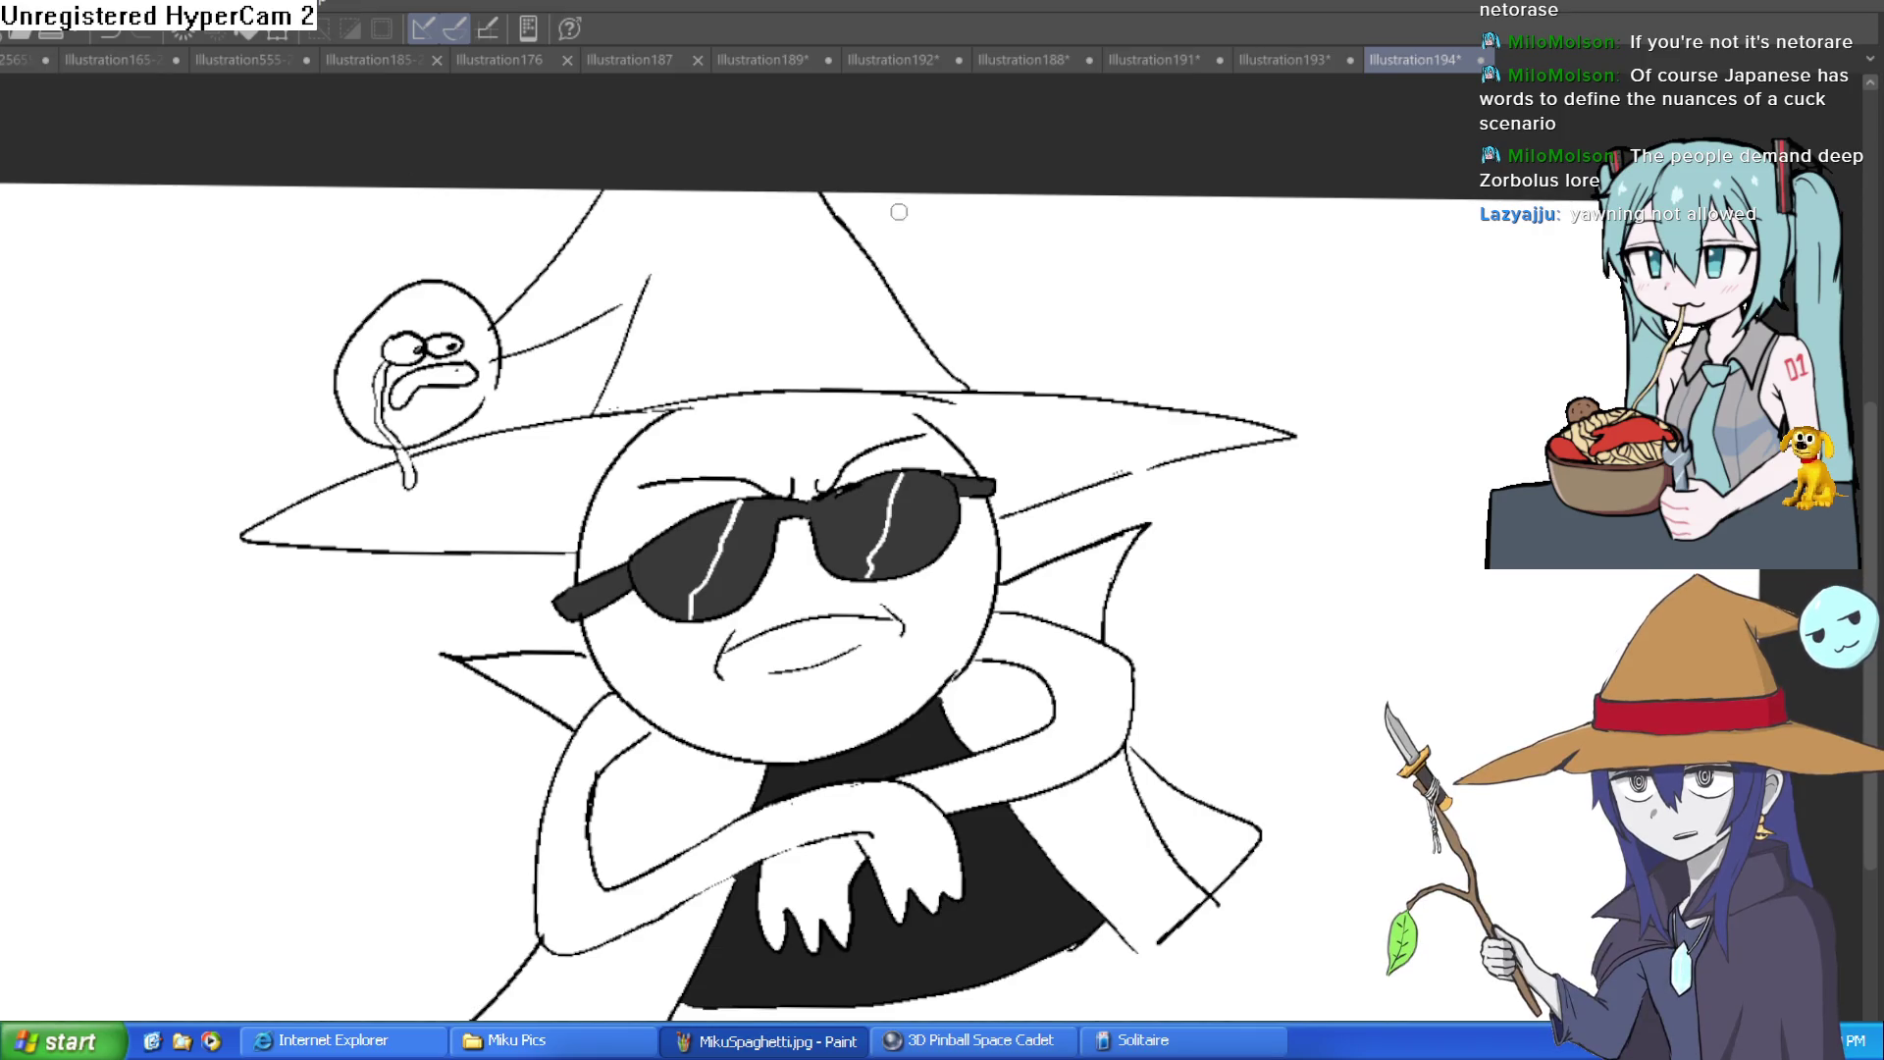
{"action": "mouse_move", "coordinate": [920, 332]}
{"action": "left_mouse_down"}
{"action": "mouse_move", "coordinate": [834, 322]}
{"action": "mouse_move", "coordinate": [604, 369]}
{"action": "left_mouse_up"}
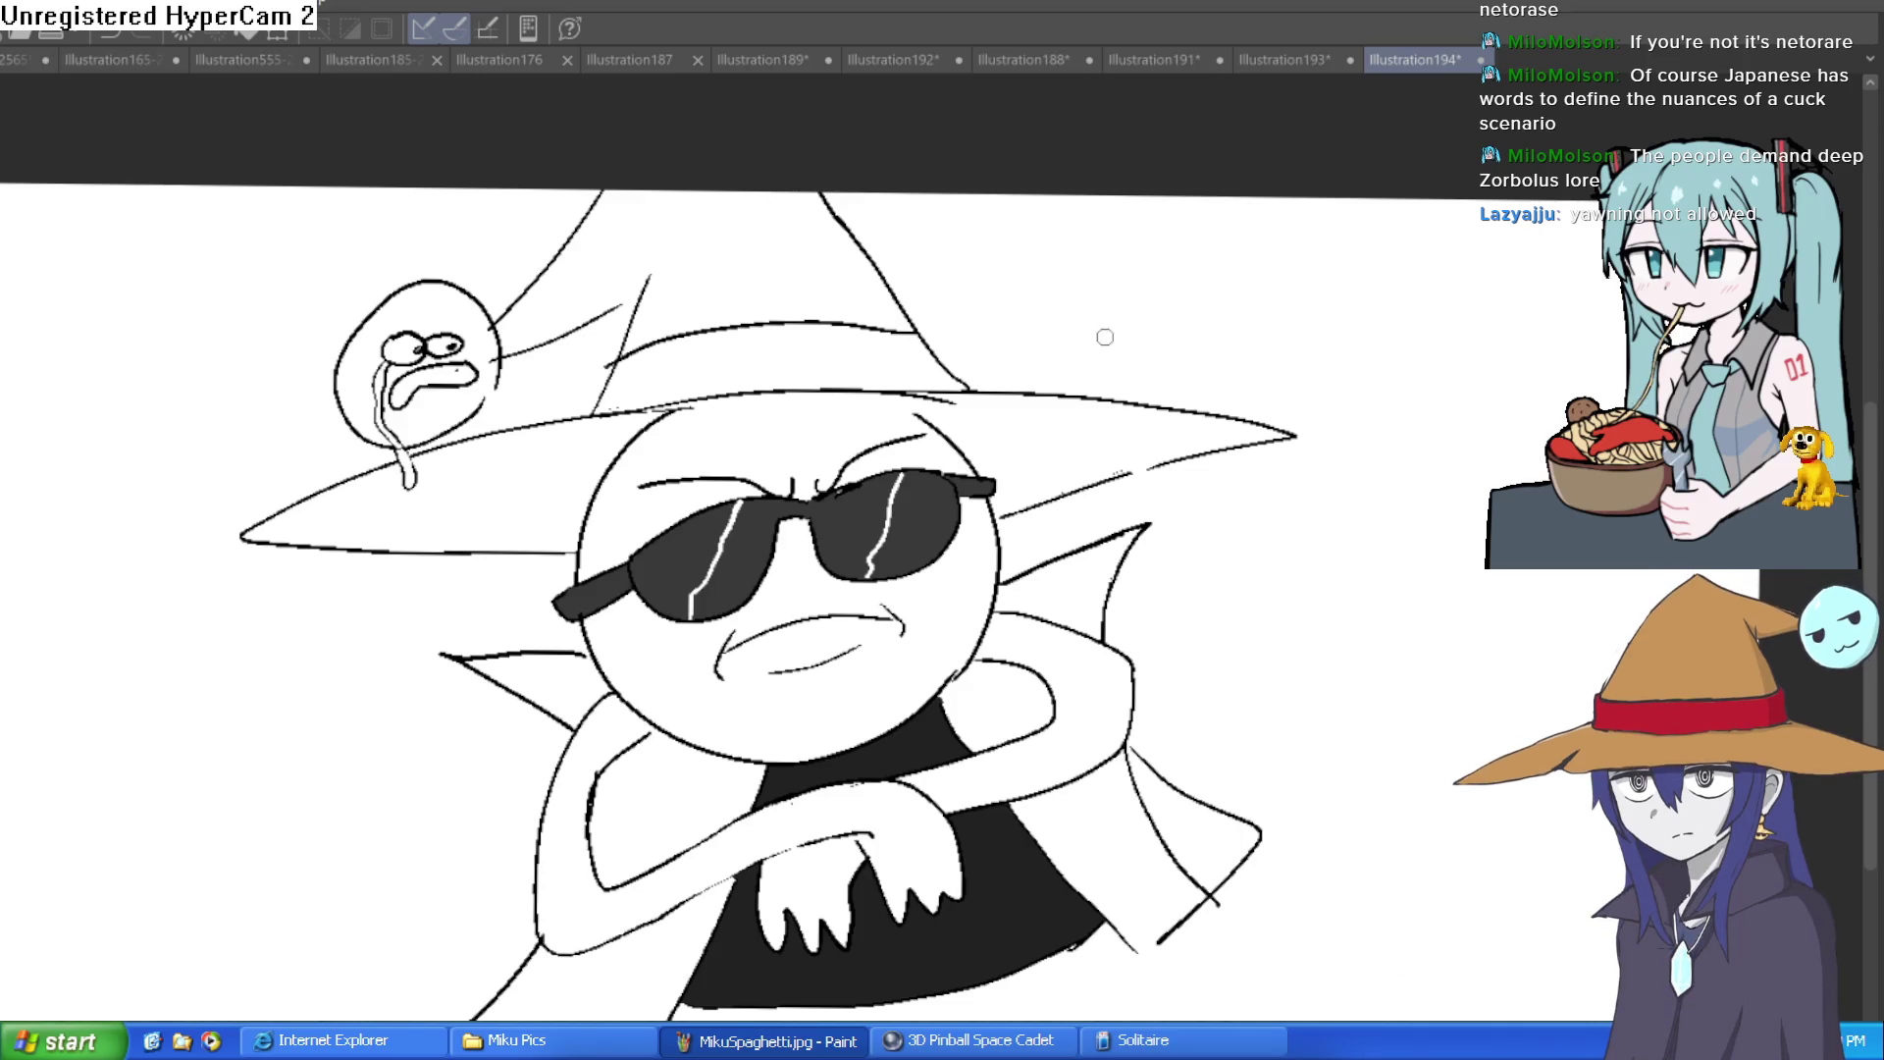
{"action": "left_click_drag", "start_coordinate": [944, 396], "coordinate": [959, 455]}
{"action": "key", "text": "ctrl+z"}
Step: Draw a curve left of the head, check Illustration193 and Illustration191, then return to Illustration194
{"action": "left_click_drag", "start_coordinate": [588, 451], "coordinate": [567, 502]}
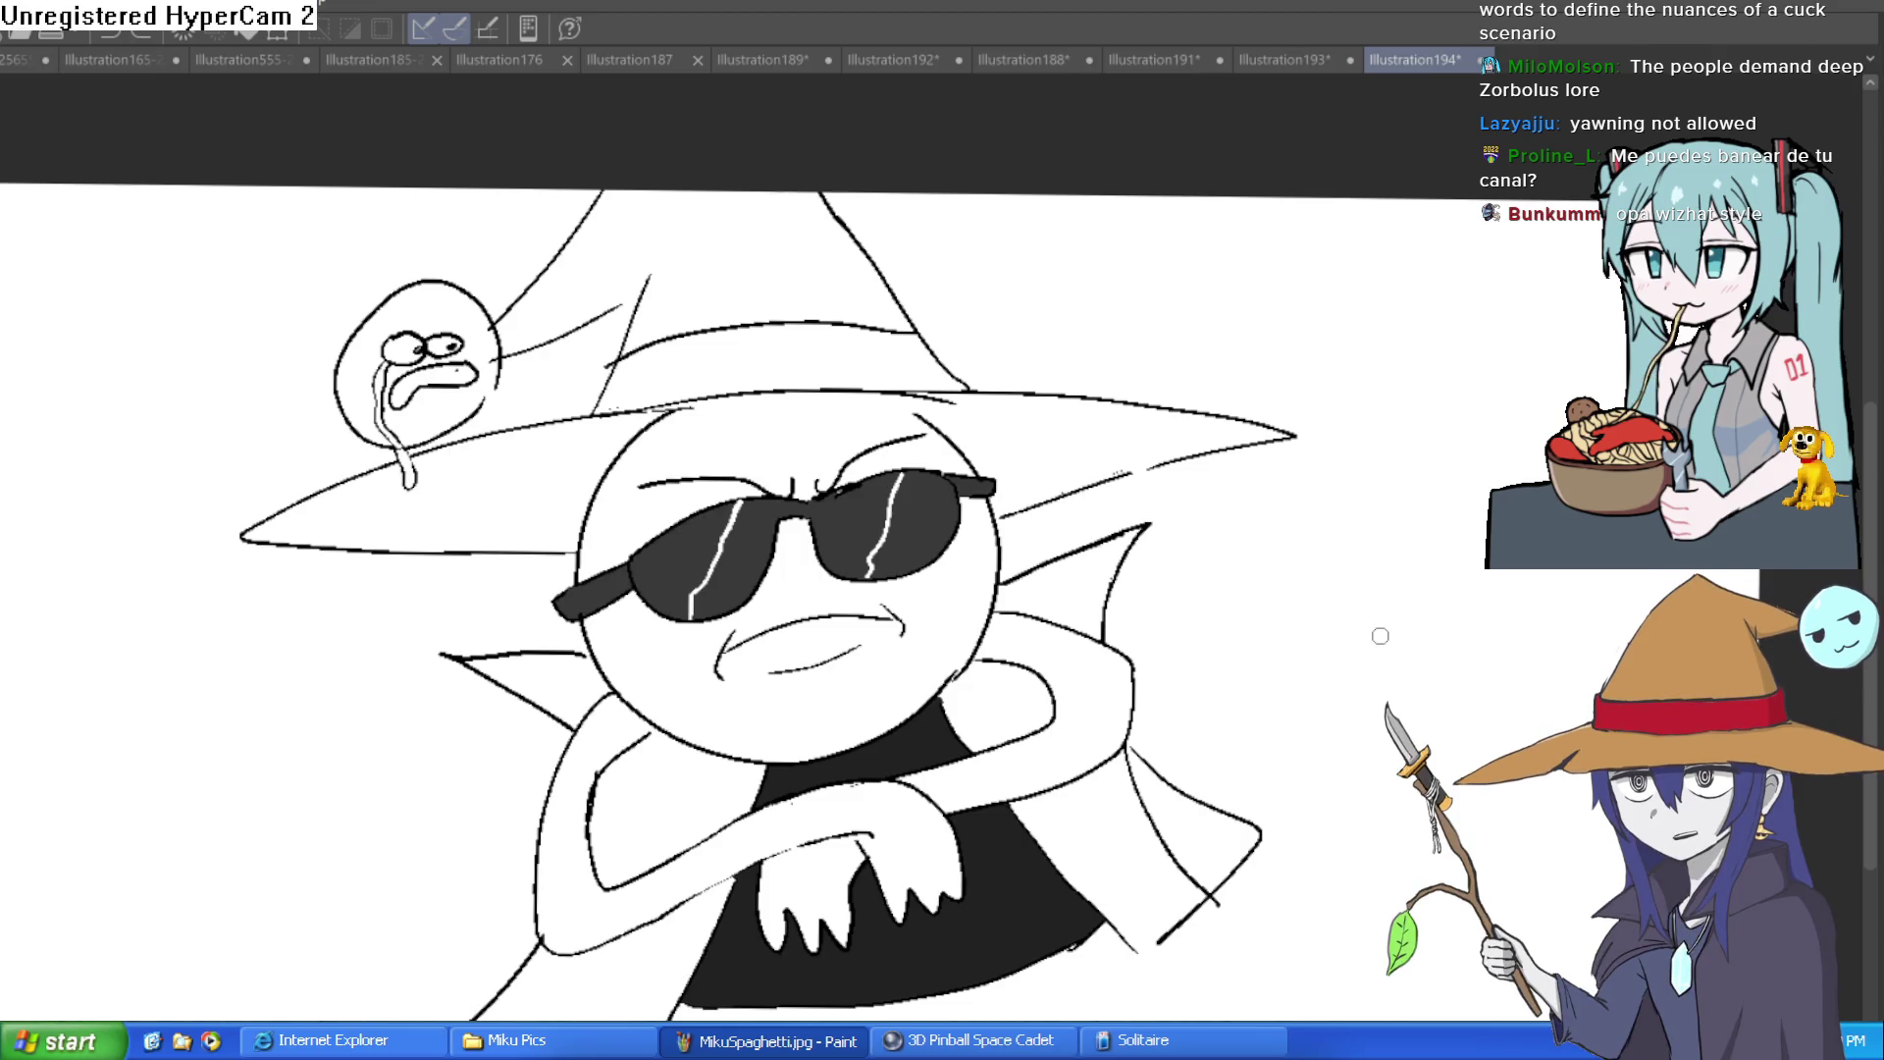
{"action": "left_click", "coordinate": [1281, 61]}
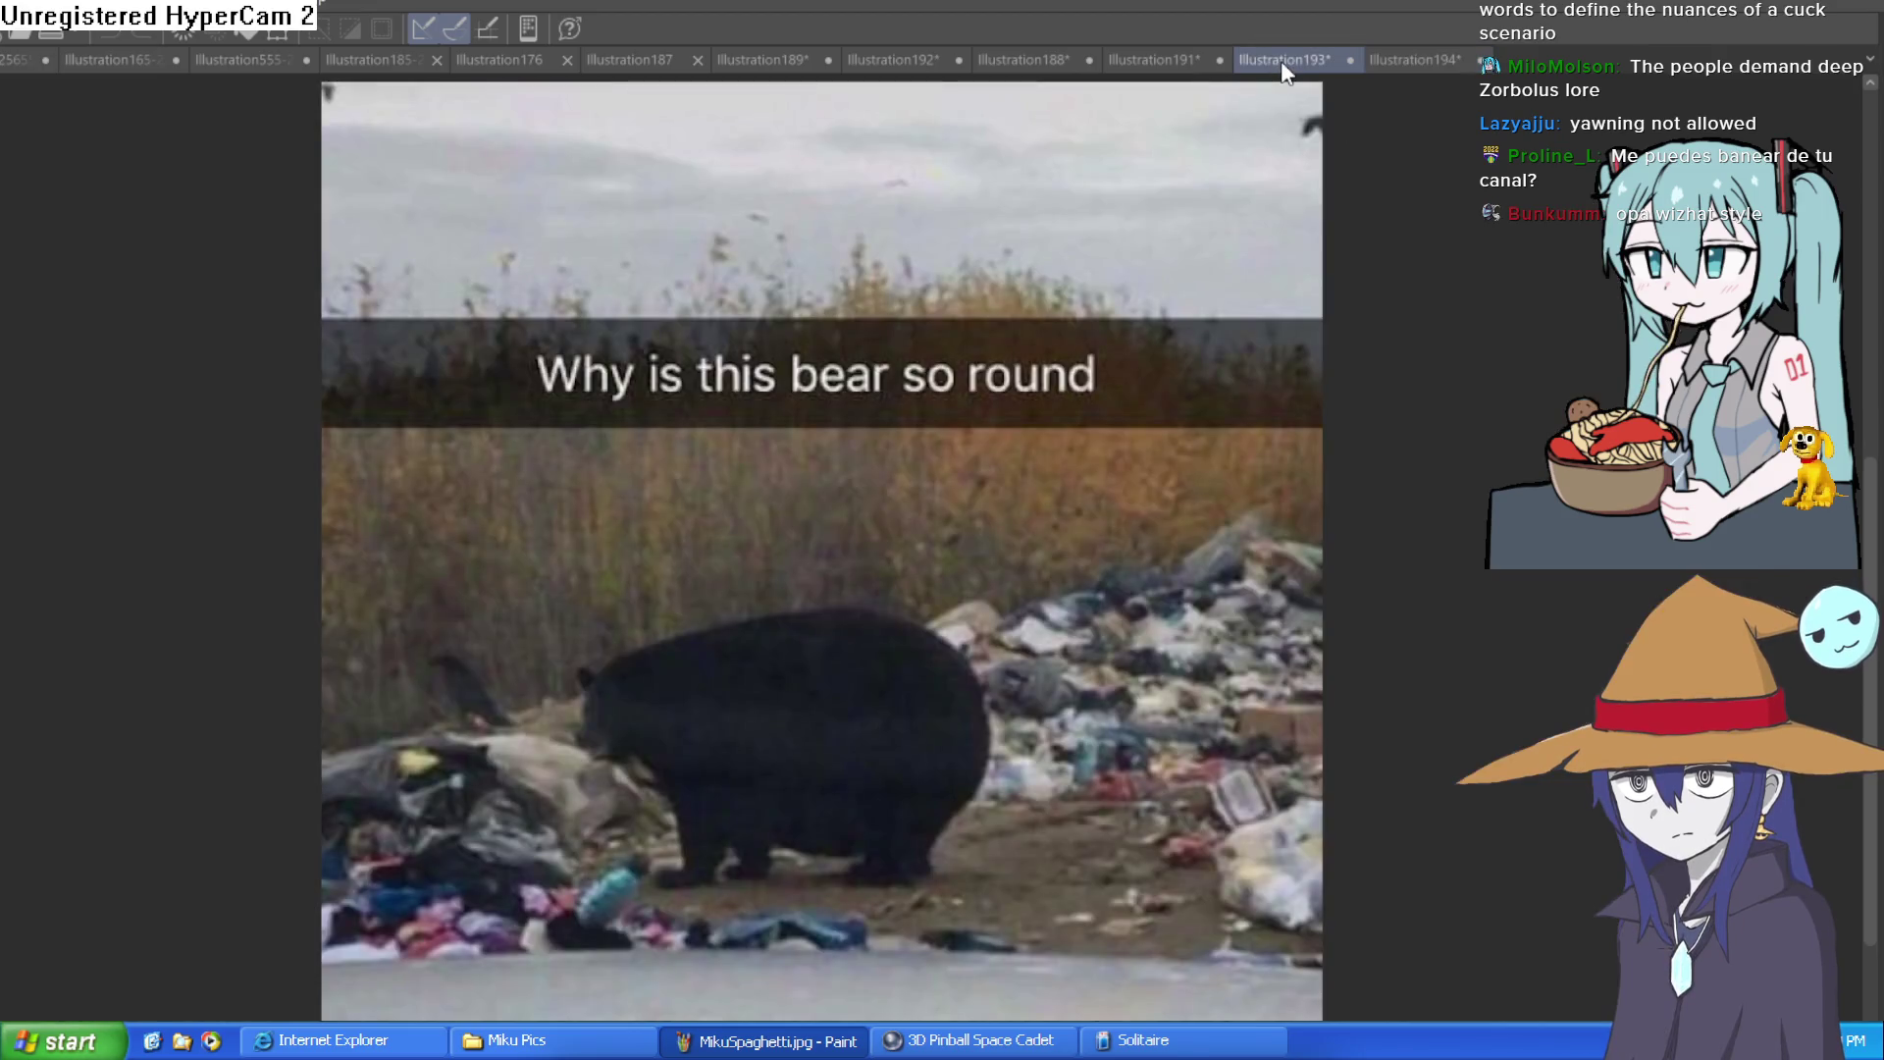
{"action": "left_click", "coordinate": [1128, 61]}
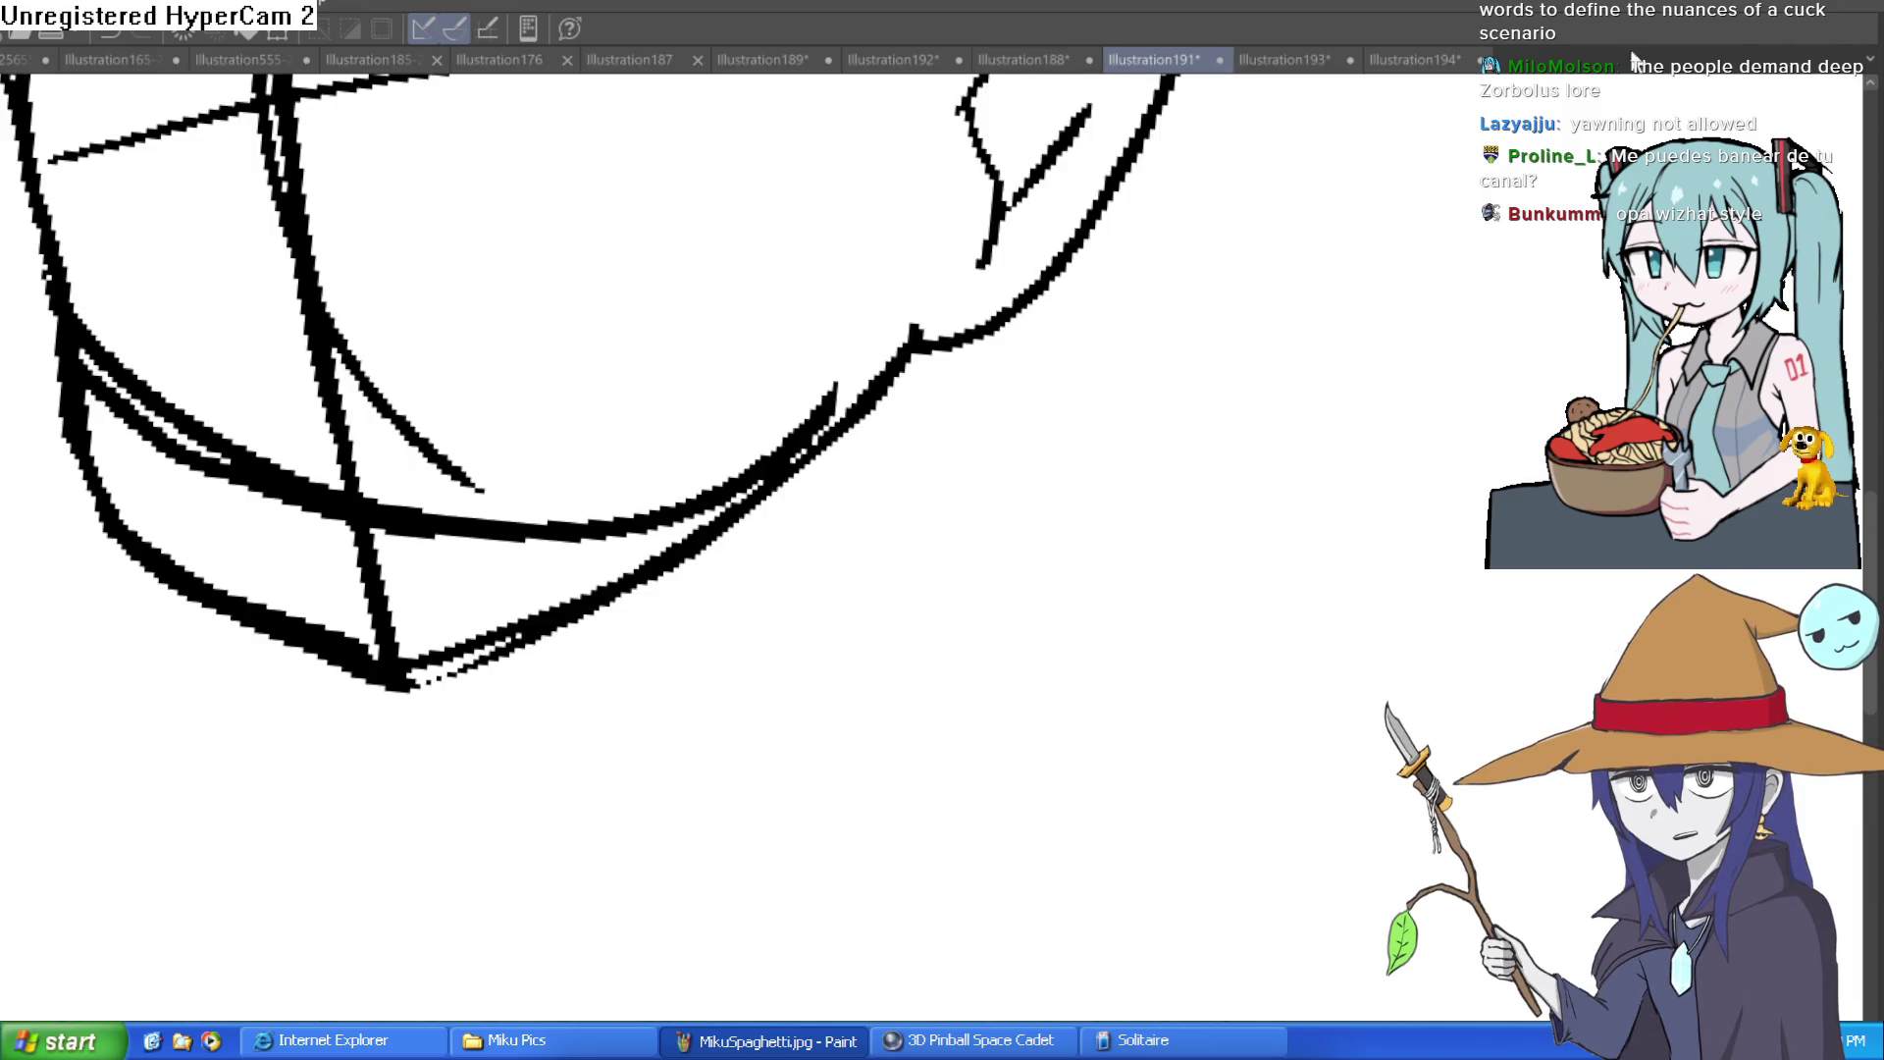
{"action": "left_click", "coordinate": [1442, 58]}
{"action": "key", "text": "ctrl+minus"}
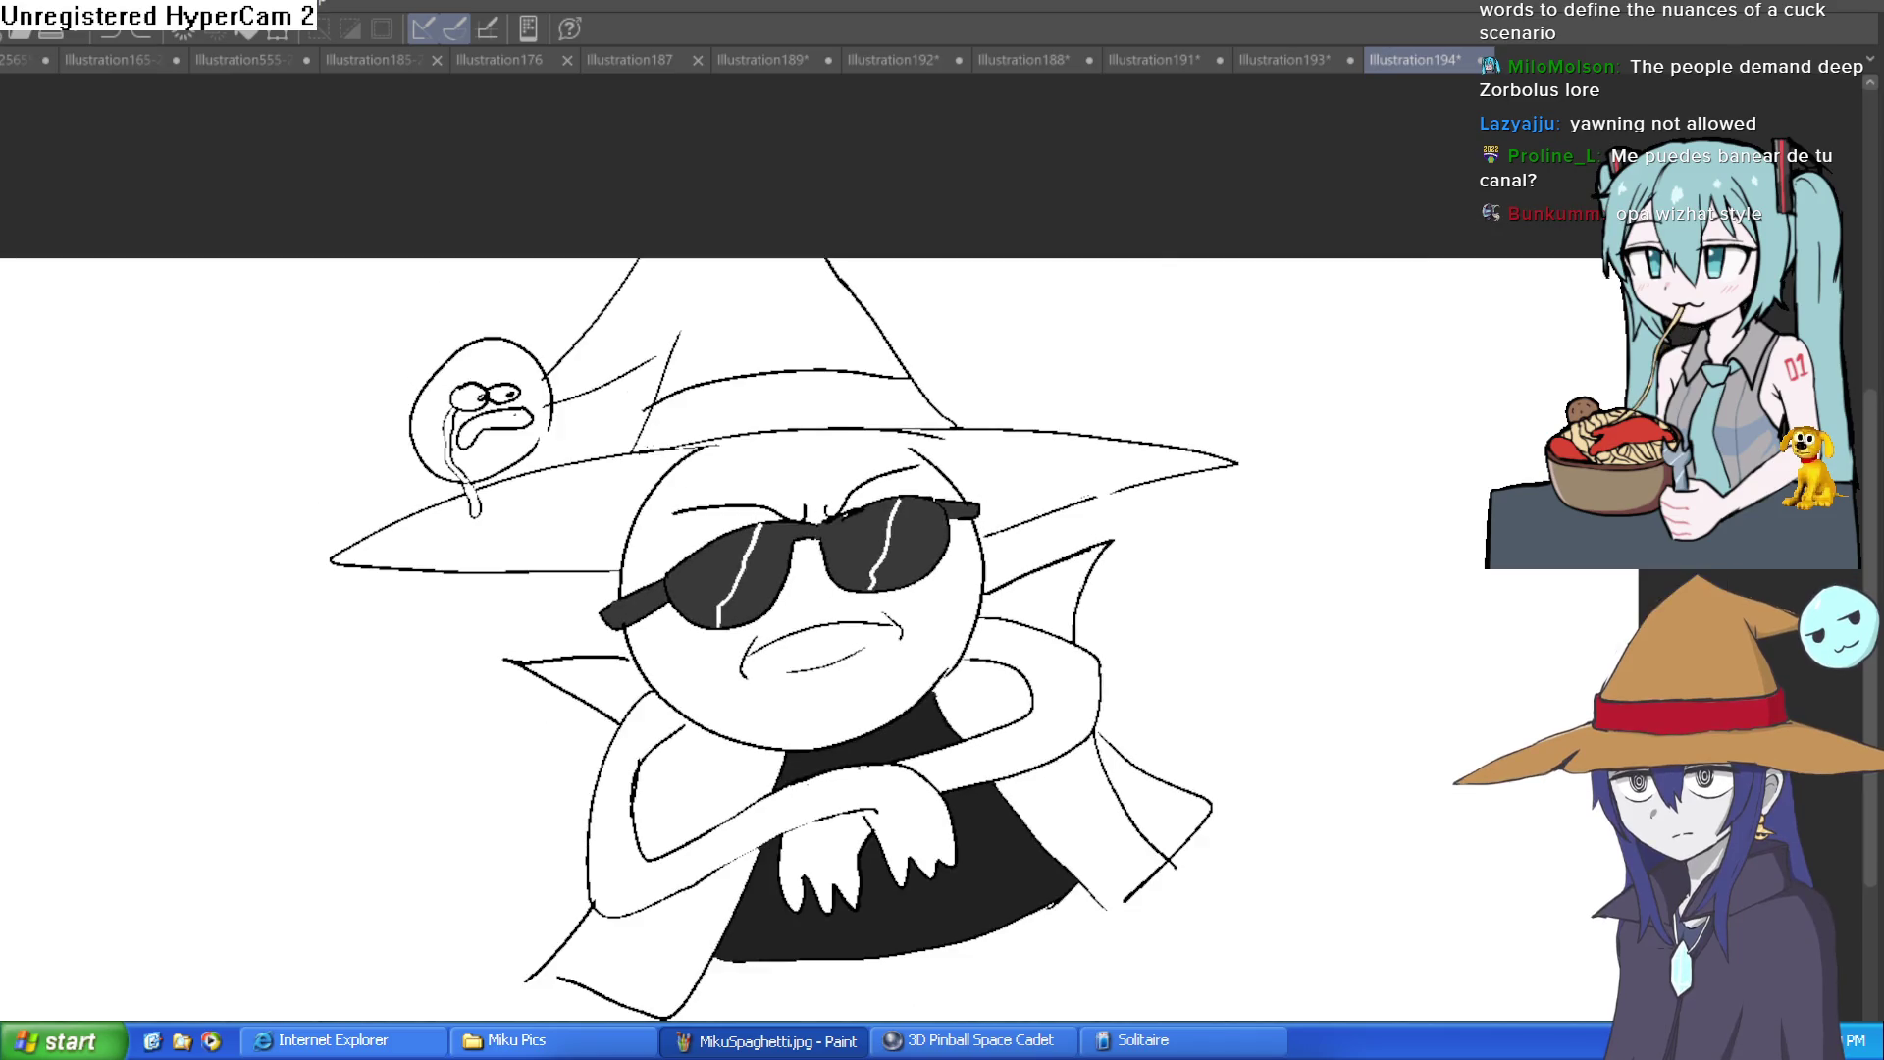
{"action": "key", "text": "h"}
{"action": "key", "text": "h"}
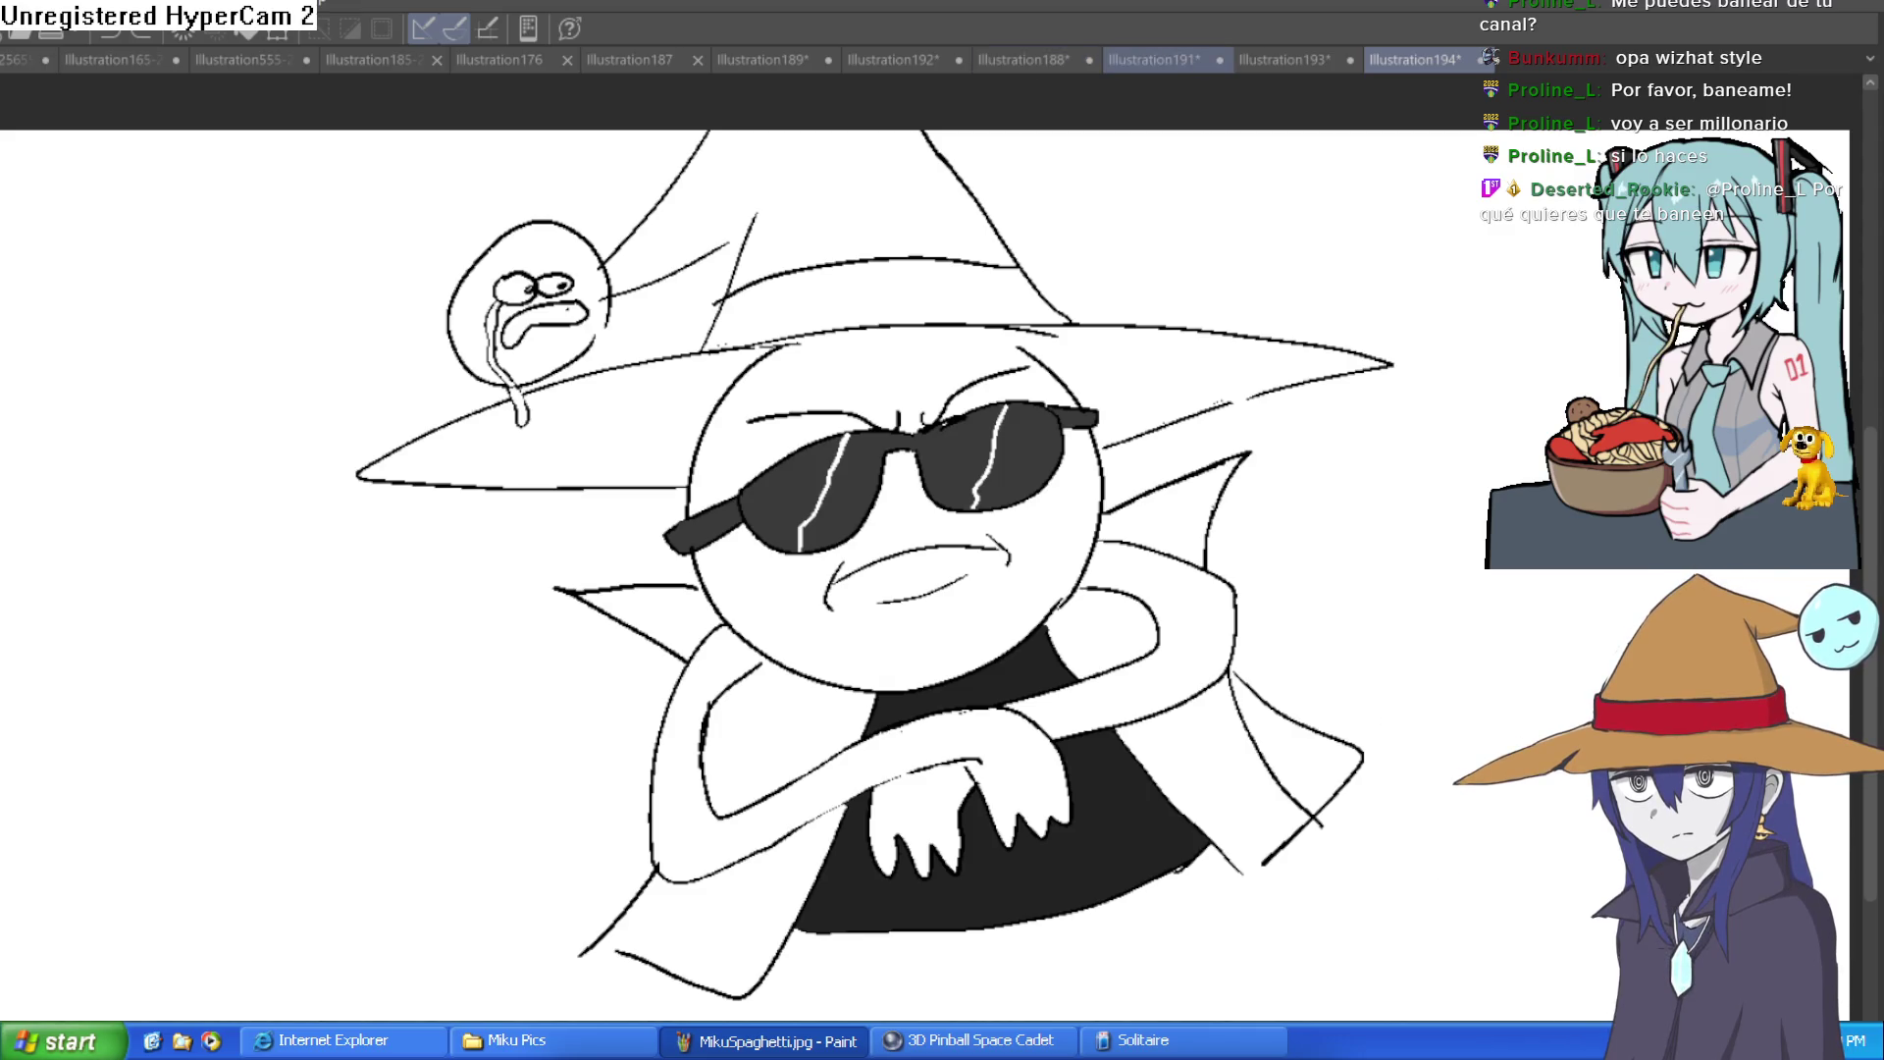
Step: Bring up the Illustration191 head sketch and fit the whole head in the window
{"action": "left_click", "coordinate": [1155, 60]}
{"action": "left_click", "coordinate": [1023, 60]}
{"action": "left_click", "coordinate": [1162, 55]}
{"action": "key", "text": "ctrl+0"}
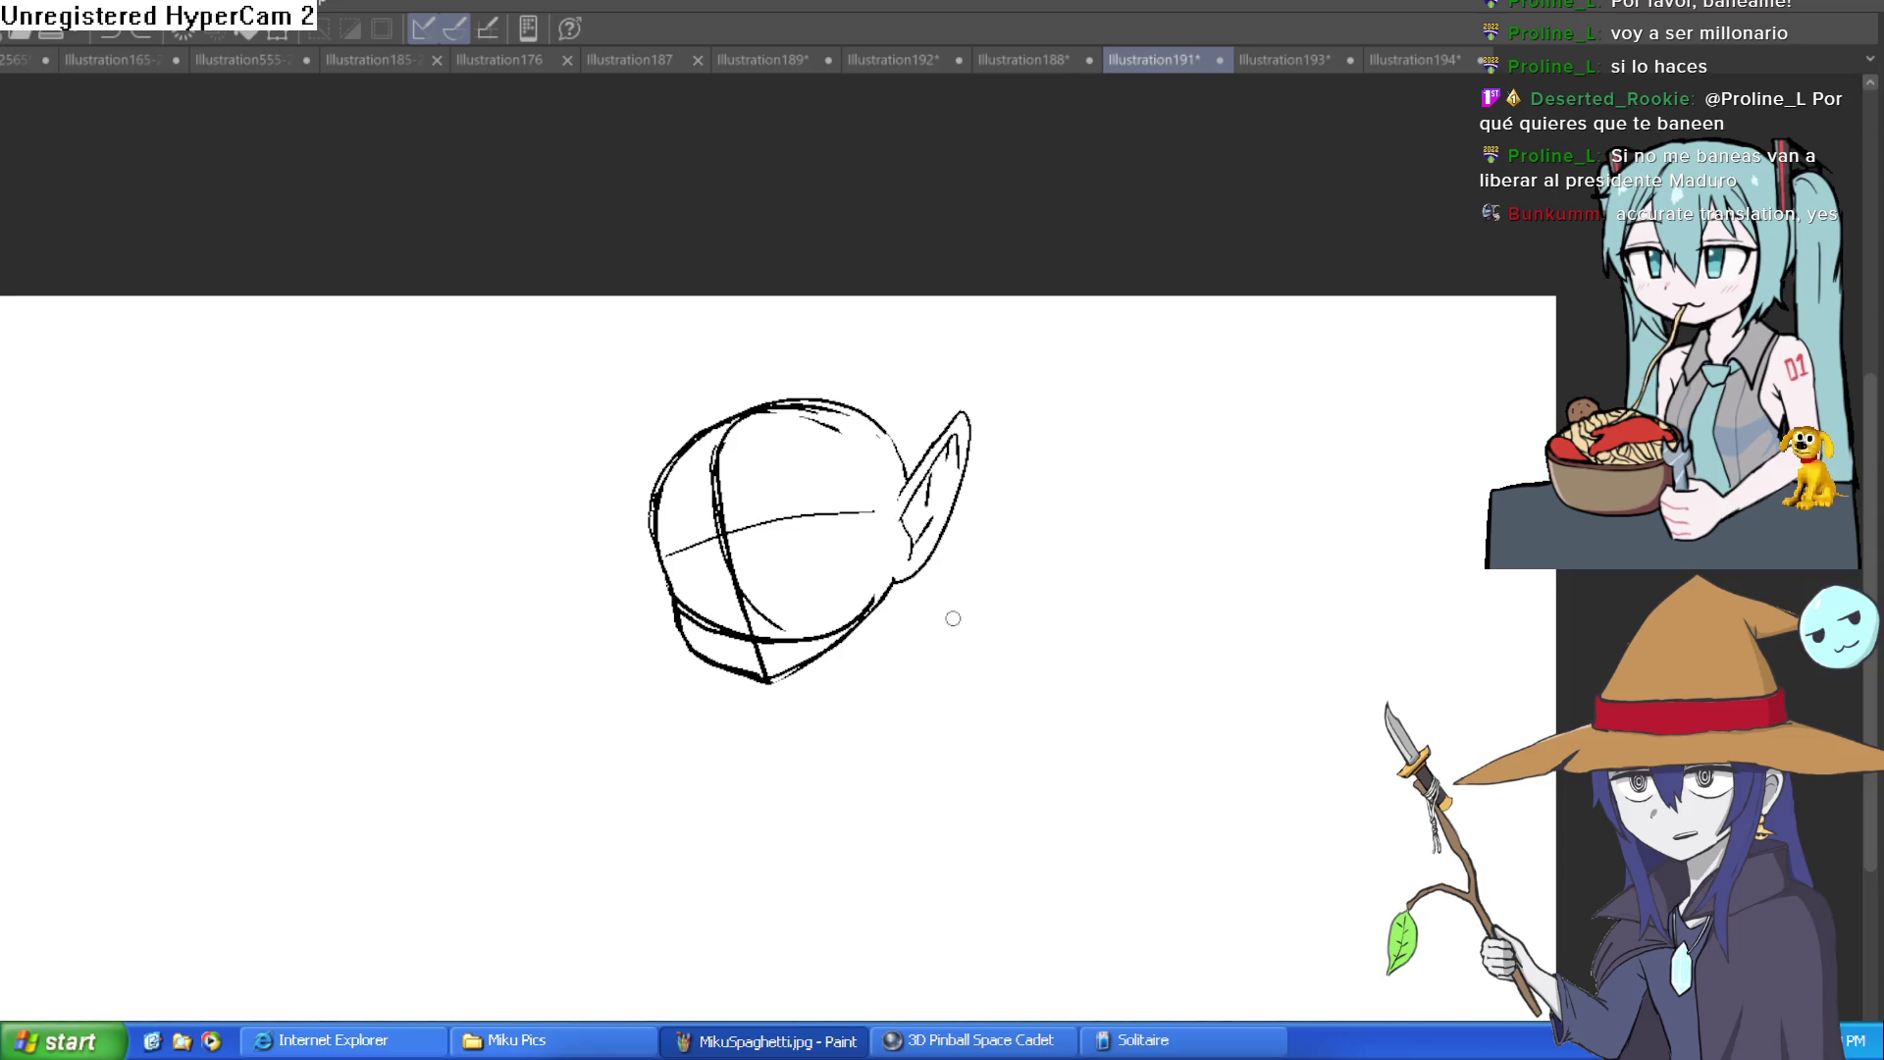
Step: Zoom in on the Illustration191 head sketch
{"action": "key", "text": "ctrl+plus"}
{"action": "left_click_drag", "start_coordinate": [824, 456], "coordinate": [594, 667]}
{"action": "key", "text": "ctrl+z"}
{"action": "left_click_drag", "start_coordinate": [819, 456], "coordinate": [732, 562]}
{"action": "left_click_drag", "start_coordinate": [811, 479], "coordinate": [818, 636]}
{"action": "left_click_drag", "start_coordinate": [674, 601], "coordinate": [663, 706]}
{"action": "mouse_move", "coordinate": [792, 498]}
{"action": "left_mouse_down"}
{"action": "mouse_move", "coordinate": [812, 640]}
{"action": "mouse_move", "coordinate": [916, 670]}
{"action": "left_mouse_up"}
{"action": "mouse_move", "coordinate": [684, 640]}
{"action": "left_mouse_down"}
{"action": "mouse_move", "coordinate": [525, 738]}
{"action": "mouse_move", "coordinate": [486, 848]}
{"action": "left_mouse_up"}
{"action": "left_click_drag", "start_coordinate": [844, 638], "coordinate": [978, 832]}
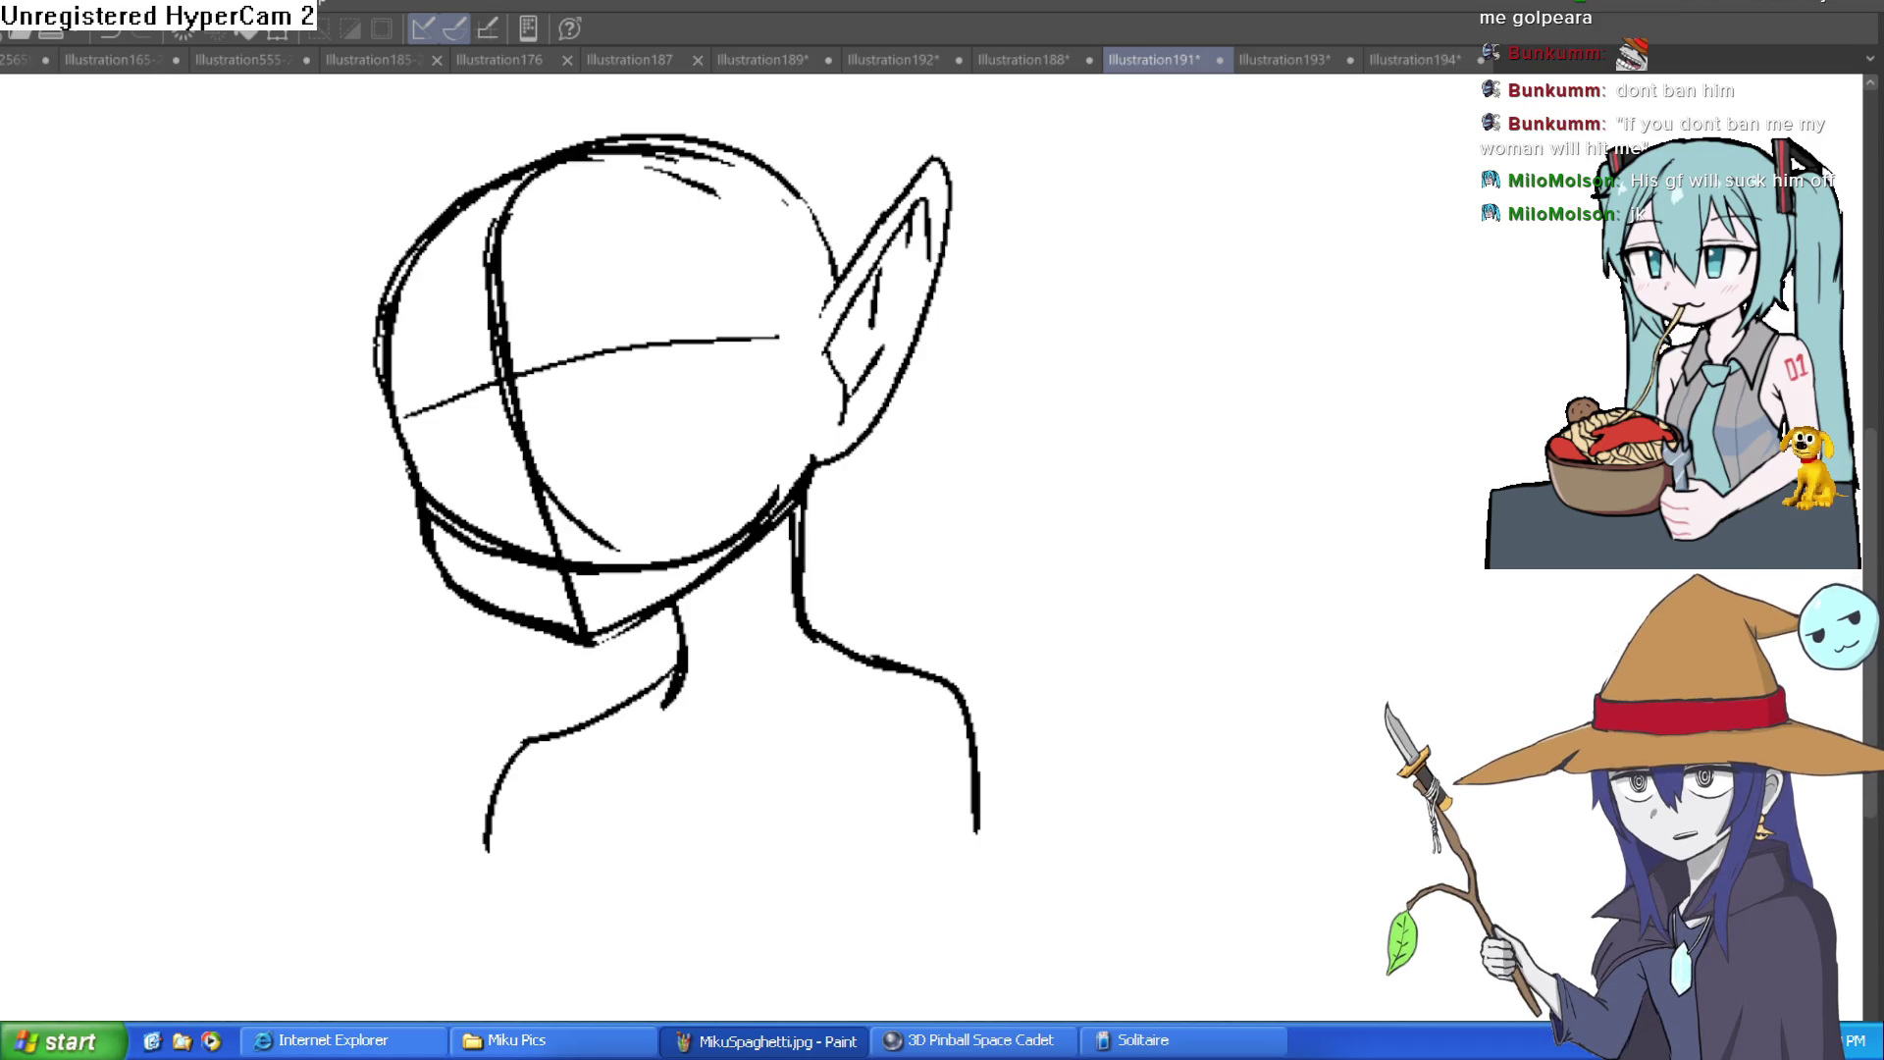
{"action": "left_click_drag", "start_coordinate": [1170, 549], "coordinate": [1506, 726]}
{"action": "key", "text": "ctrl+z"}
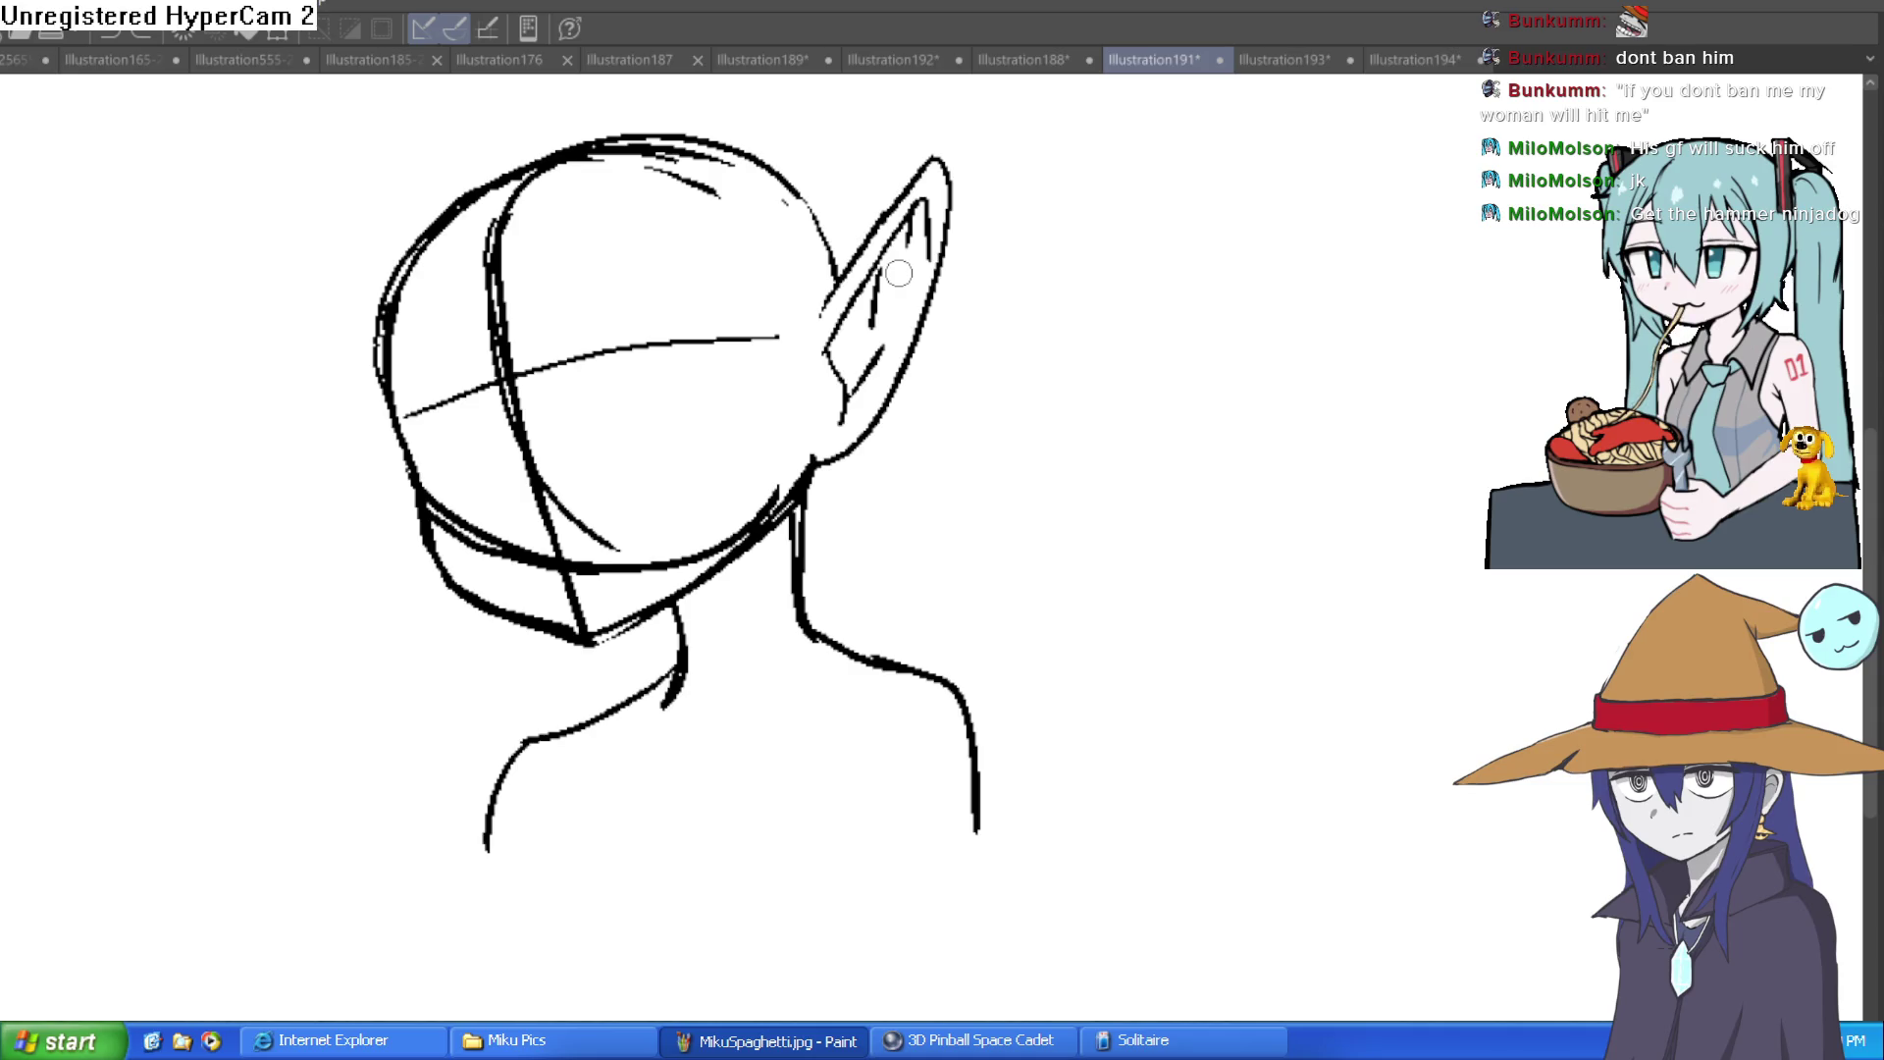
Step: Sketch a tall pointed ear on the left side of the head, undoing stray strokes
{"action": "mouse_move", "coordinate": [1028, 453]}
{"action": "left_mouse_down"}
{"action": "mouse_move", "coordinate": [1025, 493]}
{"action": "mouse_move", "coordinate": [1225, 447]}
{"action": "left_mouse_up"}
{"action": "key", "text": "ctrl+z"}
{"action": "left_click_drag", "start_coordinate": [1059, 357], "coordinate": [1136, 555]}
{"action": "scroll", "coordinate": [883, 491], "scroll_direction": "up", "scroll_amount": 2}
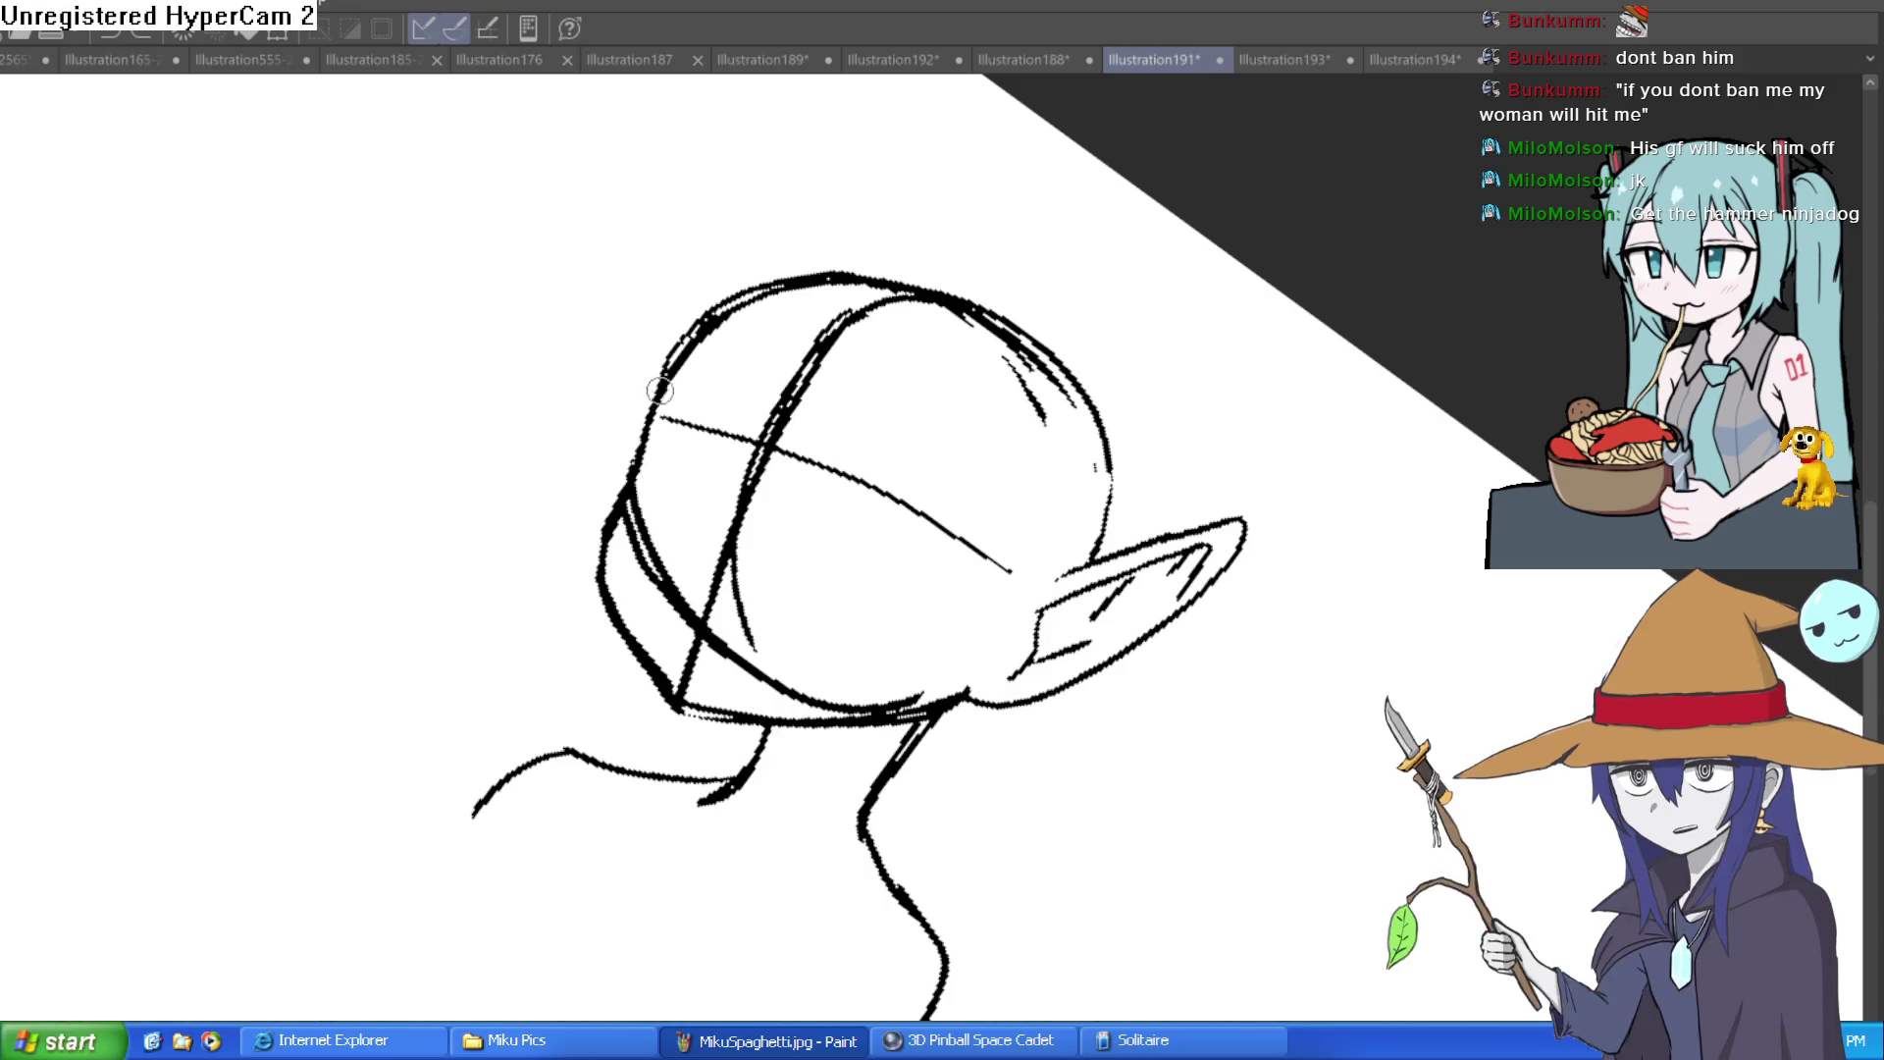
{"action": "left_click_drag", "start_coordinate": [639, 255], "coordinate": [626, 505]}
{"action": "key", "text": "ctrl+z"}
{"action": "mouse_move", "coordinate": [662, 388]}
{"action": "left_mouse_down"}
{"action": "mouse_move", "coordinate": [651, 285]}
{"action": "mouse_move", "coordinate": [606, 280]}
{"action": "mouse_move", "coordinate": [613, 495]}
{"action": "left_mouse_up"}
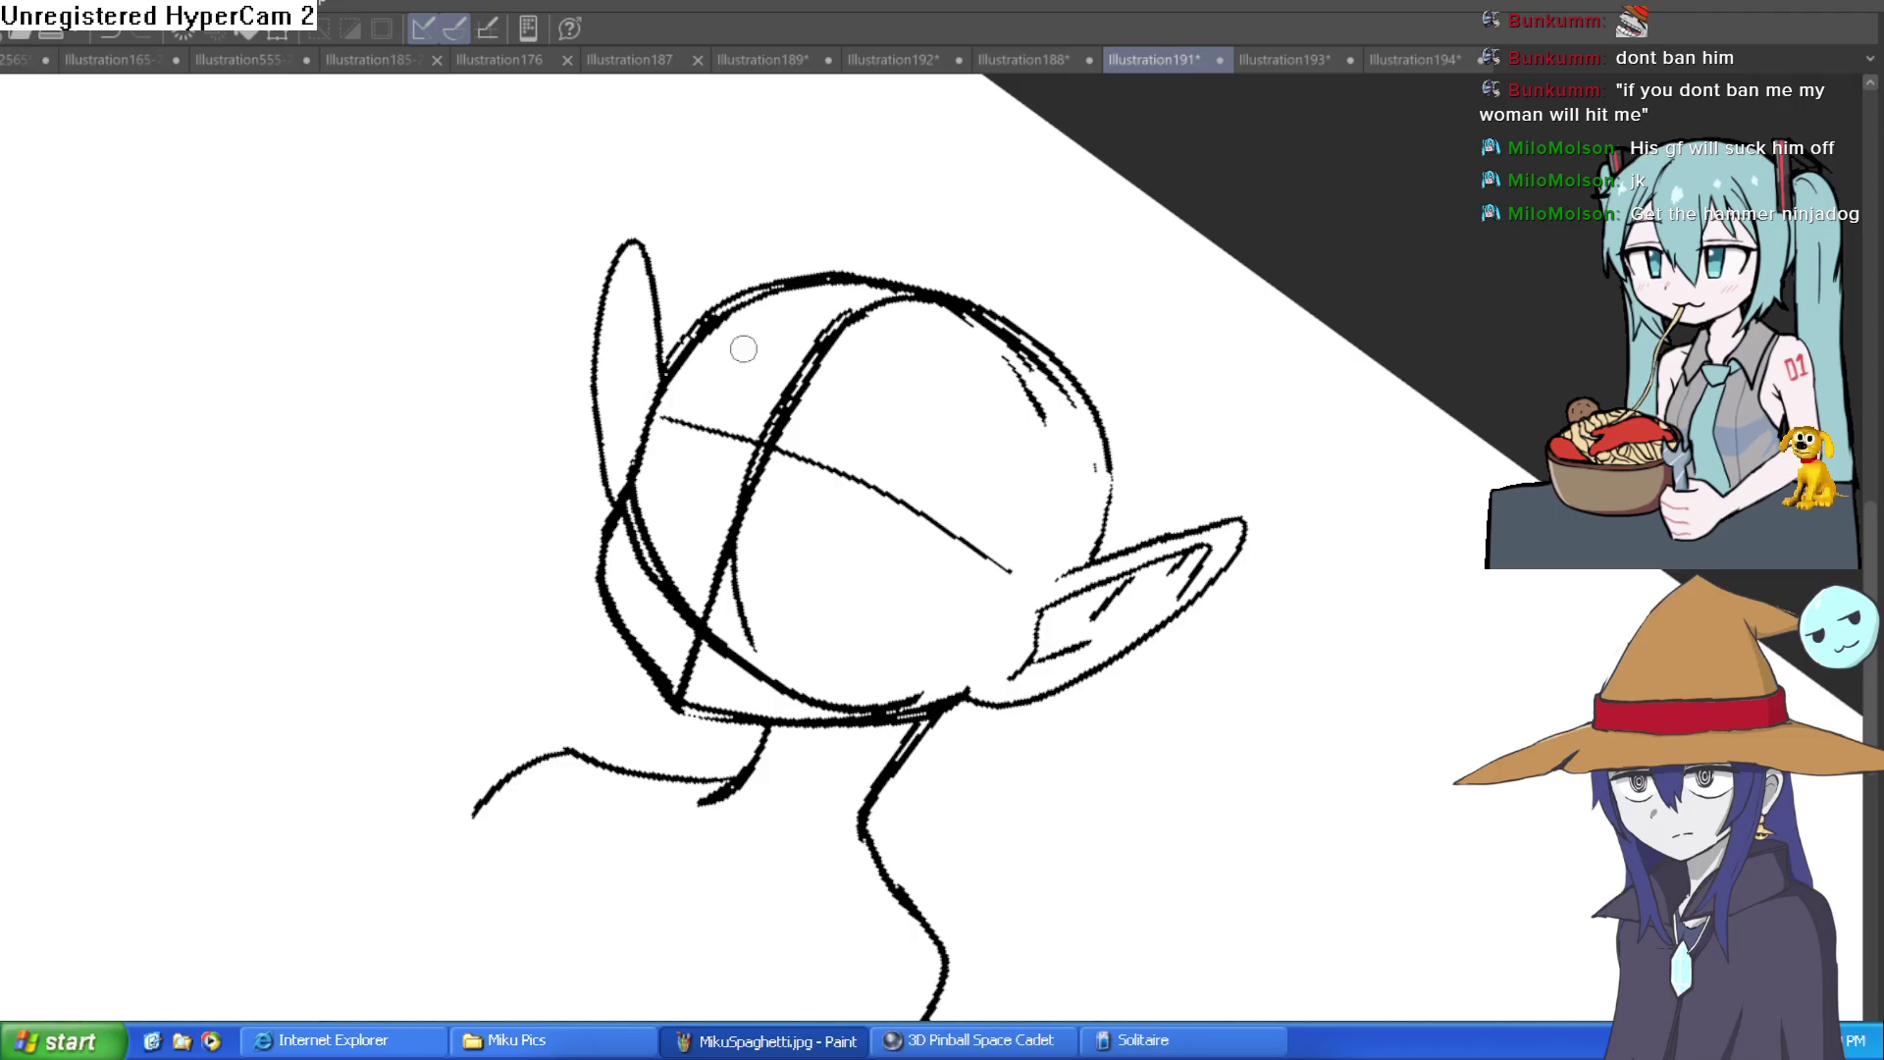
Step: Ink over the left ear's outline, then turn the head back upright
{"action": "mouse_move", "coordinate": [723, 353]}
{"action": "left_mouse_down"}
{"action": "mouse_move", "coordinate": [749, 337]}
{"action": "mouse_move", "coordinate": [948, 361]}
{"action": "mouse_move", "coordinate": [925, 359]}
{"action": "left_mouse_up"}
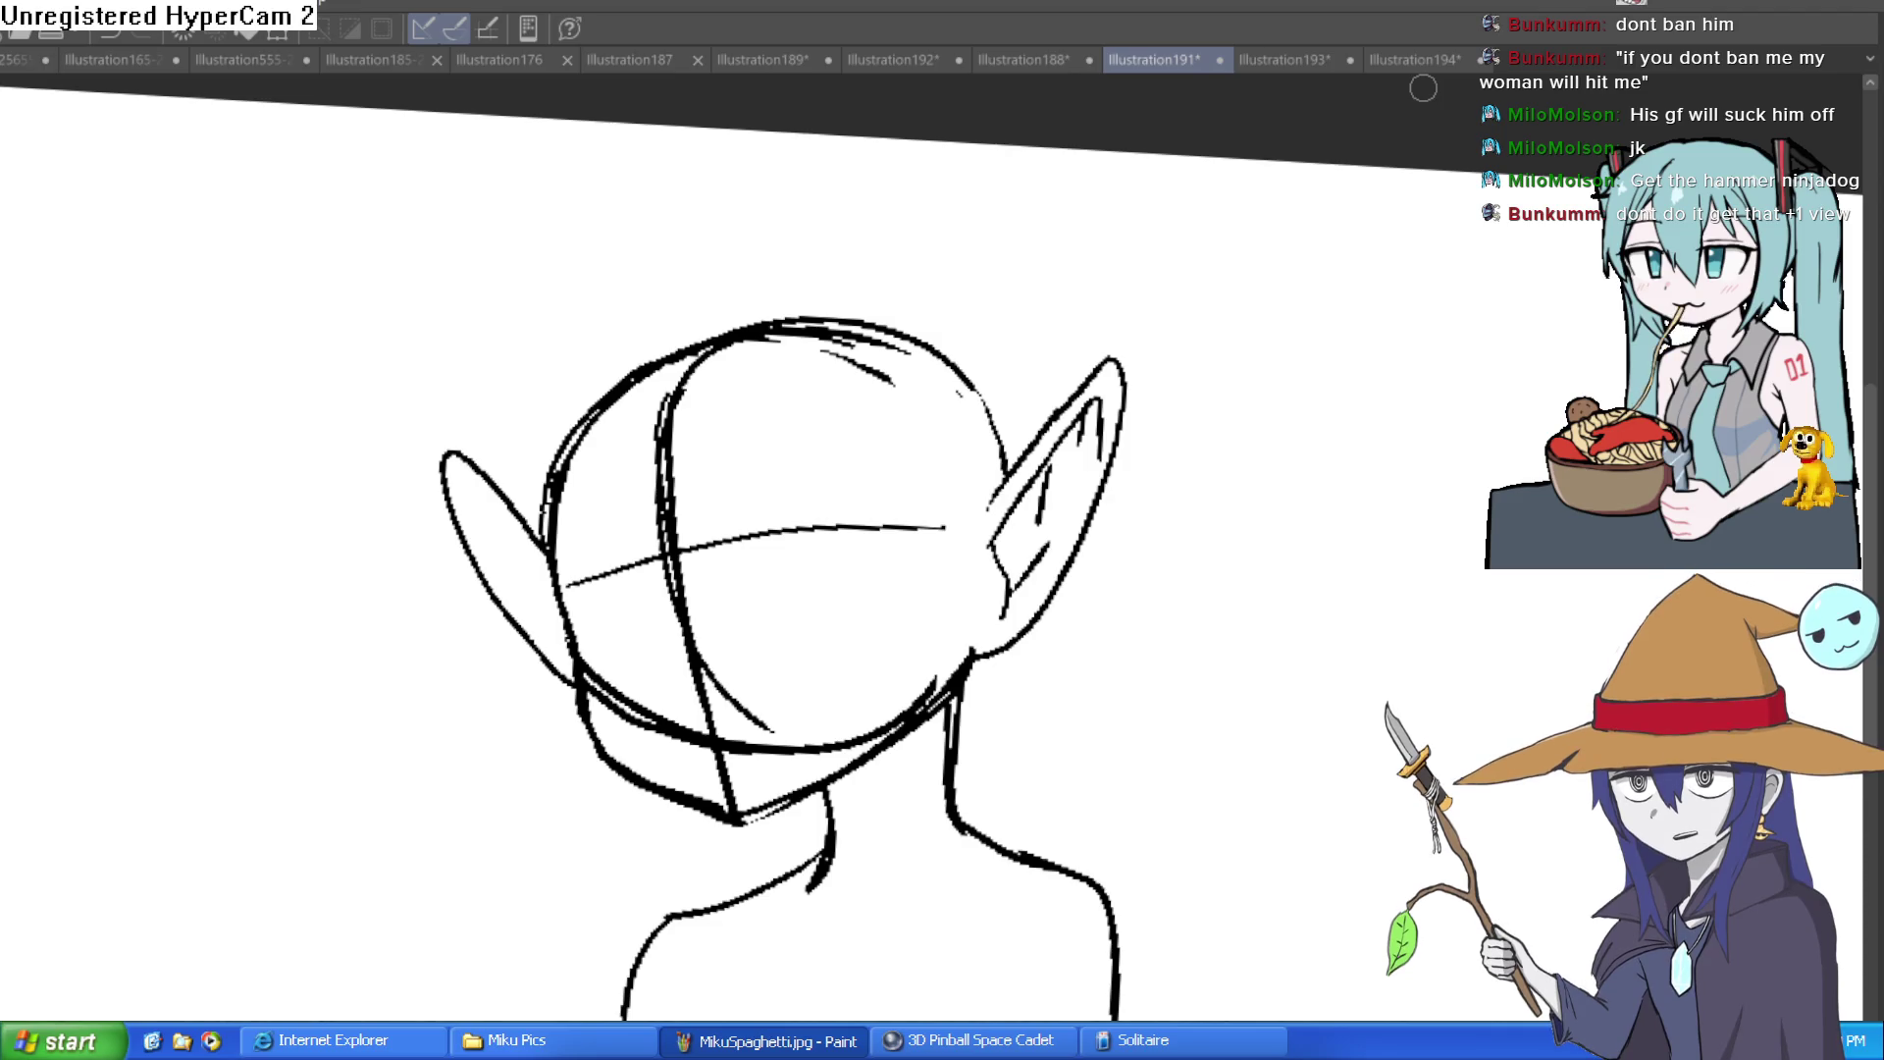
{"action": "mouse_move", "coordinate": [642, 468]}
{"action": "left_mouse_down"}
{"action": "mouse_move", "coordinate": [1004, 373]}
{"action": "mouse_move", "coordinate": [732, 339]}
{"action": "mouse_move", "coordinate": [621, 257]}
{"action": "left_mouse_up"}
{"action": "left_click_drag", "start_coordinate": [604, 505], "coordinate": [614, 441]}
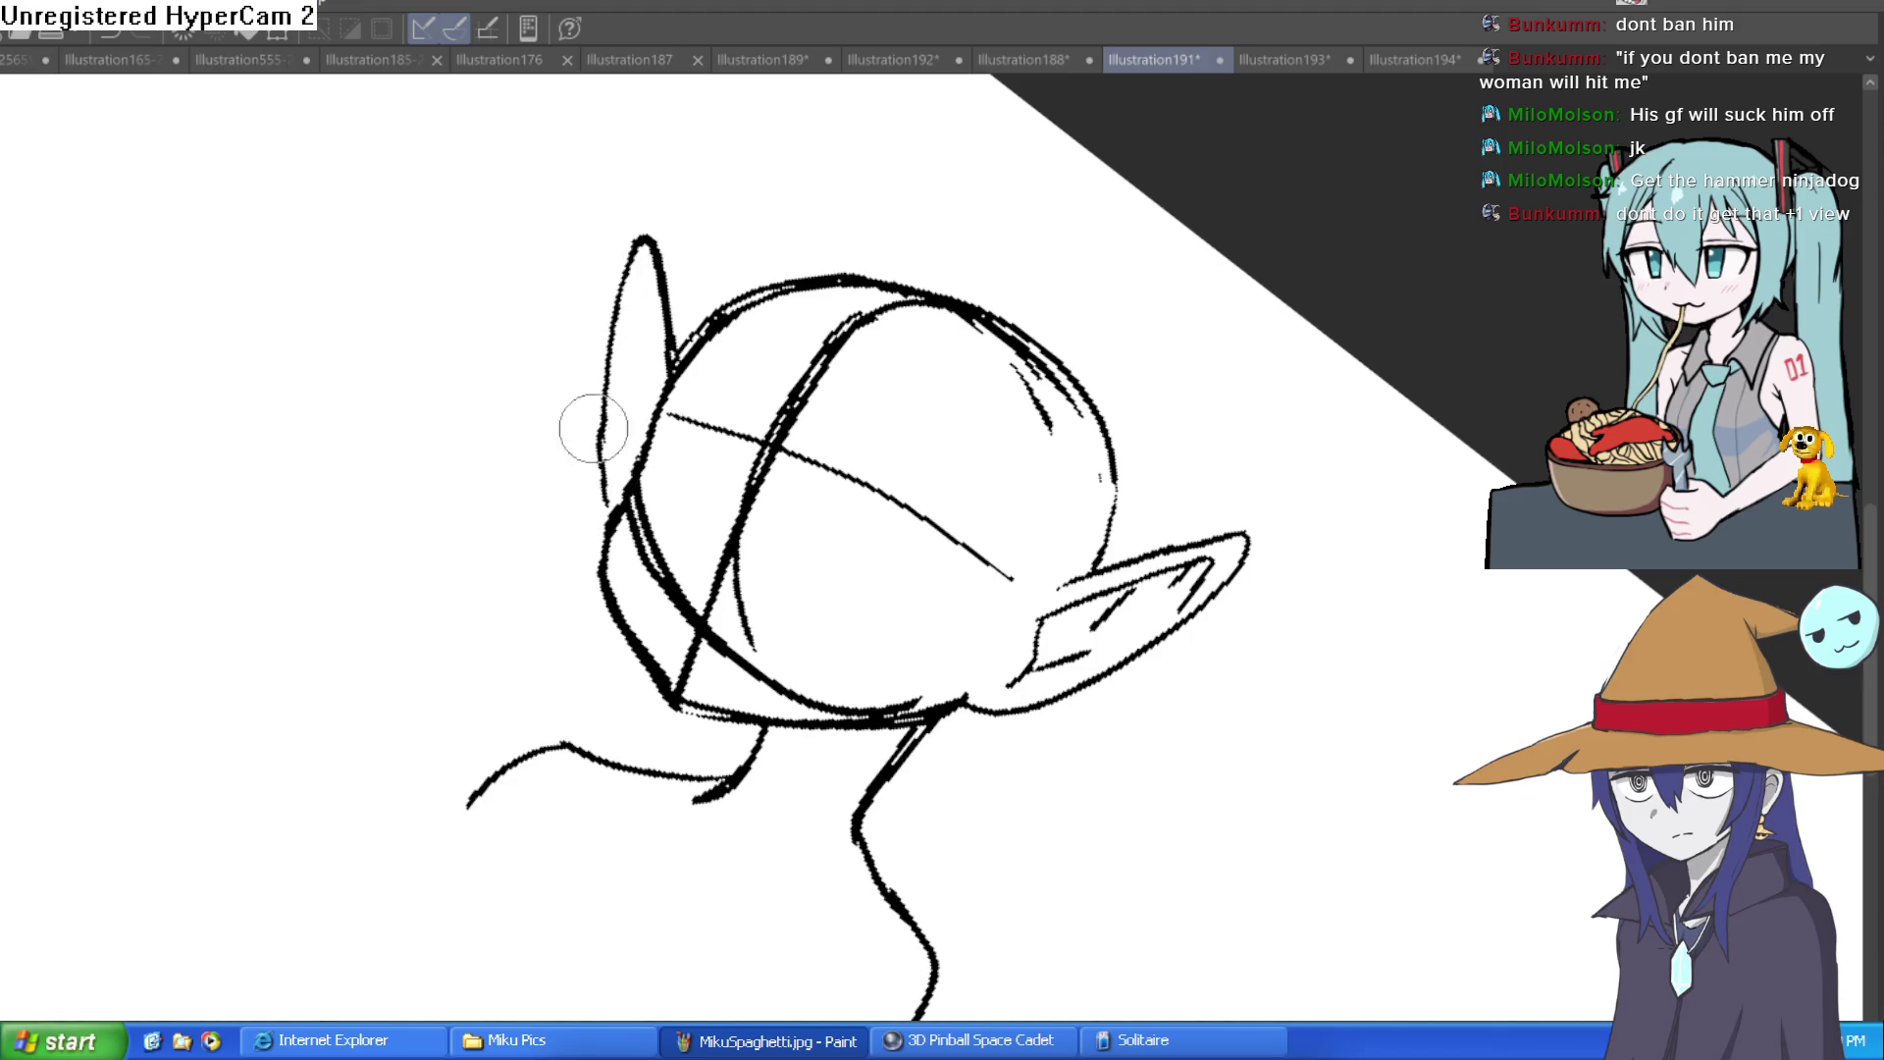
{"action": "mouse_move", "coordinate": [1072, 250]}
{"action": "left_mouse_down"}
{"action": "mouse_move", "coordinate": [950, 224]}
{"action": "mouse_move", "coordinate": [872, 278]}
{"action": "mouse_move", "coordinate": [1224, 90]}
{"action": "left_mouse_up"}
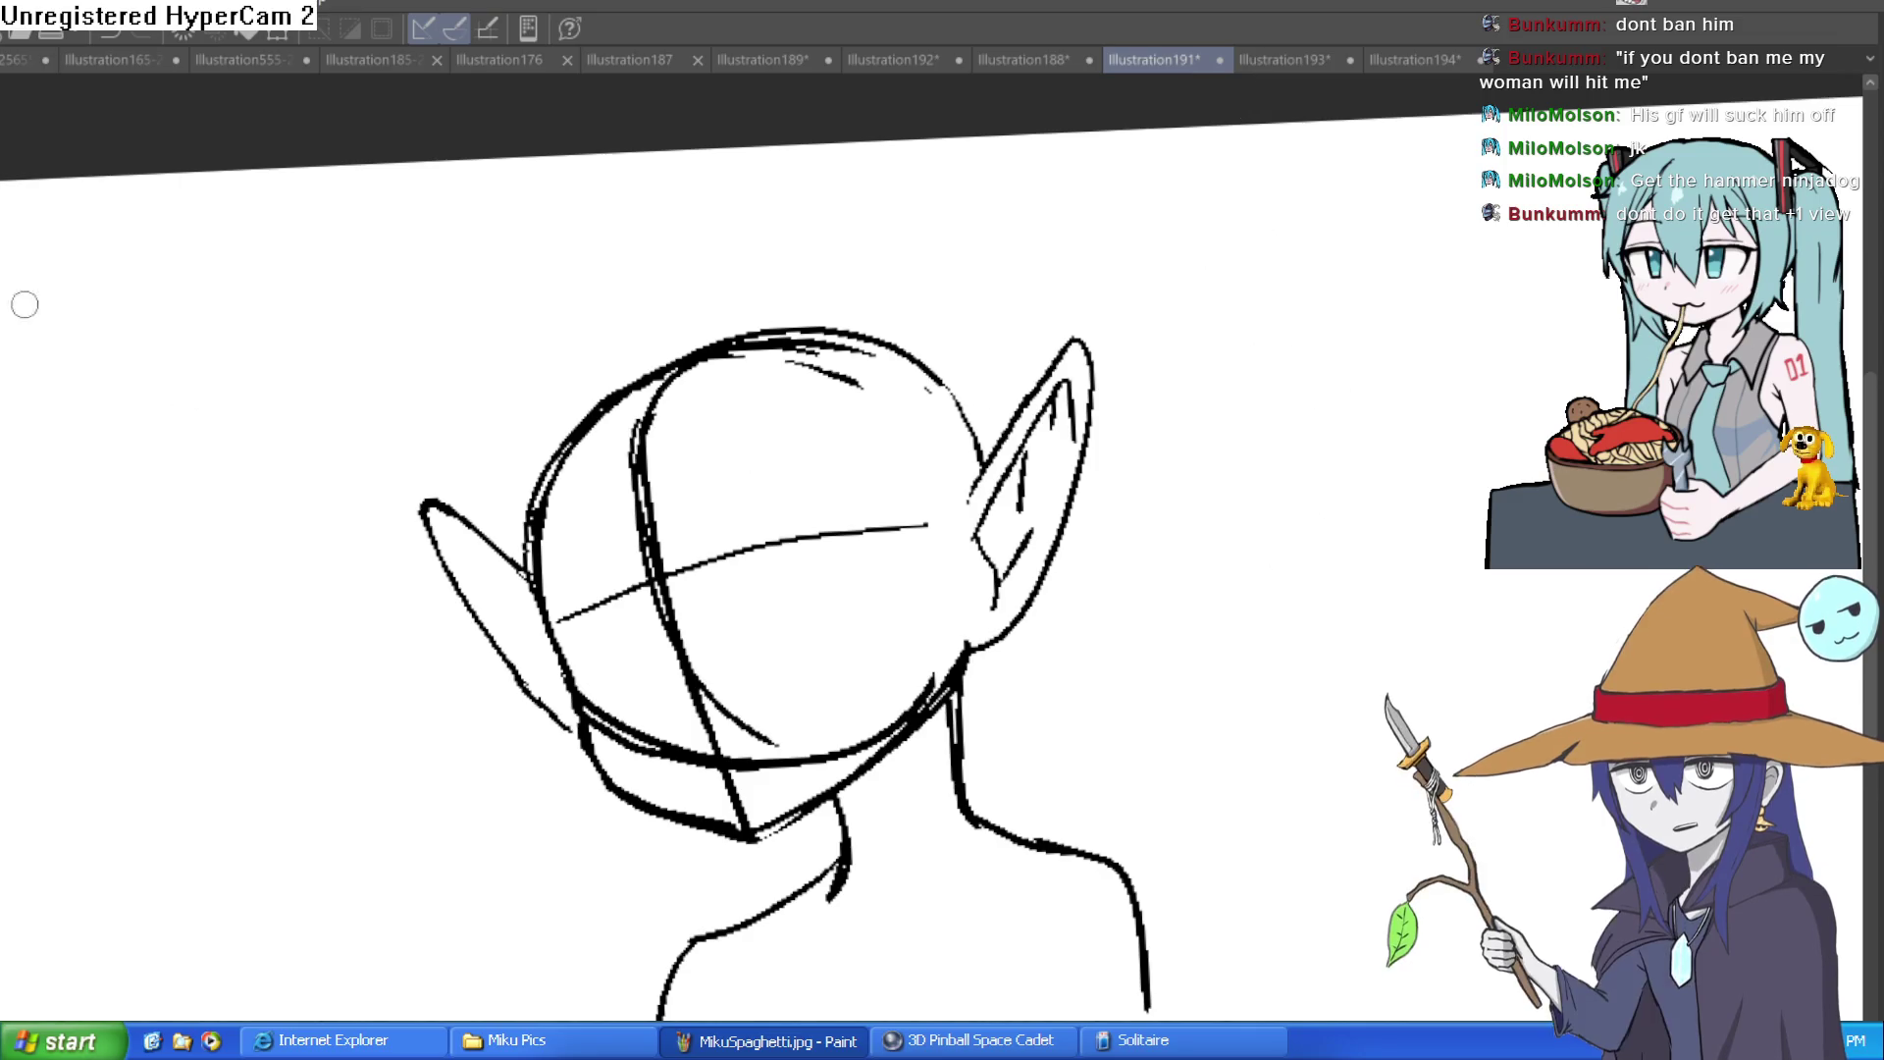
{"action": "mouse_move", "coordinate": [1169, 352]}
{"action": "left_mouse_down"}
{"action": "mouse_move", "coordinate": [1242, 528]}
{"action": "mouse_move", "coordinate": [1069, 497]}
{"action": "left_mouse_up"}
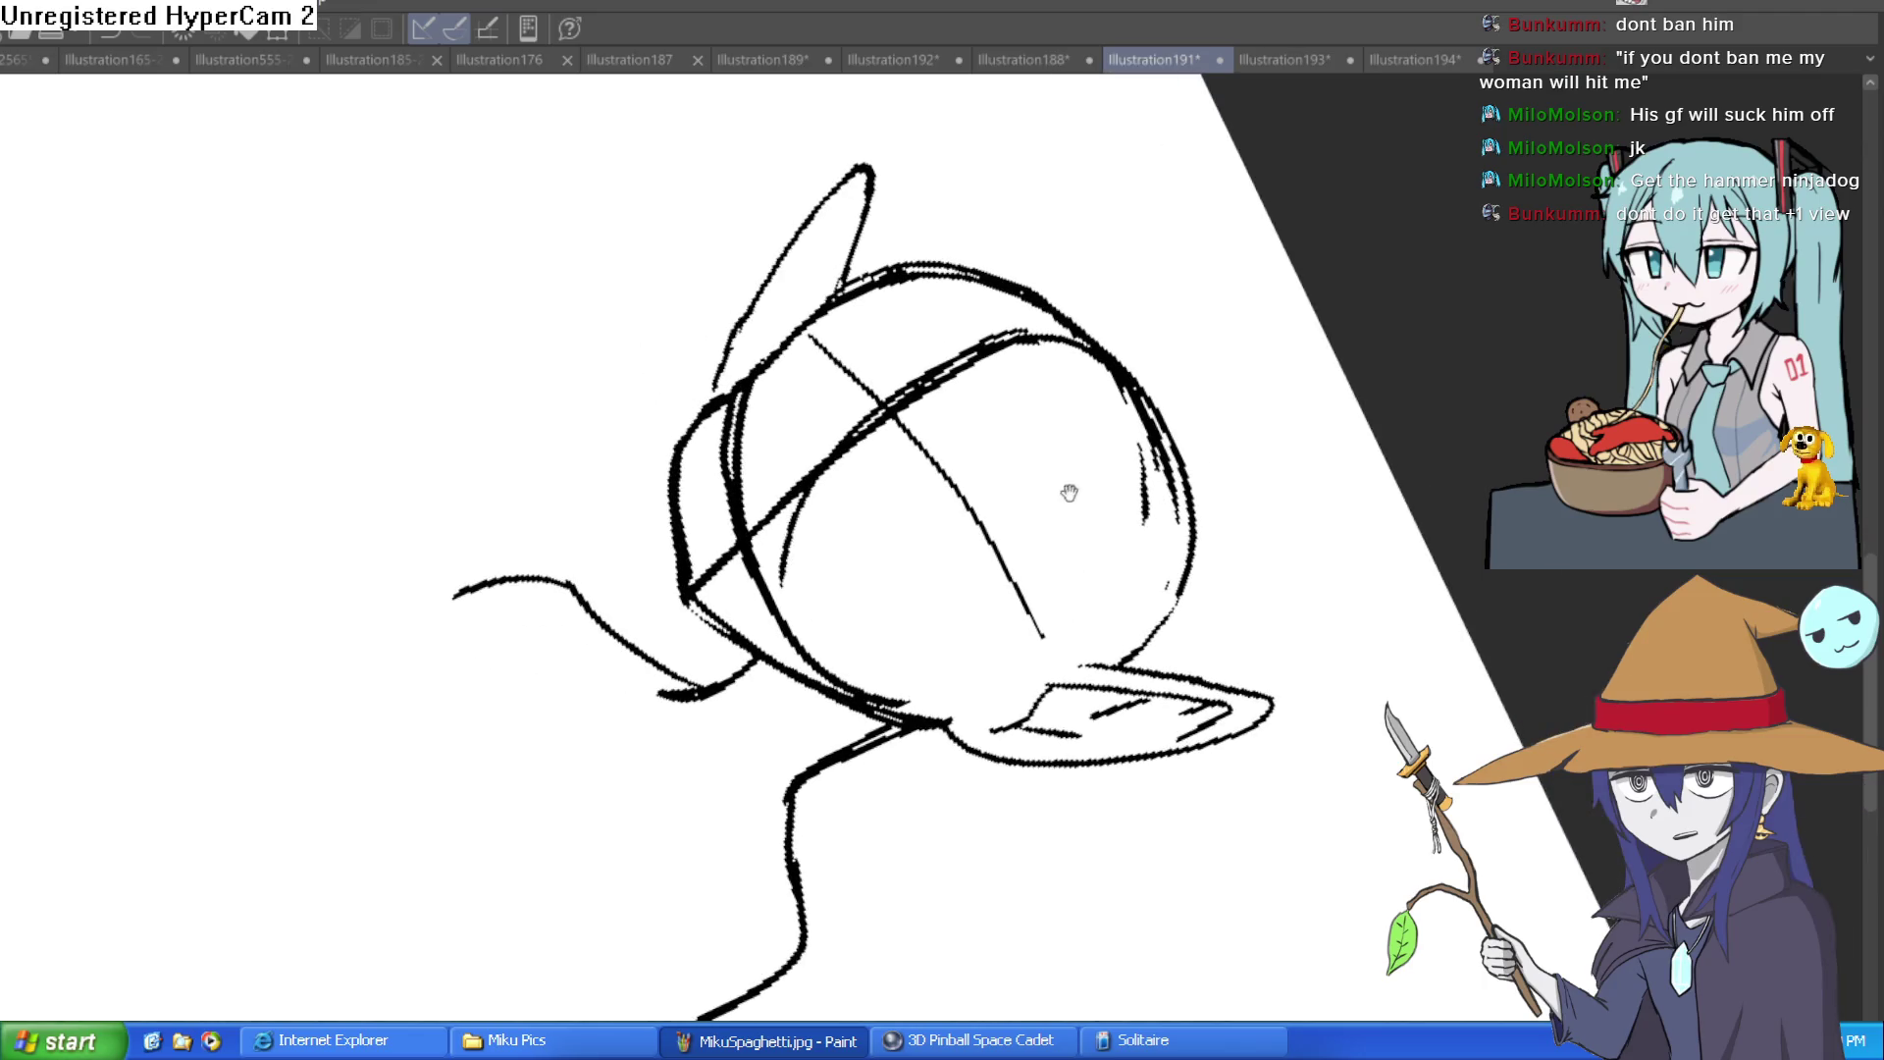
Step: Add outline and hatching strokes along the ear
{"action": "scroll", "coordinate": [846, 258], "scroll_direction": "up", "scroll_amount": 5}
{"action": "scroll", "coordinate": [846, 258], "scroll_direction": "down", "scroll_amount": 3}
{"action": "mouse_move", "coordinate": [785, 412]}
{"action": "left_mouse_down"}
{"action": "mouse_move", "coordinate": [868, 152]}
{"action": "mouse_move", "coordinate": [814, 236]}
{"action": "mouse_move", "coordinate": [844, 274]}
{"action": "left_mouse_up"}
{"action": "mouse_move", "coordinate": [612, 583]}
{"action": "left_mouse_down"}
{"action": "mouse_move", "coordinate": [756, 294]}
{"action": "mouse_move", "coordinate": [786, 337]}
{"action": "mouse_move", "coordinate": [862, 307]}
{"action": "mouse_move", "coordinate": [1072, 338]}
{"action": "mouse_move", "coordinate": [1089, 467]}
{"action": "mouse_move", "coordinate": [1211, 403]}
{"action": "mouse_move", "coordinate": [1047, 559]}
{"action": "left_mouse_up"}
{"action": "mouse_move", "coordinate": [1234, 362]}
{"action": "left_mouse_down"}
{"action": "mouse_move", "coordinate": [997, 550]}
{"action": "mouse_move", "coordinate": [1021, 412]}
{"action": "mouse_move", "coordinate": [782, 496]}
{"action": "left_mouse_up"}
Step: Erase the doubled lines on the head's left outline
{"action": "mouse_move", "coordinate": [285, 837]}
{"action": "left_mouse_down"}
{"action": "mouse_move", "coordinate": [265, 651]}
{"action": "mouse_move", "coordinate": [345, 454]}
{"action": "mouse_move", "coordinate": [834, 267]}
{"action": "left_mouse_up"}
{"action": "scroll", "coordinate": [1400, 285], "scroll_direction": "down", "scroll_amount": 1}
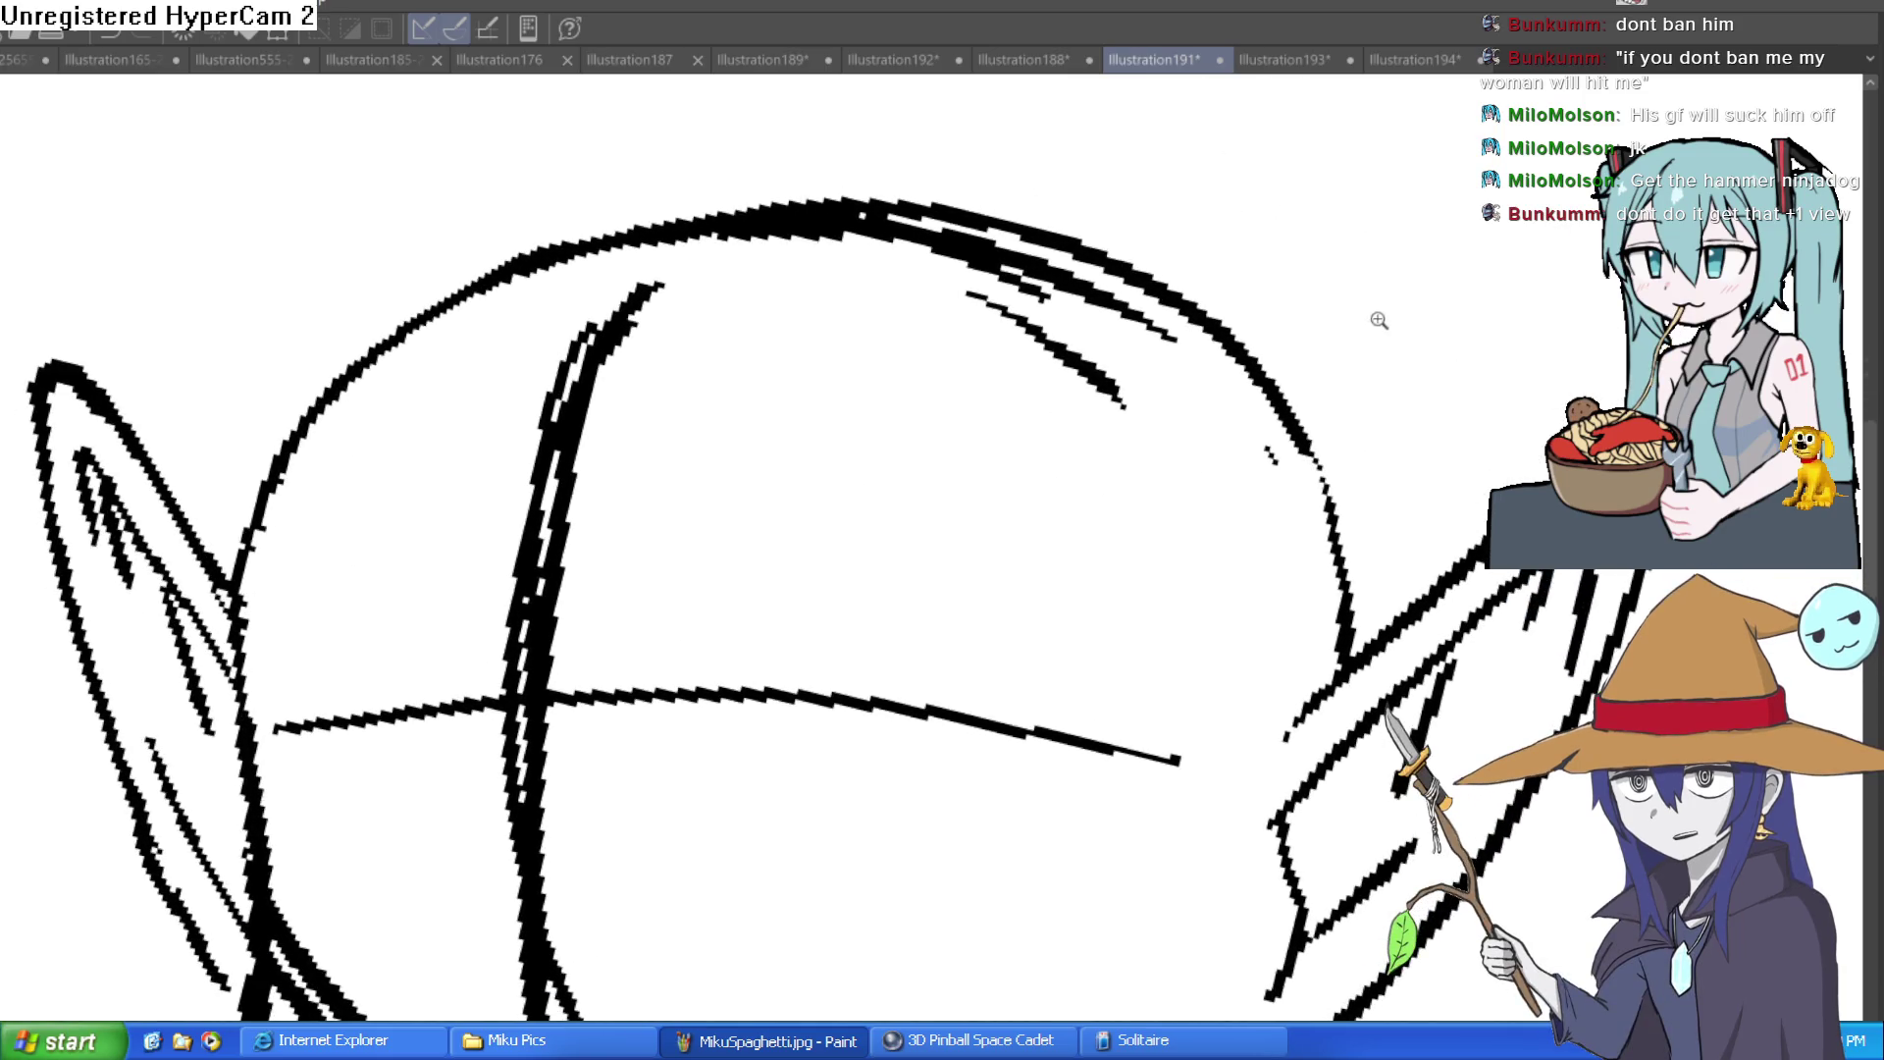
{"action": "scroll", "coordinate": [1383, 315], "scroll_direction": "down", "scroll_amount": 2}
{"action": "left_click_drag", "start_coordinate": [1383, 314], "coordinate": [1206, 417]}
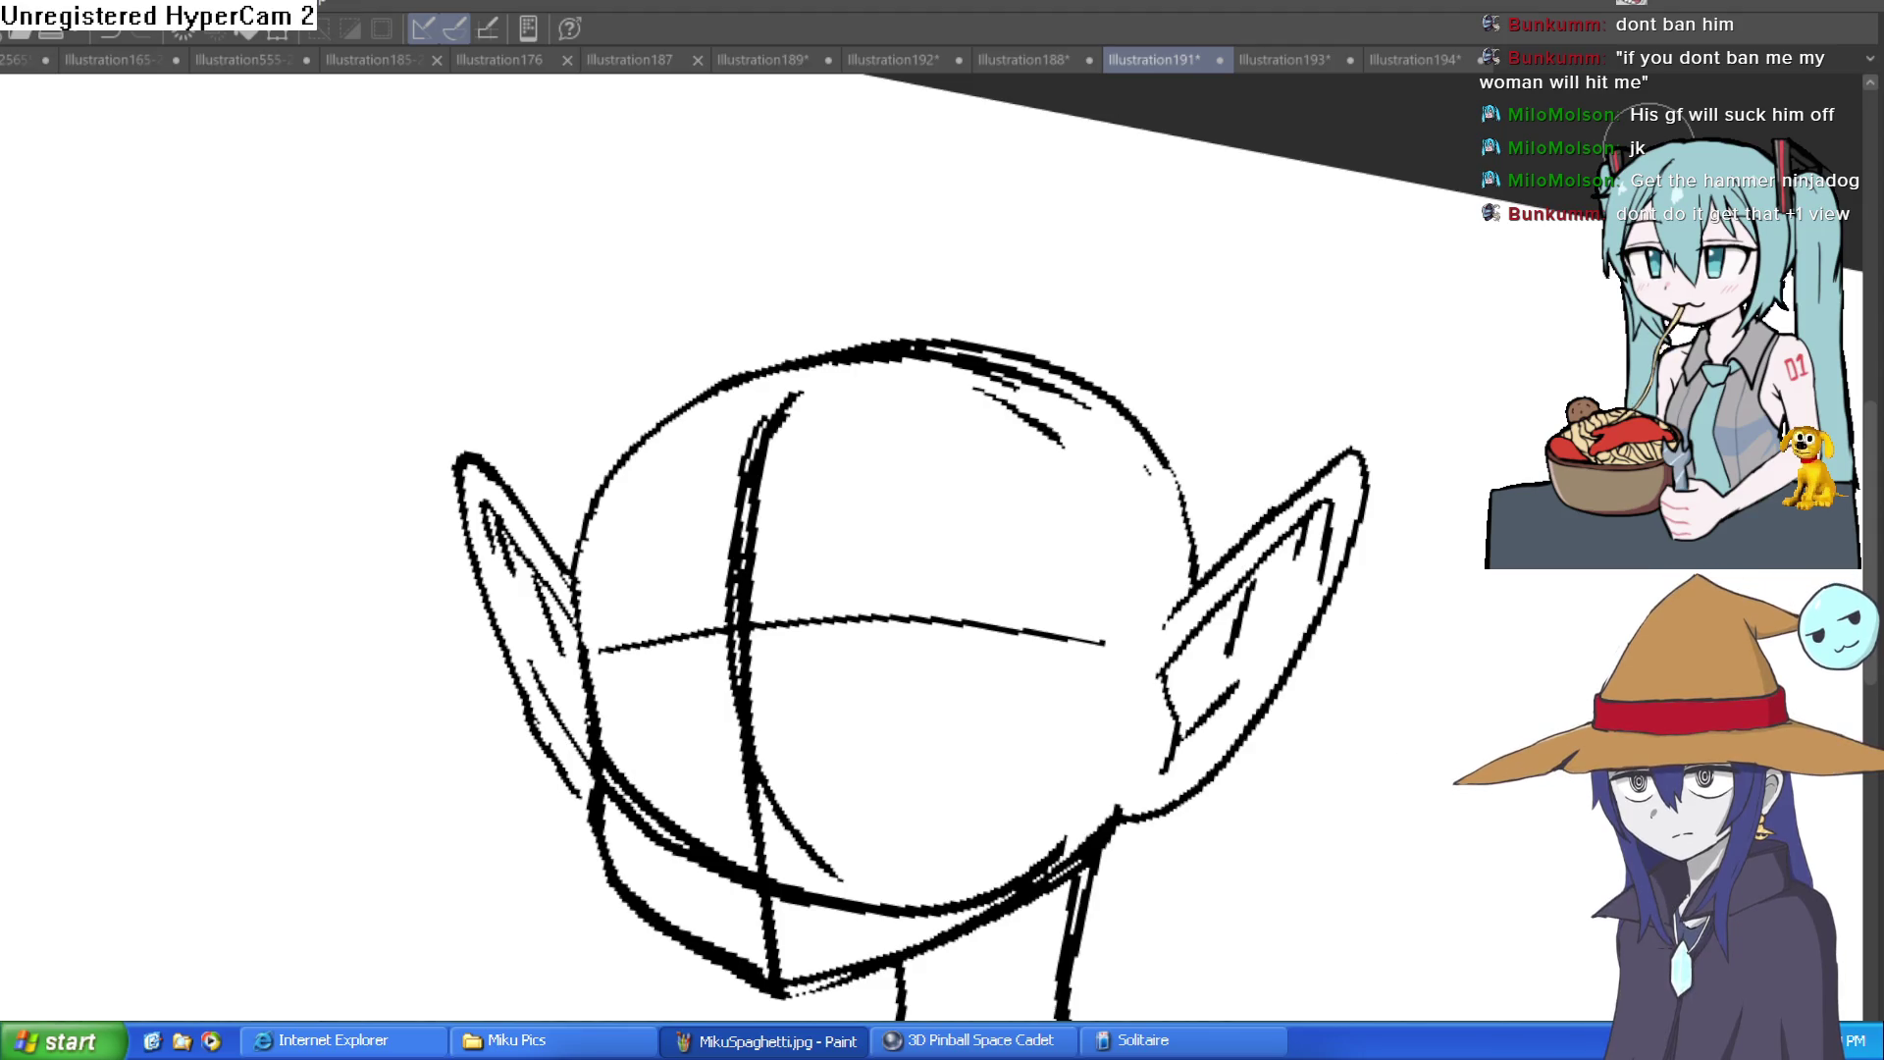
{"action": "scroll", "coordinate": [1244, 828], "scroll_direction": "down", "scroll_amount": 3}
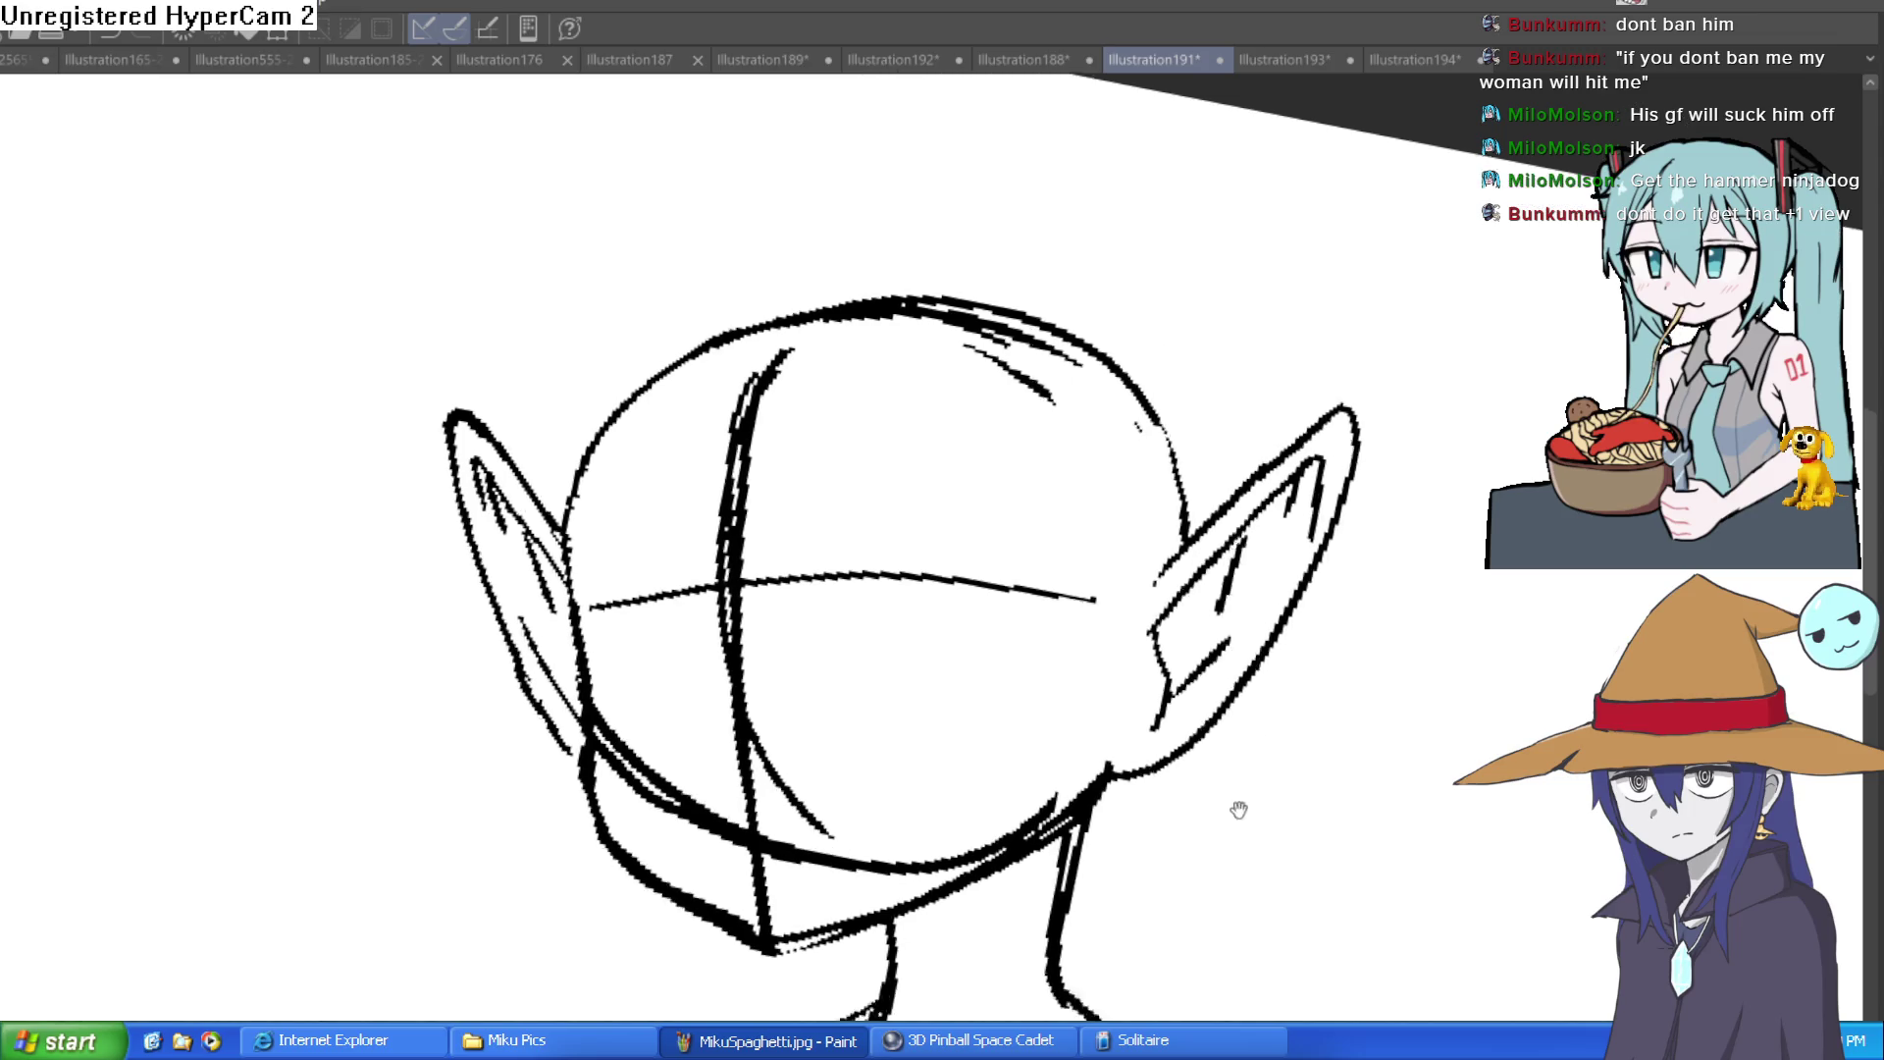
{"action": "scroll", "coordinate": [844, 792], "scroll_direction": "up", "scroll_amount": 3}
Step: Redraw the left neck line and erase the inner neck line and stray blob
{"action": "mouse_move", "coordinate": [828, 774]}
{"action": "left_mouse_down"}
{"action": "mouse_move", "coordinate": [841, 933]}
{"action": "mouse_move", "coordinate": [822, 768]}
{"action": "mouse_move", "coordinate": [883, 863]}
{"action": "mouse_move", "coordinate": [870, 745]}
{"action": "mouse_move", "coordinate": [1181, 539]}
{"action": "mouse_move", "coordinate": [1253, 386]}
{"action": "mouse_move", "coordinate": [1161, 723]}
{"action": "mouse_move", "coordinate": [1164, 833]}
{"action": "mouse_move", "coordinate": [1161, 532]}
{"action": "mouse_move", "coordinate": [904, 622]}
{"action": "mouse_move", "coordinate": [1148, 497]}
{"action": "mouse_move", "coordinate": [883, 651]}
{"action": "mouse_move", "coordinate": [1050, 588]}
{"action": "left_mouse_up"}
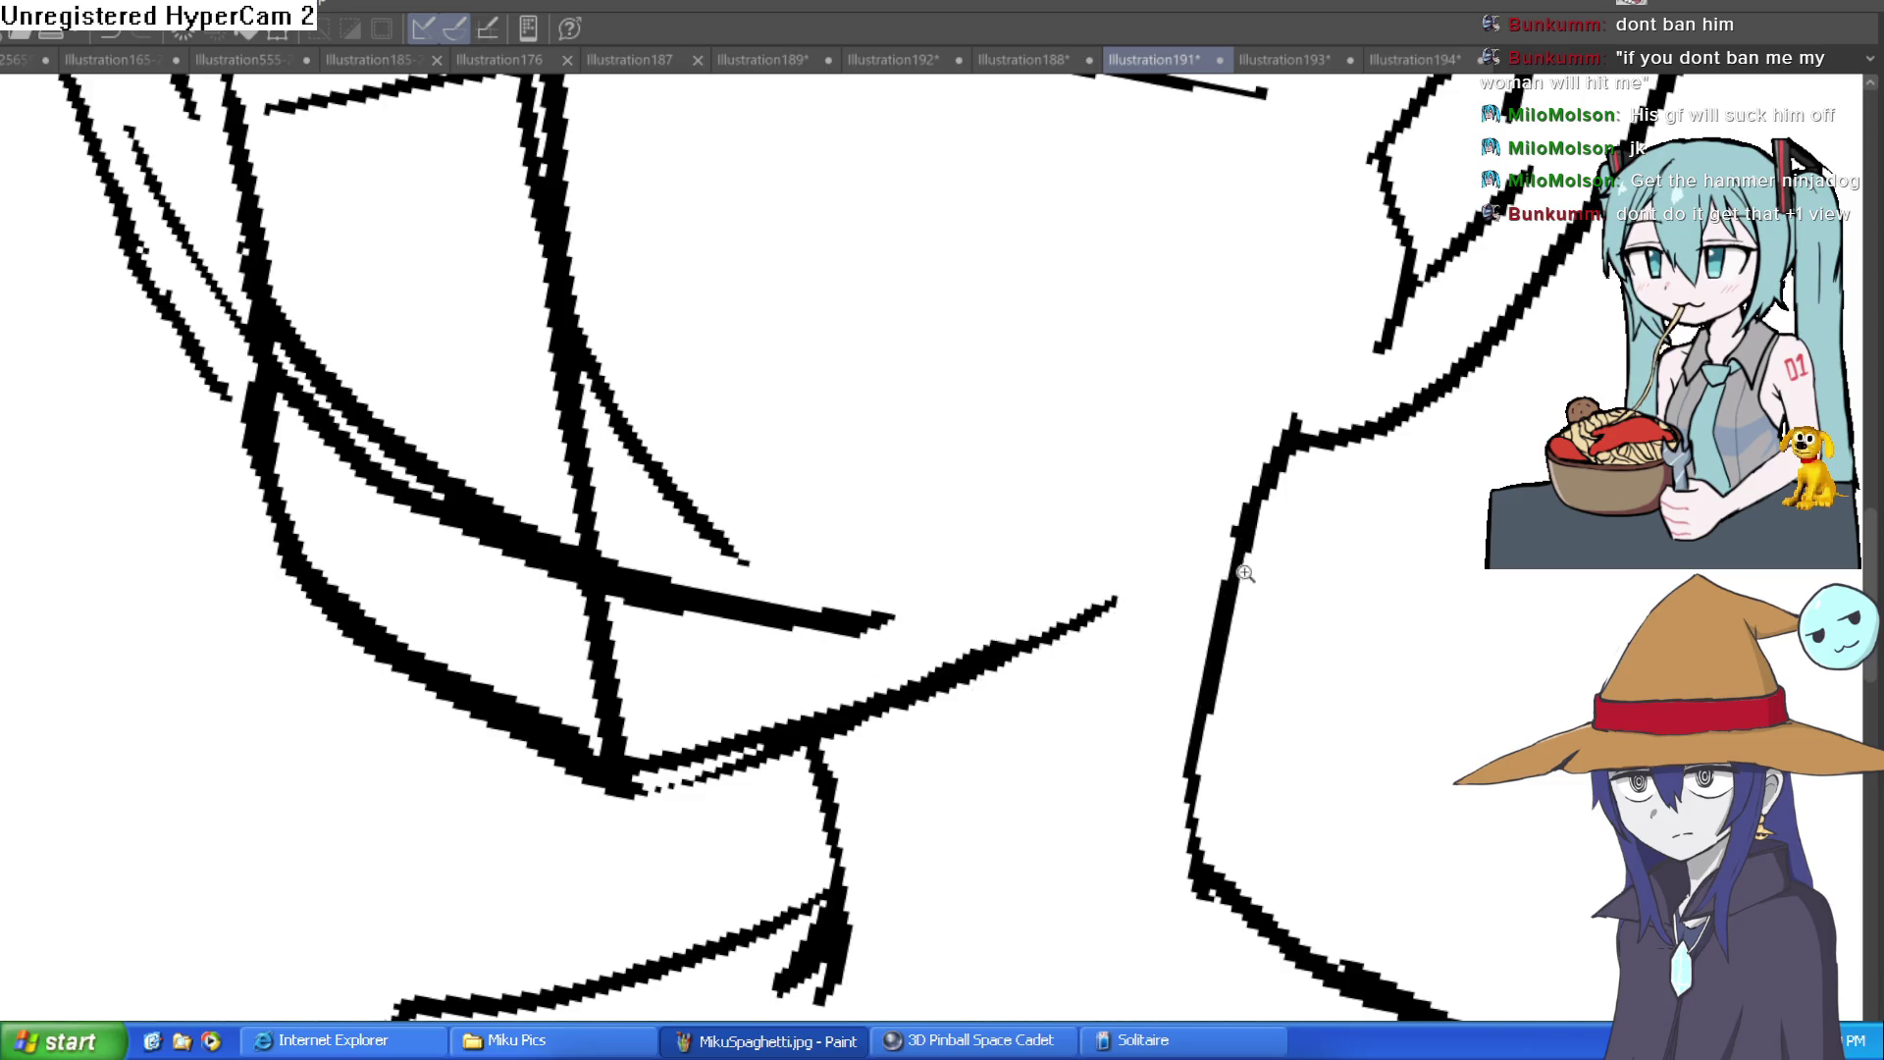
{"action": "scroll", "coordinate": [1126, 769], "scroll_direction": "down", "scroll_amount": 5}
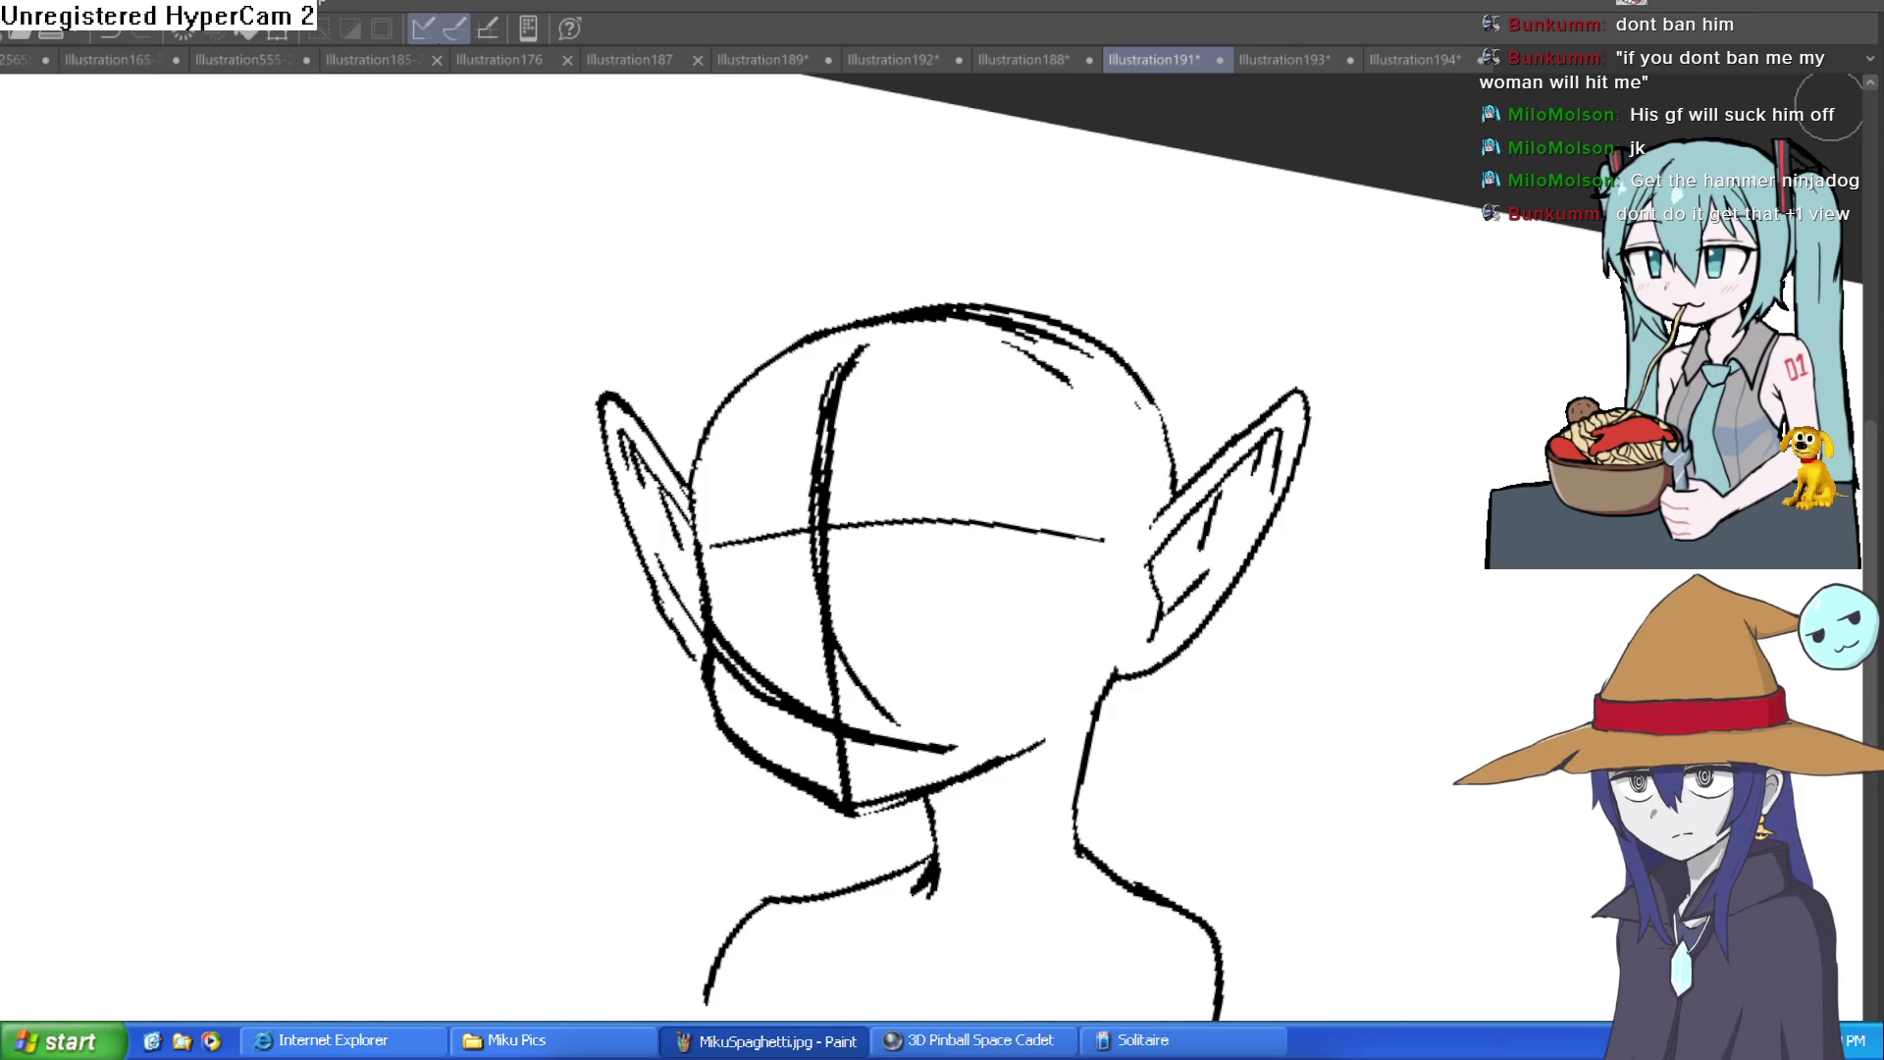
{"action": "scroll", "coordinate": [1374, 632], "scroll_direction": "down", "scroll_amount": 3}
{"action": "mouse_move", "coordinate": [1345, 639]}
{"action": "left_mouse_down"}
{"action": "mouse_move", "coordinate": [1440, 656]}
{"action": "mouse_move", "coordinate": [1451, 576]}
{"action": "mouse_move", "coordinate": [1275, 571]}
{"action": "left_mouse_up"}
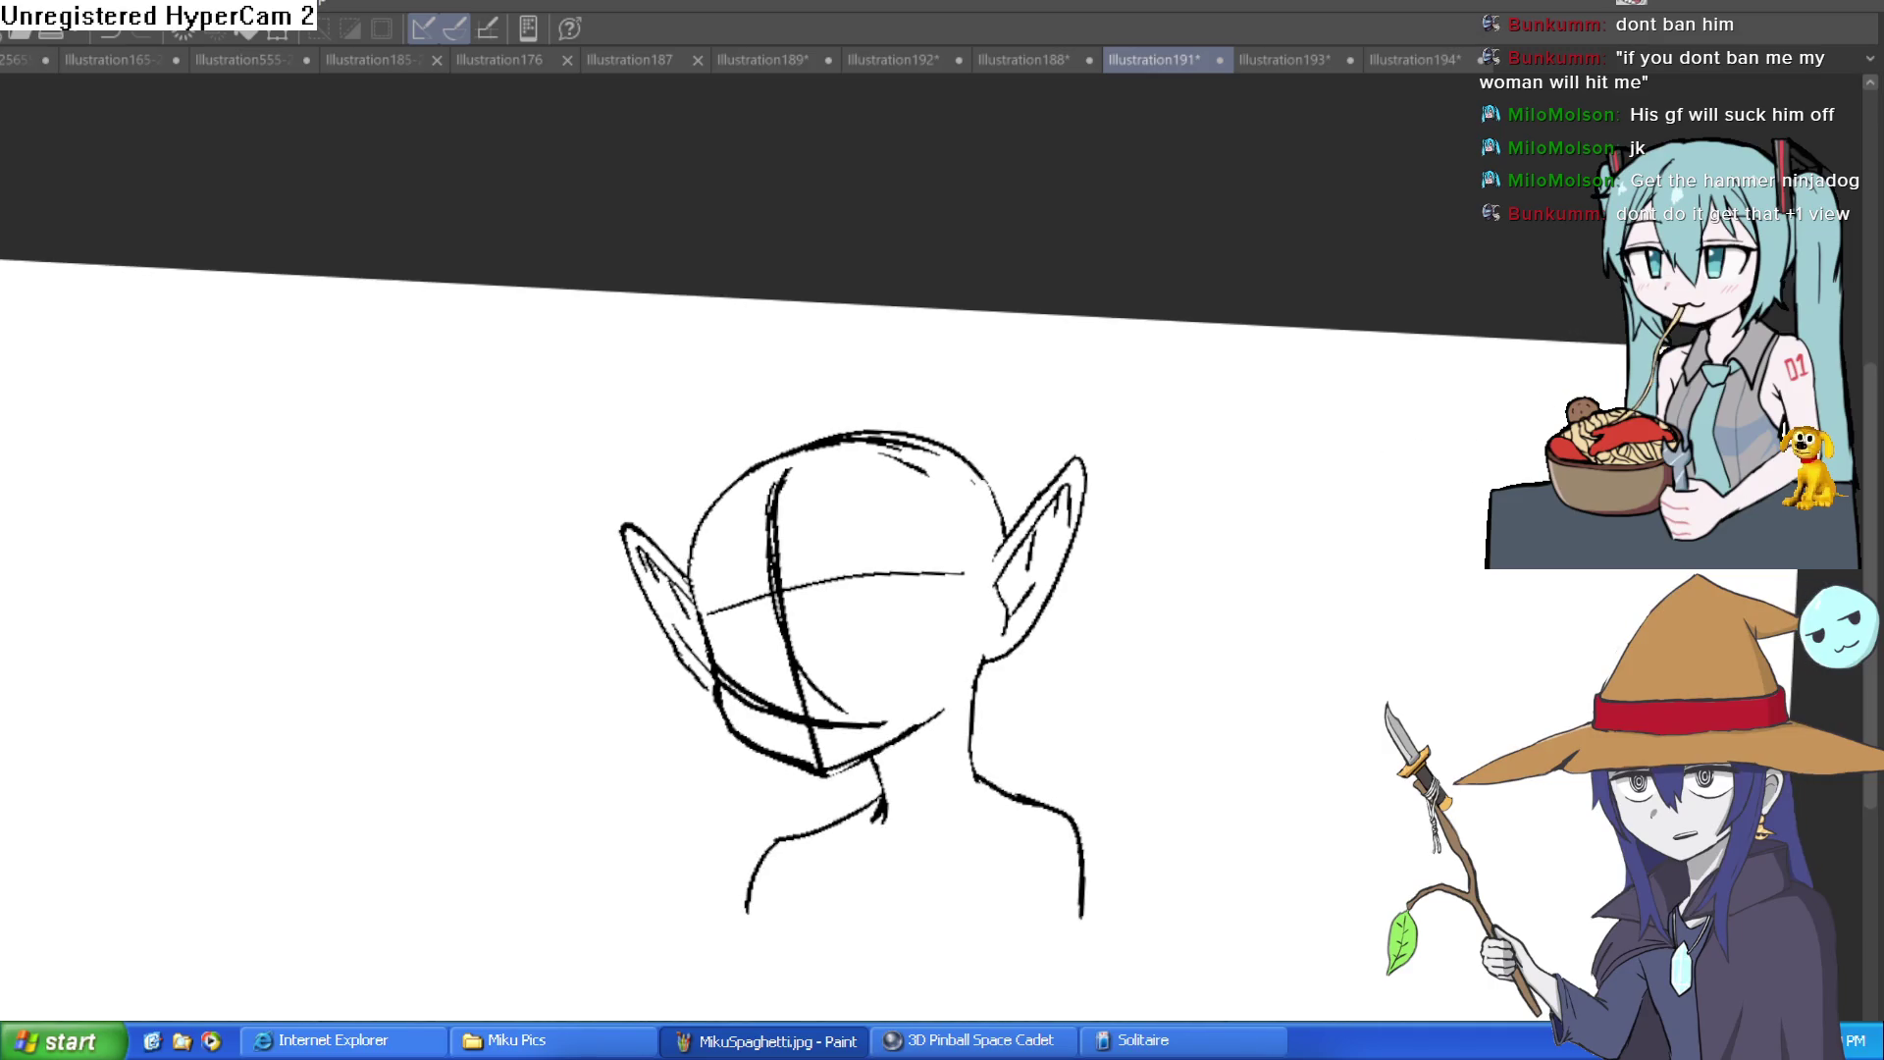
{"action": "scroll", "coordinate": [932, 775], "scroll_direction": "up", "scroll_amount": 5}
{"action": "key", "text": "e"}
{"action": "mouse_move", "coordinate": [1128, 319]}
{"action": "left_mouse_down"}
{"action": "mouse_move", "coordinate": [1085, 526]}
{"action": "mouse_move", "coordinate": [1085, 315]}
{"action": "mouse_move", "coordinate": [1122, 601]}
{"action": "mouse_move", "coordinate": [1098, 567]}
{"action": "left_mouse_up"}
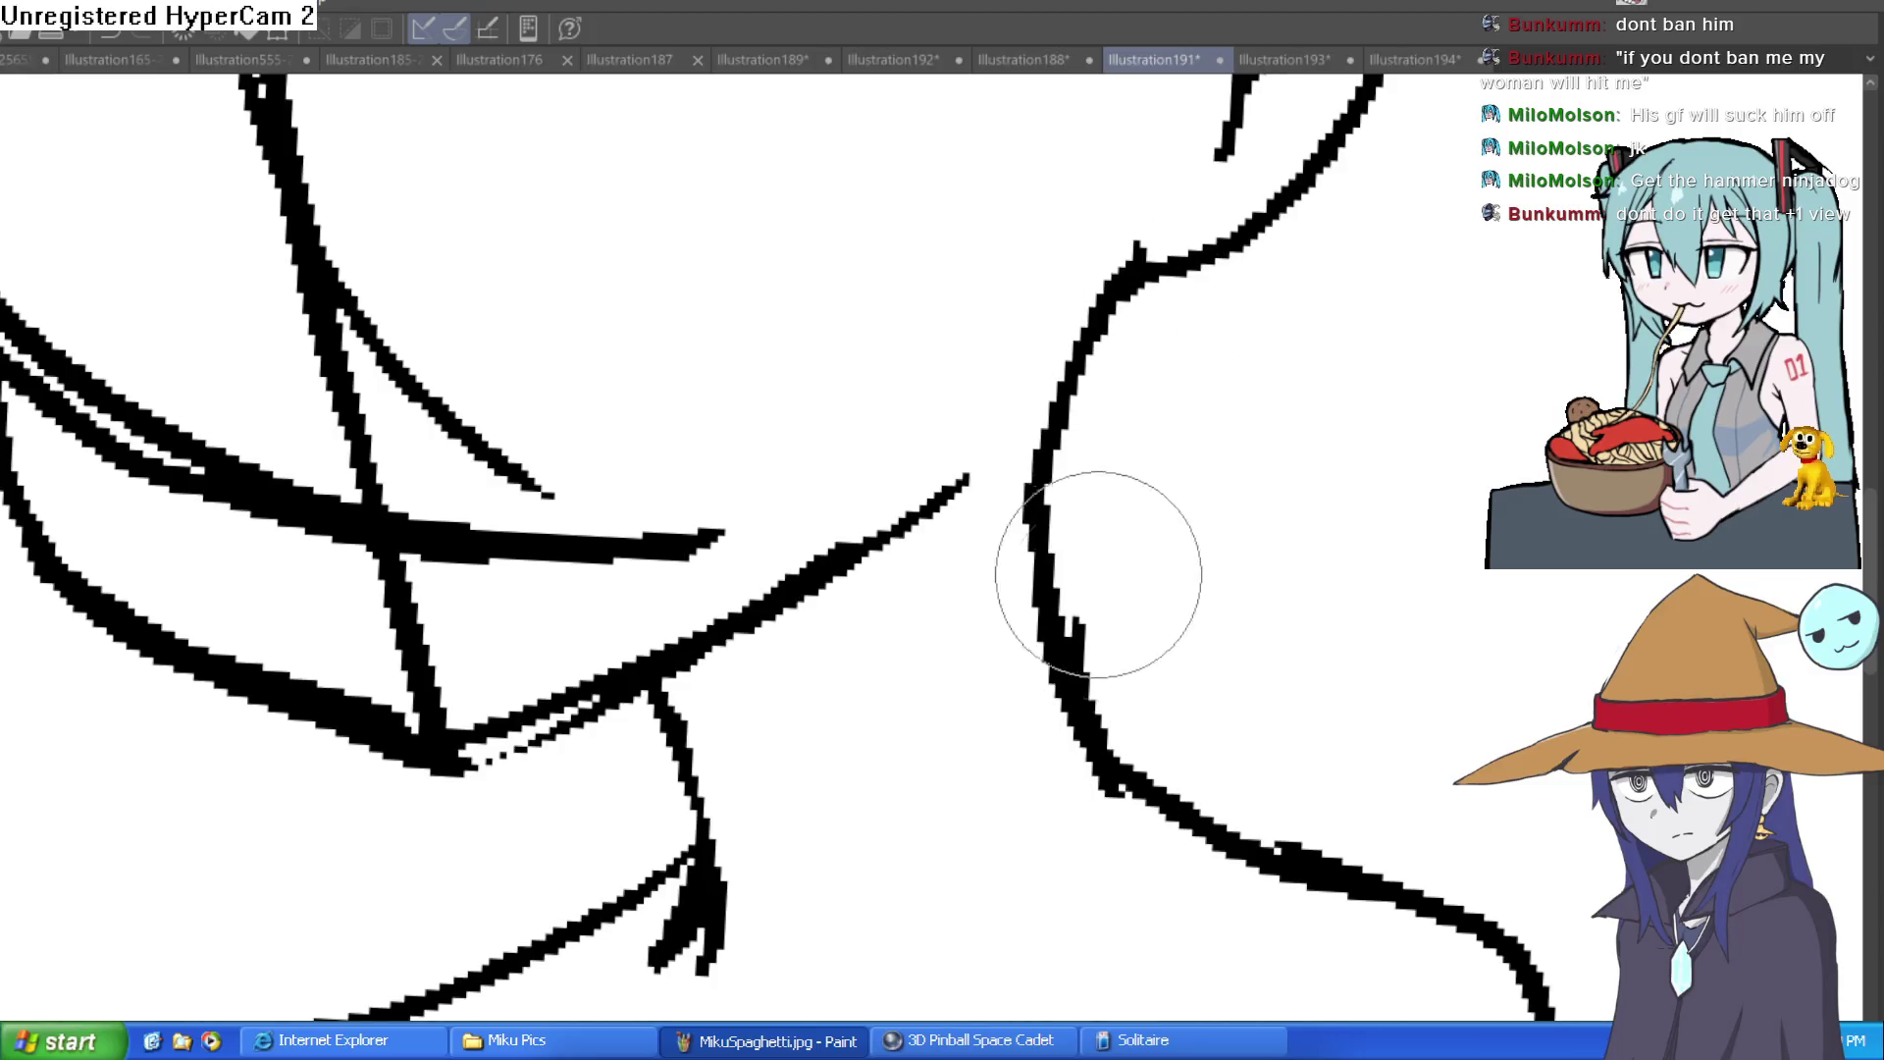
Step: Draw a first curved closed-eye line on the face
{"action": "scroll", "coordinate": [1243, 616], "scroll_direction": "down", "scroll_amount": 5}
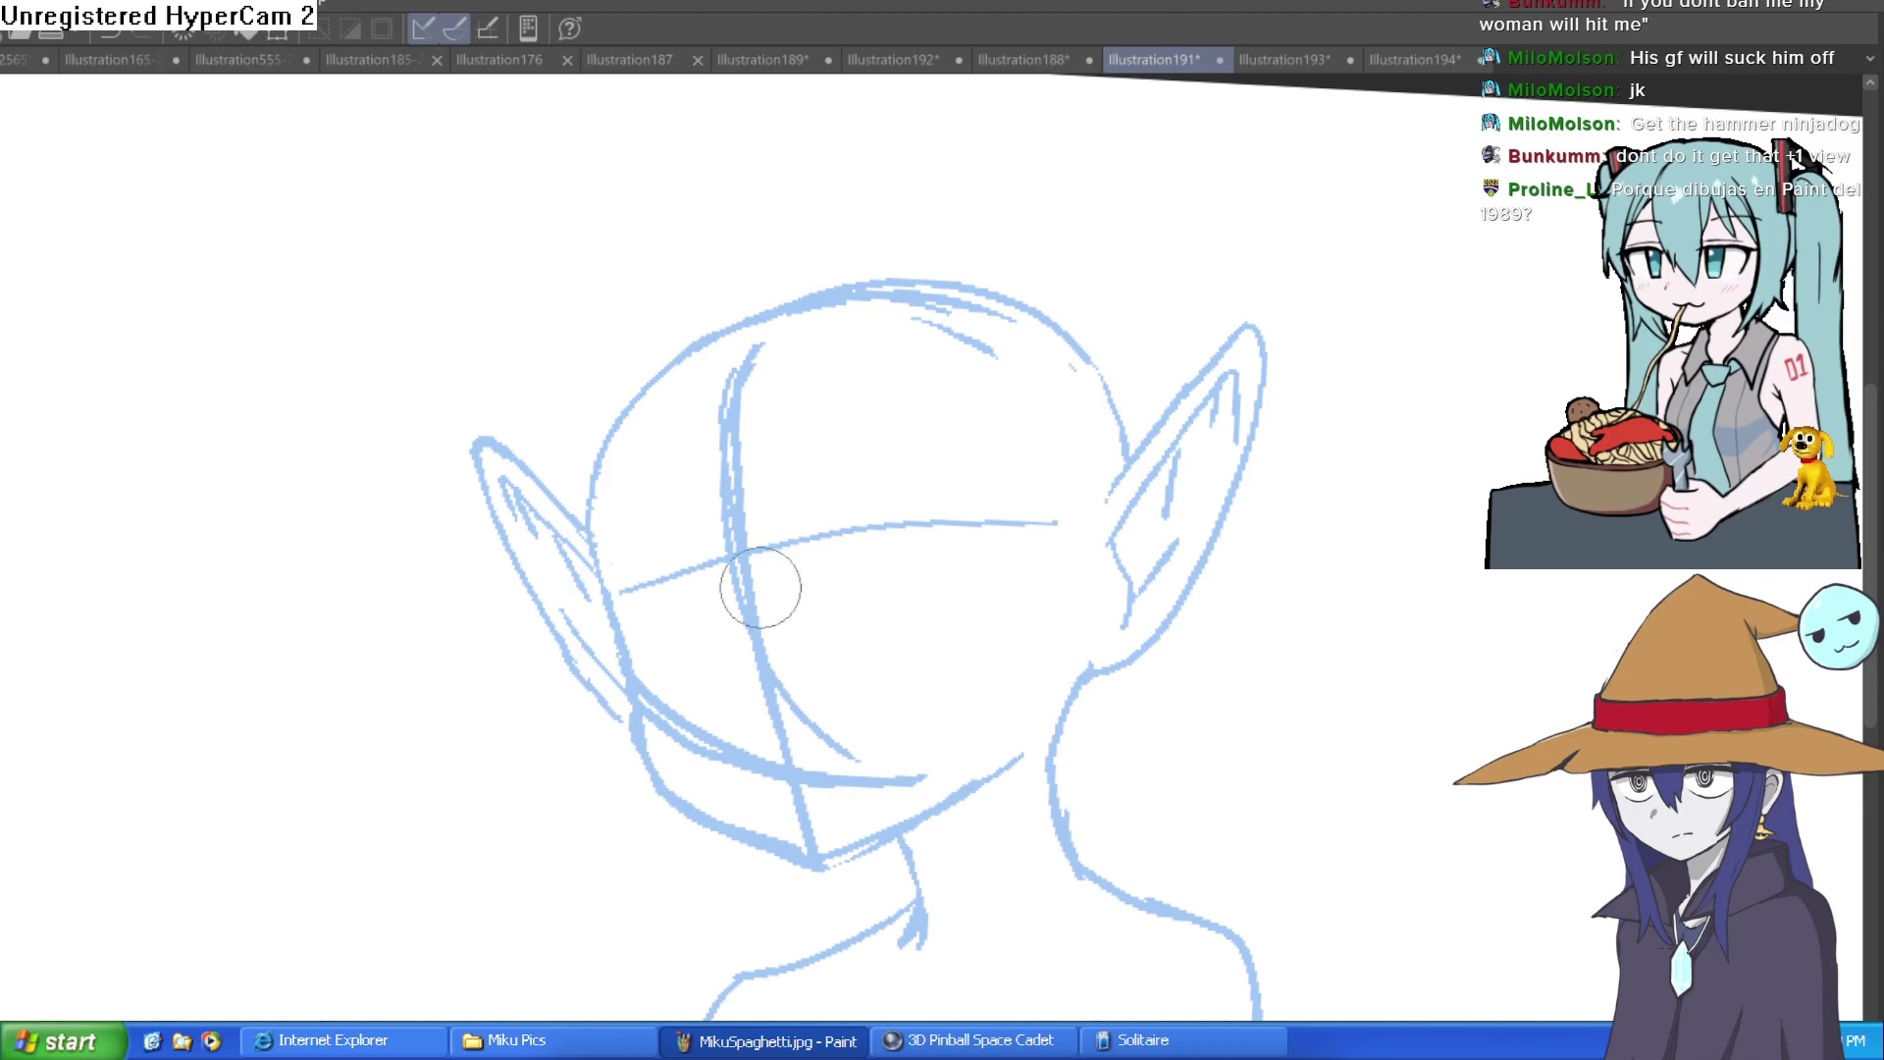
{"action": "left_click_drag", "start_coordinate": [854, 586], "coordinate": [996, 509]}
Step: Replace the first eye arc with a flatter curve, then rotate the canvas about 50° for drawing
{"action": "key", "text": "ctrl+z"}
{"action": "mouse_move", "coordinate": [851, 566]}
{"action": "left_mouse_down"}
{"action": "mouse_move", "coordinate": [1015, 529]}
{"action": "mouse_move", "coordinate": [1024, 586]}
{"action": "mouse_move", "coordinate": [868, 559]}
{"action": "mouse_move", "coordinate": [854, 586]}
{"action": "mouse_move", "coordinate": [648, 597]}
{"action": "mouse_move", "coordinate": [618, 638]}
{"action": "mouse_move", "coordinate": [654, 675]}
{"action": "mouse_move", "coordinate": [757, 612]}
{"action": "left_mouse_up"}
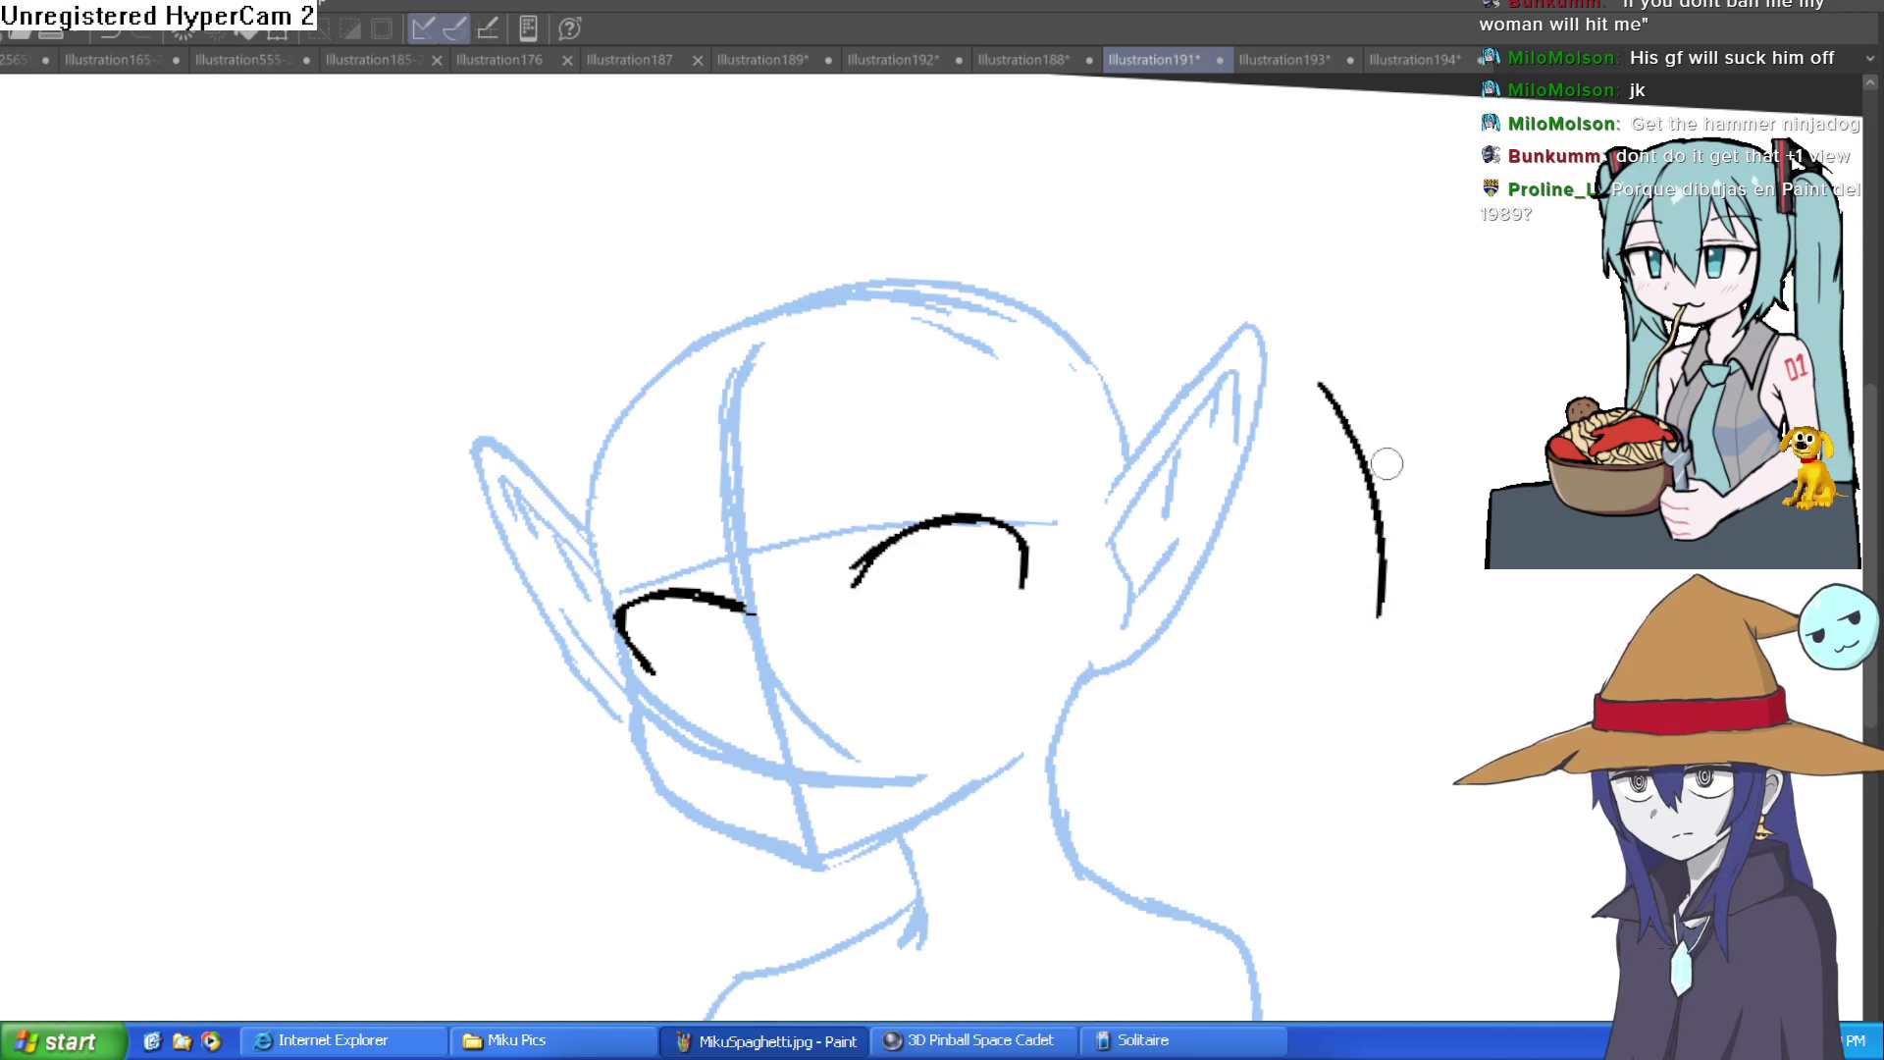
{"action": "left_click_drag", "start_coordinate": [1430, 421], "coordinate": [1121, 671]}
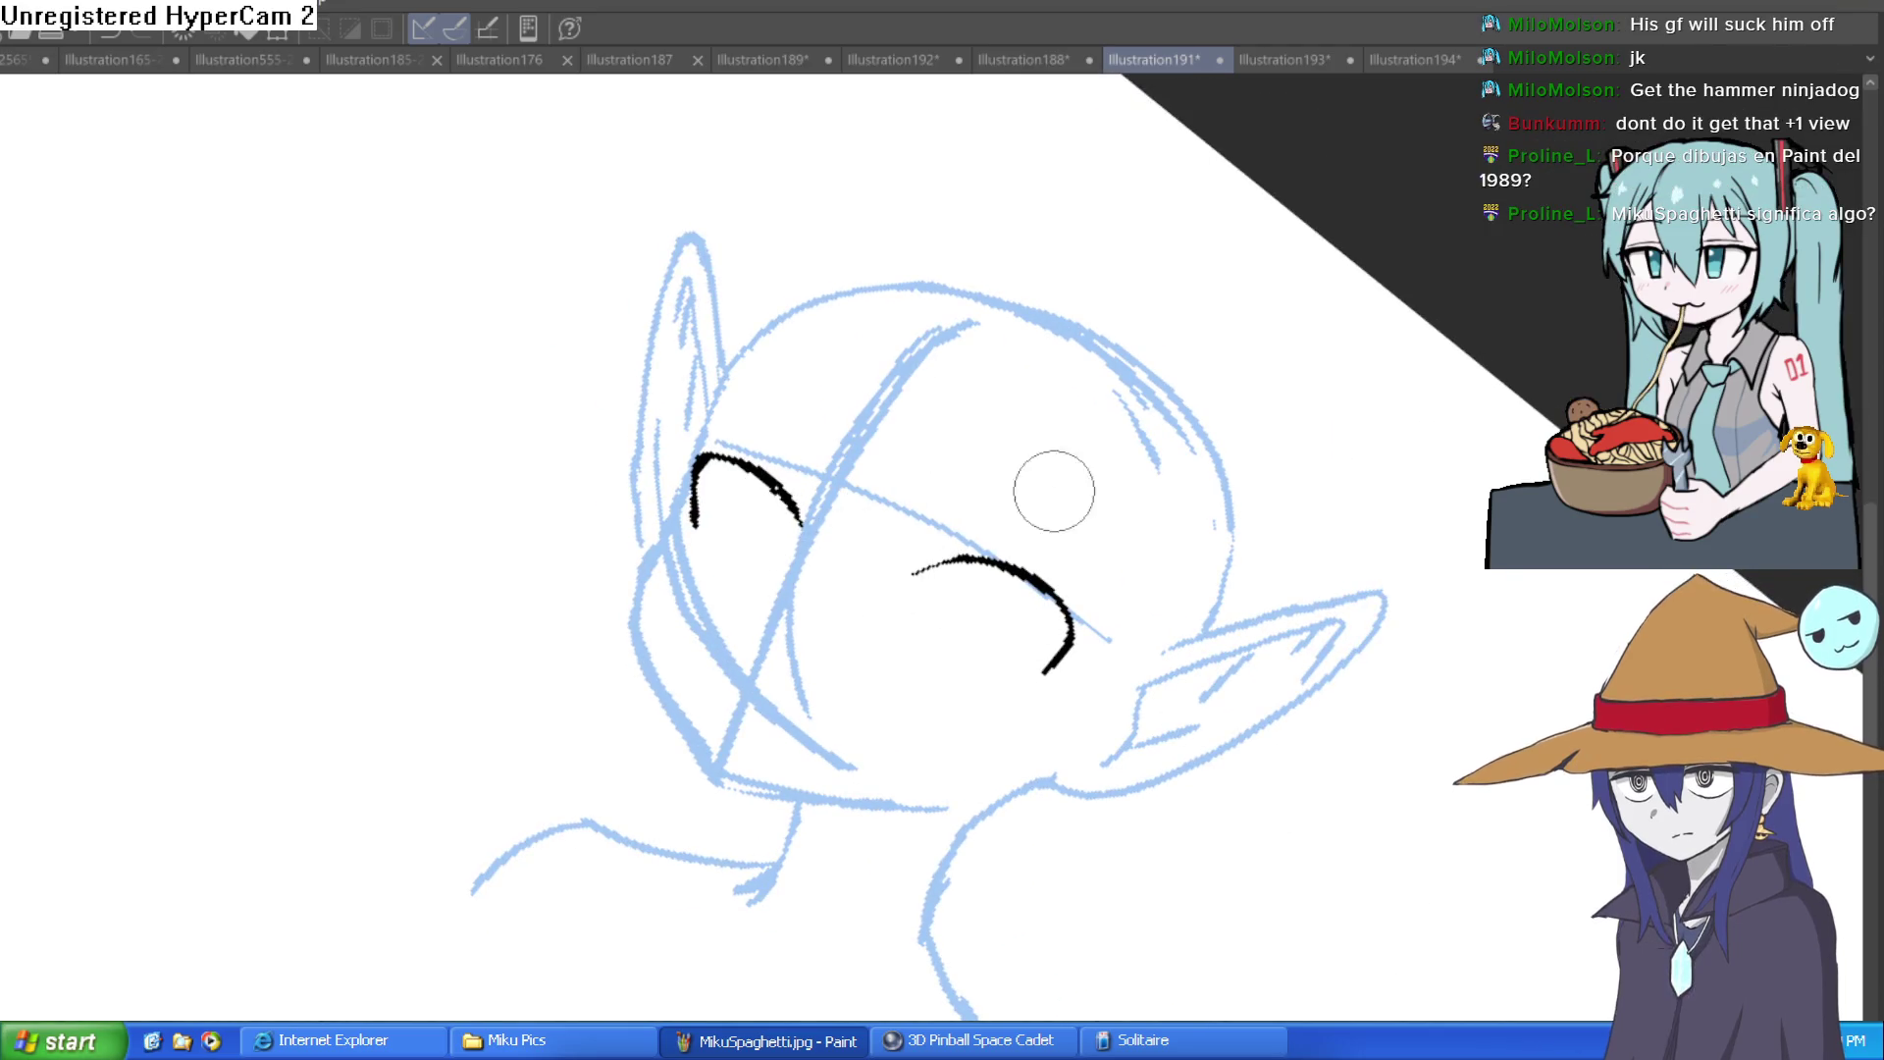
{"action": "mouse_move", "coordinate": [997, 488]}
{"action": "left_mouse_down"}
{"action": "mouse_move", "coordinate": [855, 432]}
{"action": "mouse_move", "coordinate": [1253, 437]}
{"action": "mouse_move", "coordinate": [1333, 253]}
{"action": "left_mouse_up"}
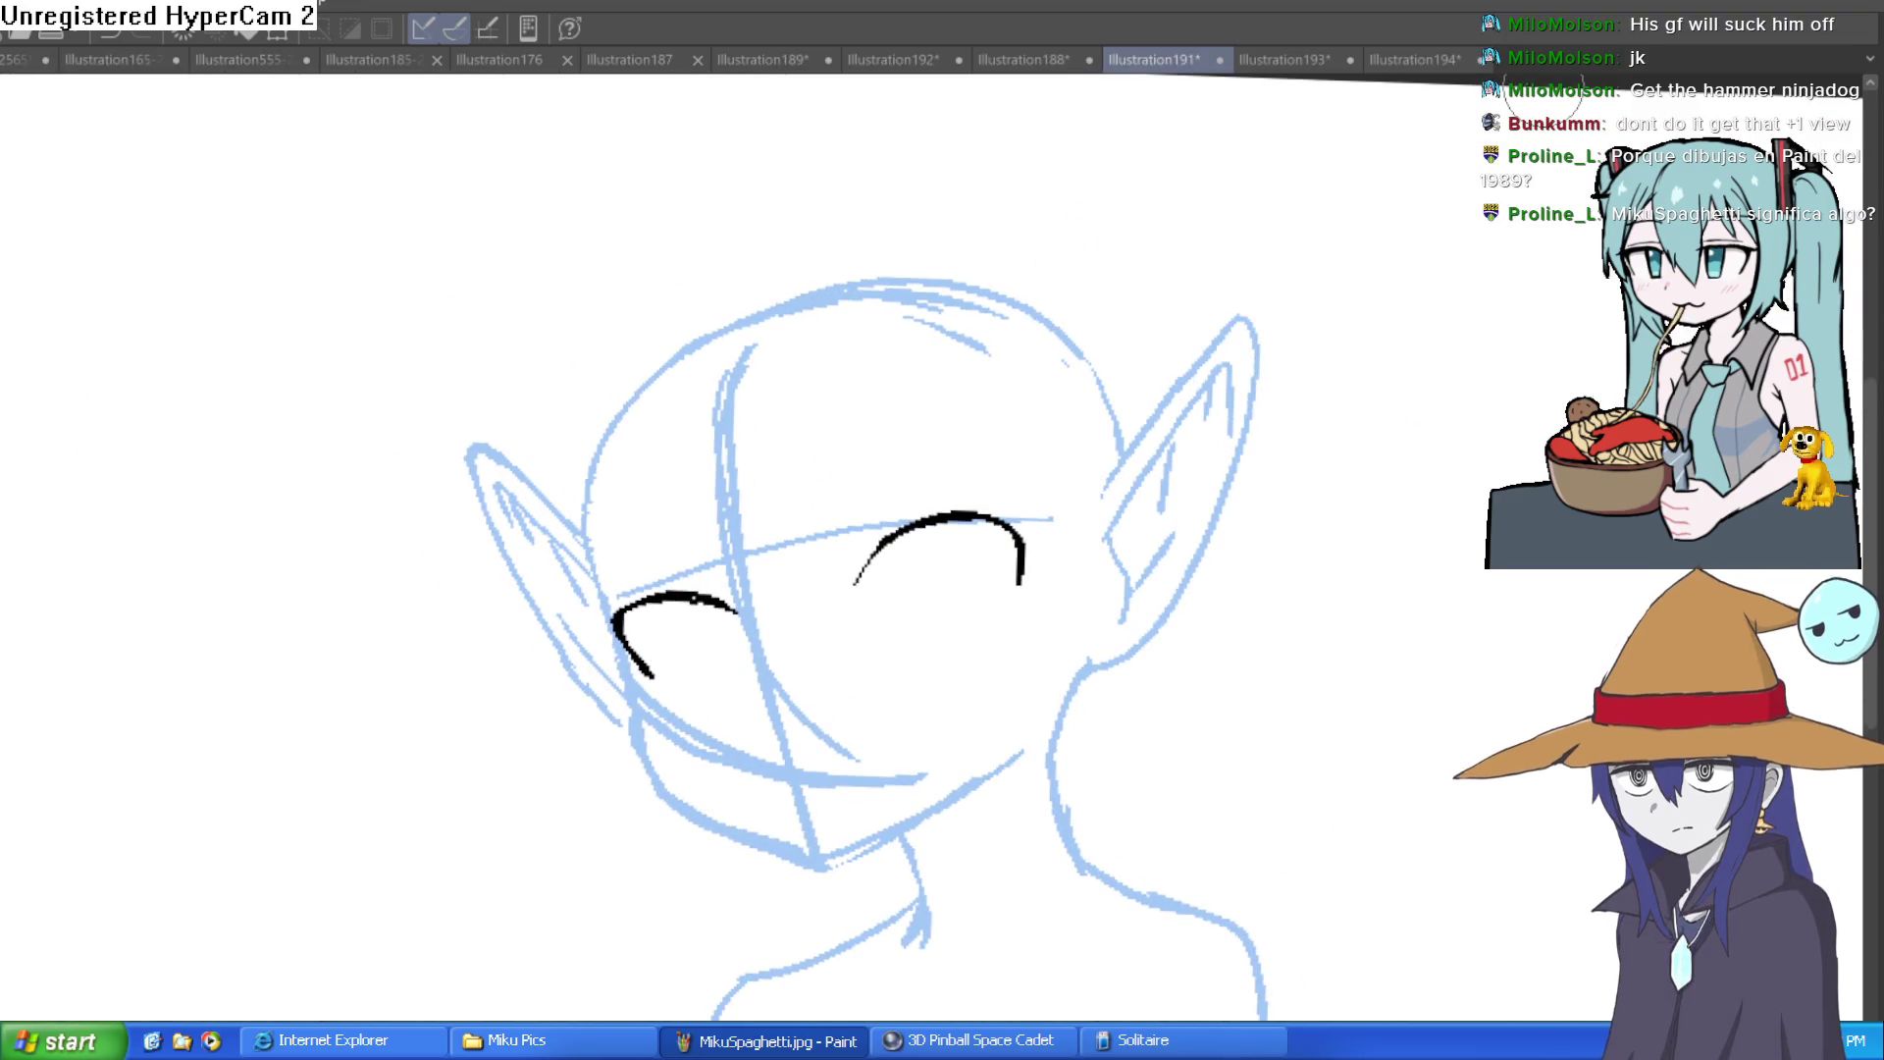
{"action": "scroll", "coordinate": [1000, 515], "scroll_direction": "up", "scroll_amount": 2}
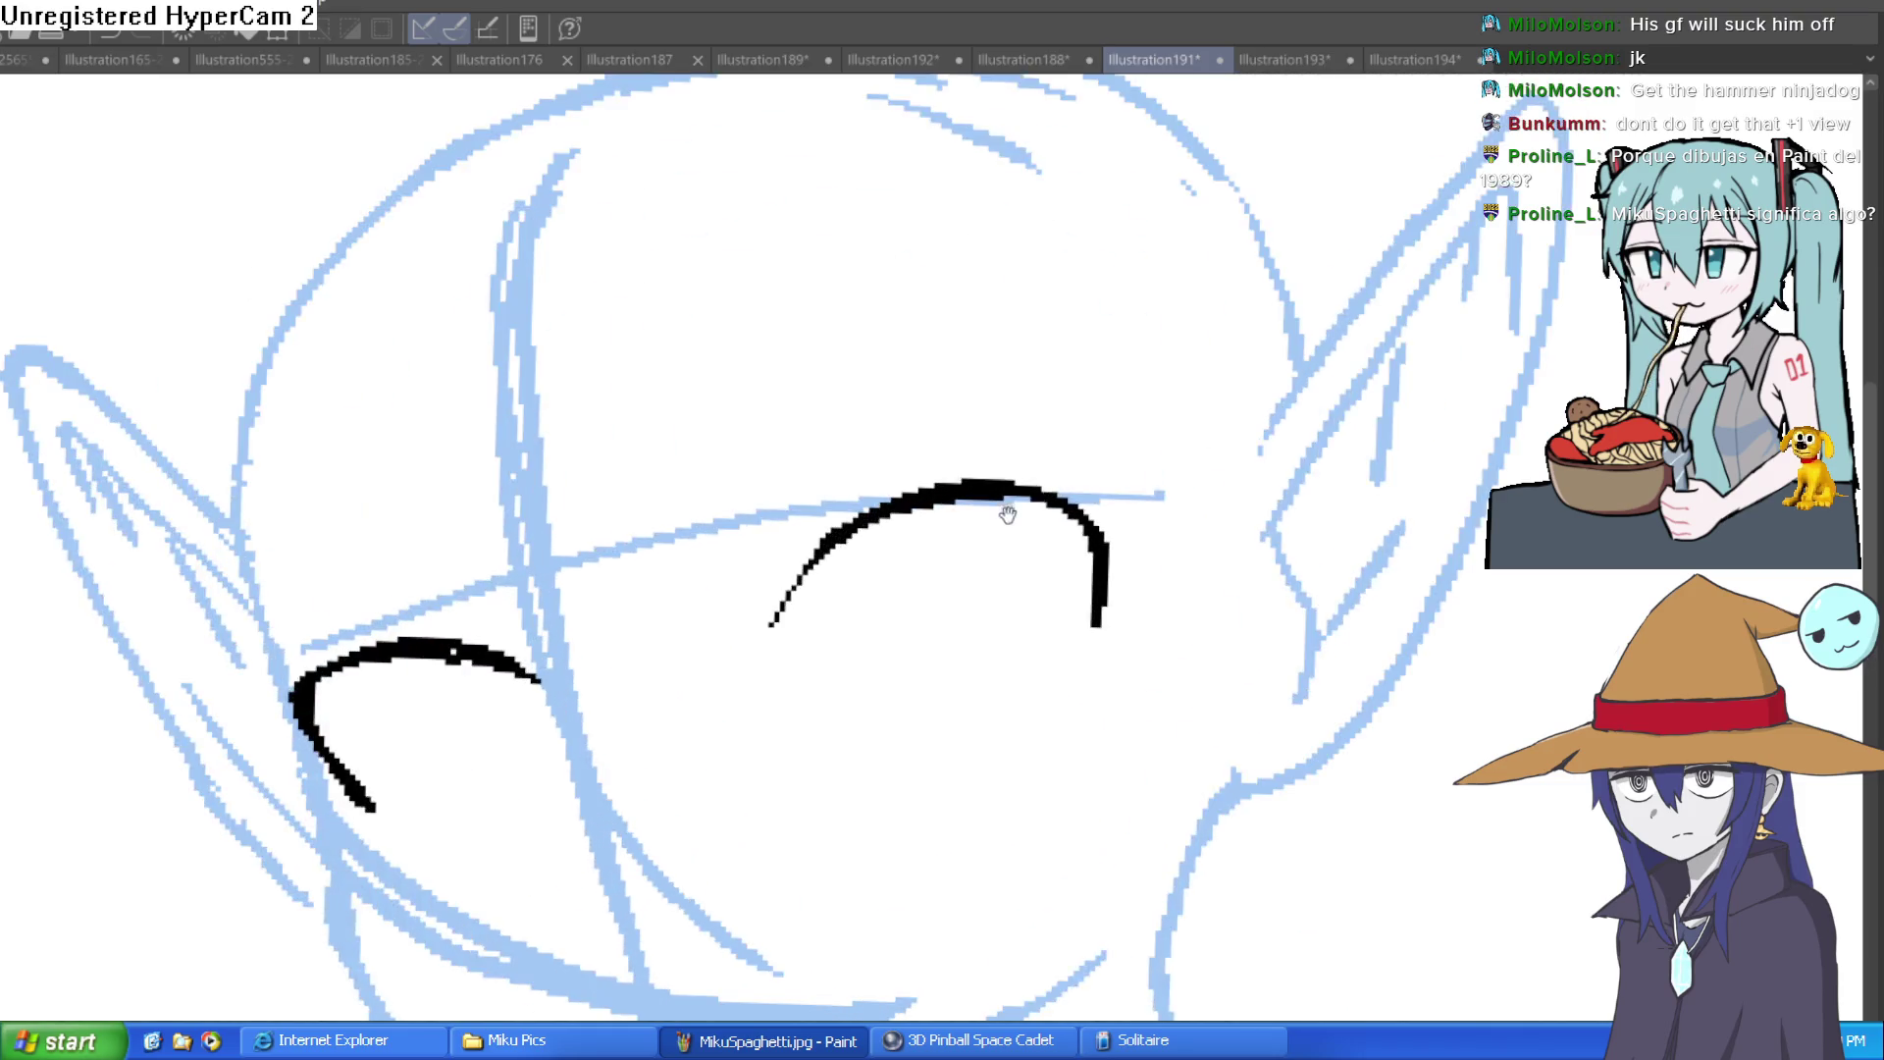
Step: Thicken the right eye's upper arc and trim the right end of the left eye stroke
{"action": "scroll", "coordinate": [1013, 320], "scroll_direction": "up", "scroll_amount": 2}
{"action": "left_click_drag", "start_coordinate": [848, 495], "coordinate": [1010, 452]}
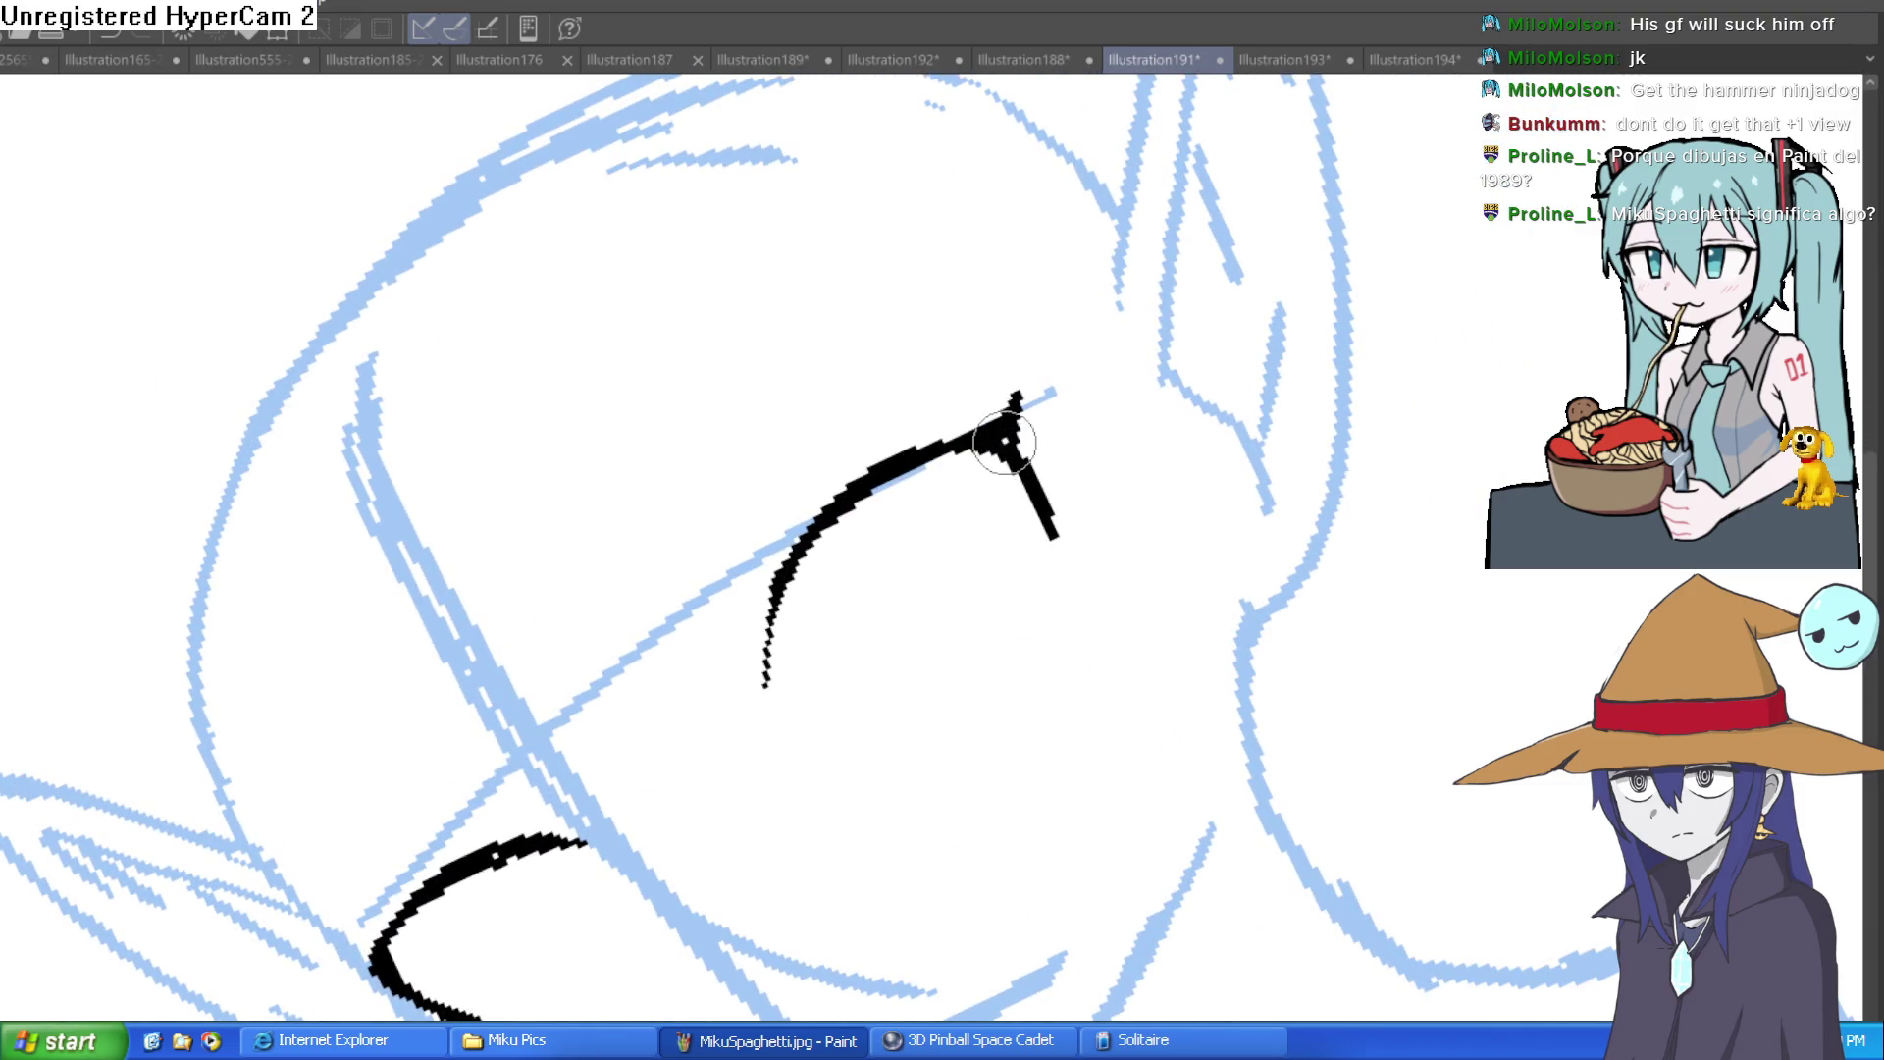
{"action": "mouse_move", "coordinate": [1308, 326]}
{"action": "left_mouse_down"}
{"action": "mouse_move", "coordinate": [1344, 513]}
{"action": "mouse_move", "coordinate": [1335, 591]}
{"action": "left_mouse_up"}
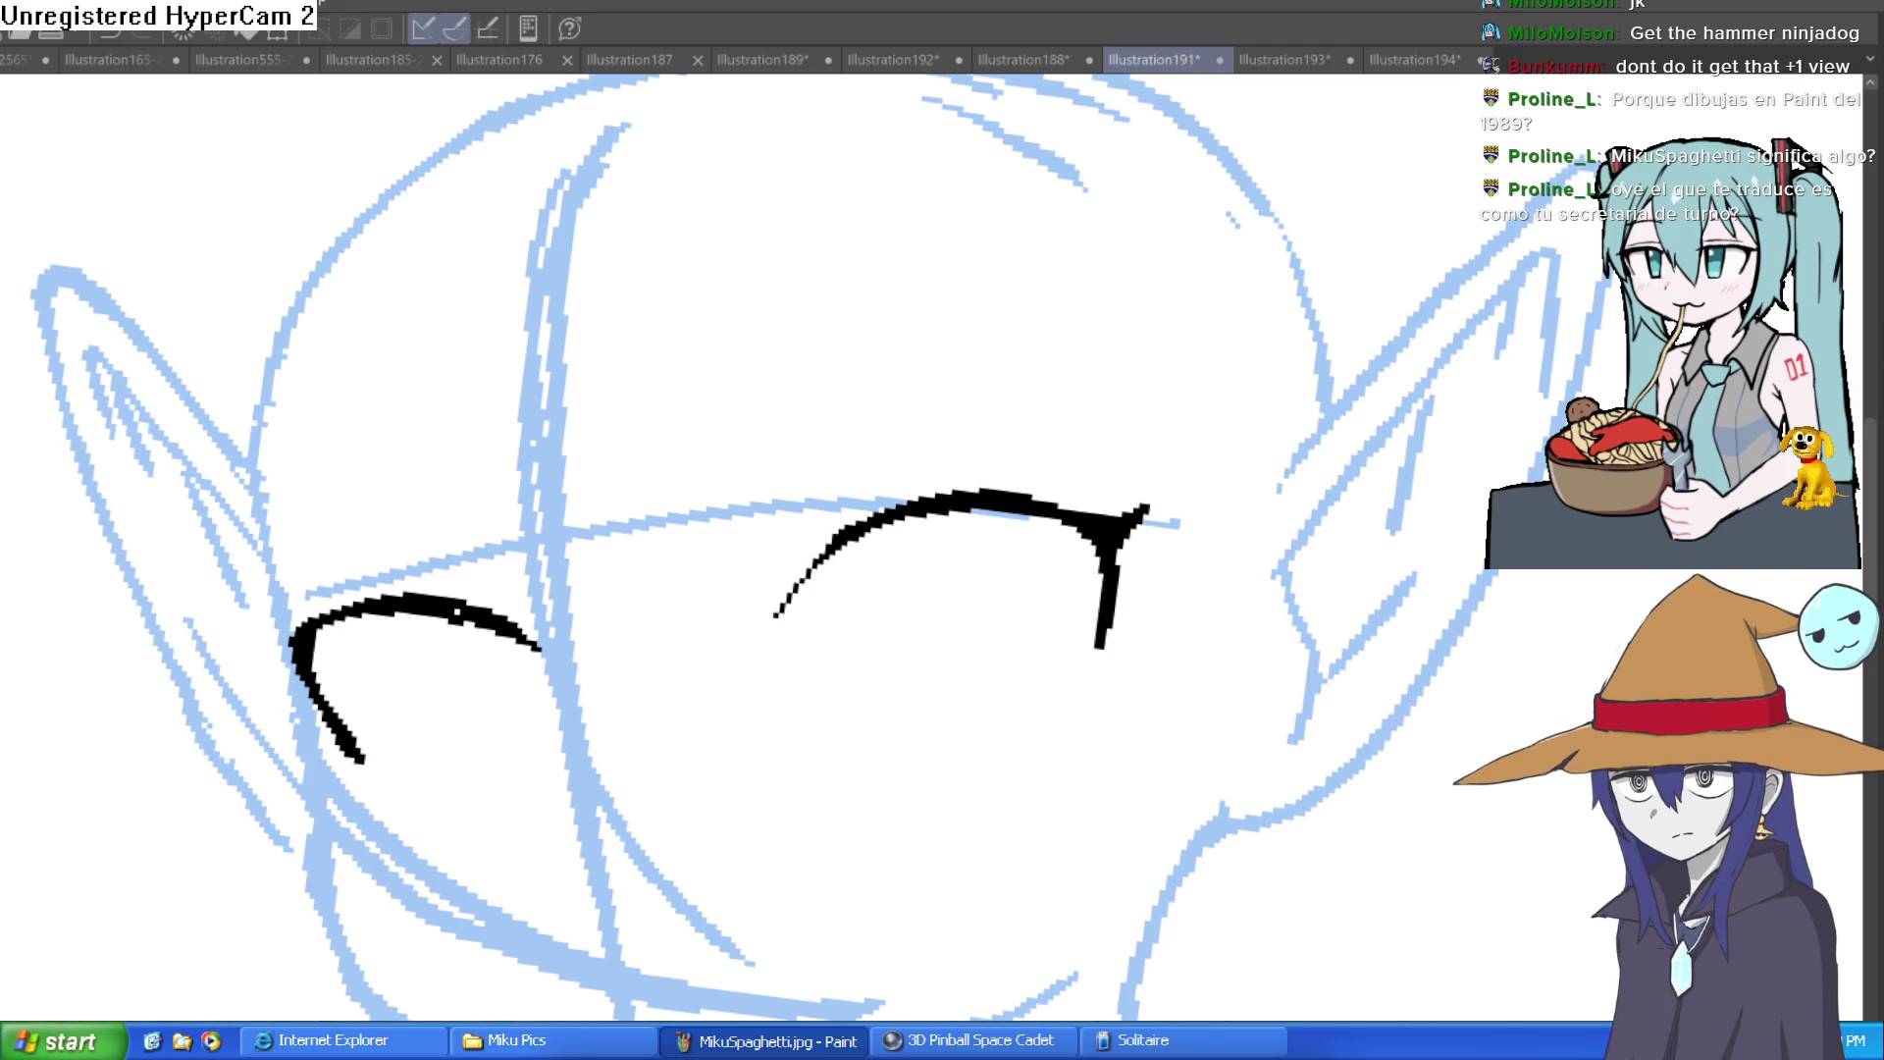
{"action": "mouse_move", "coordinate": [535, 643]}
{"action": "left_mouse_down"}
{"action": "mouse_move", "coordinate": [476, 622]}
{"action": "mouse_move", "coordinate": [566, 606]}
{"action": "left_mouse_up"}
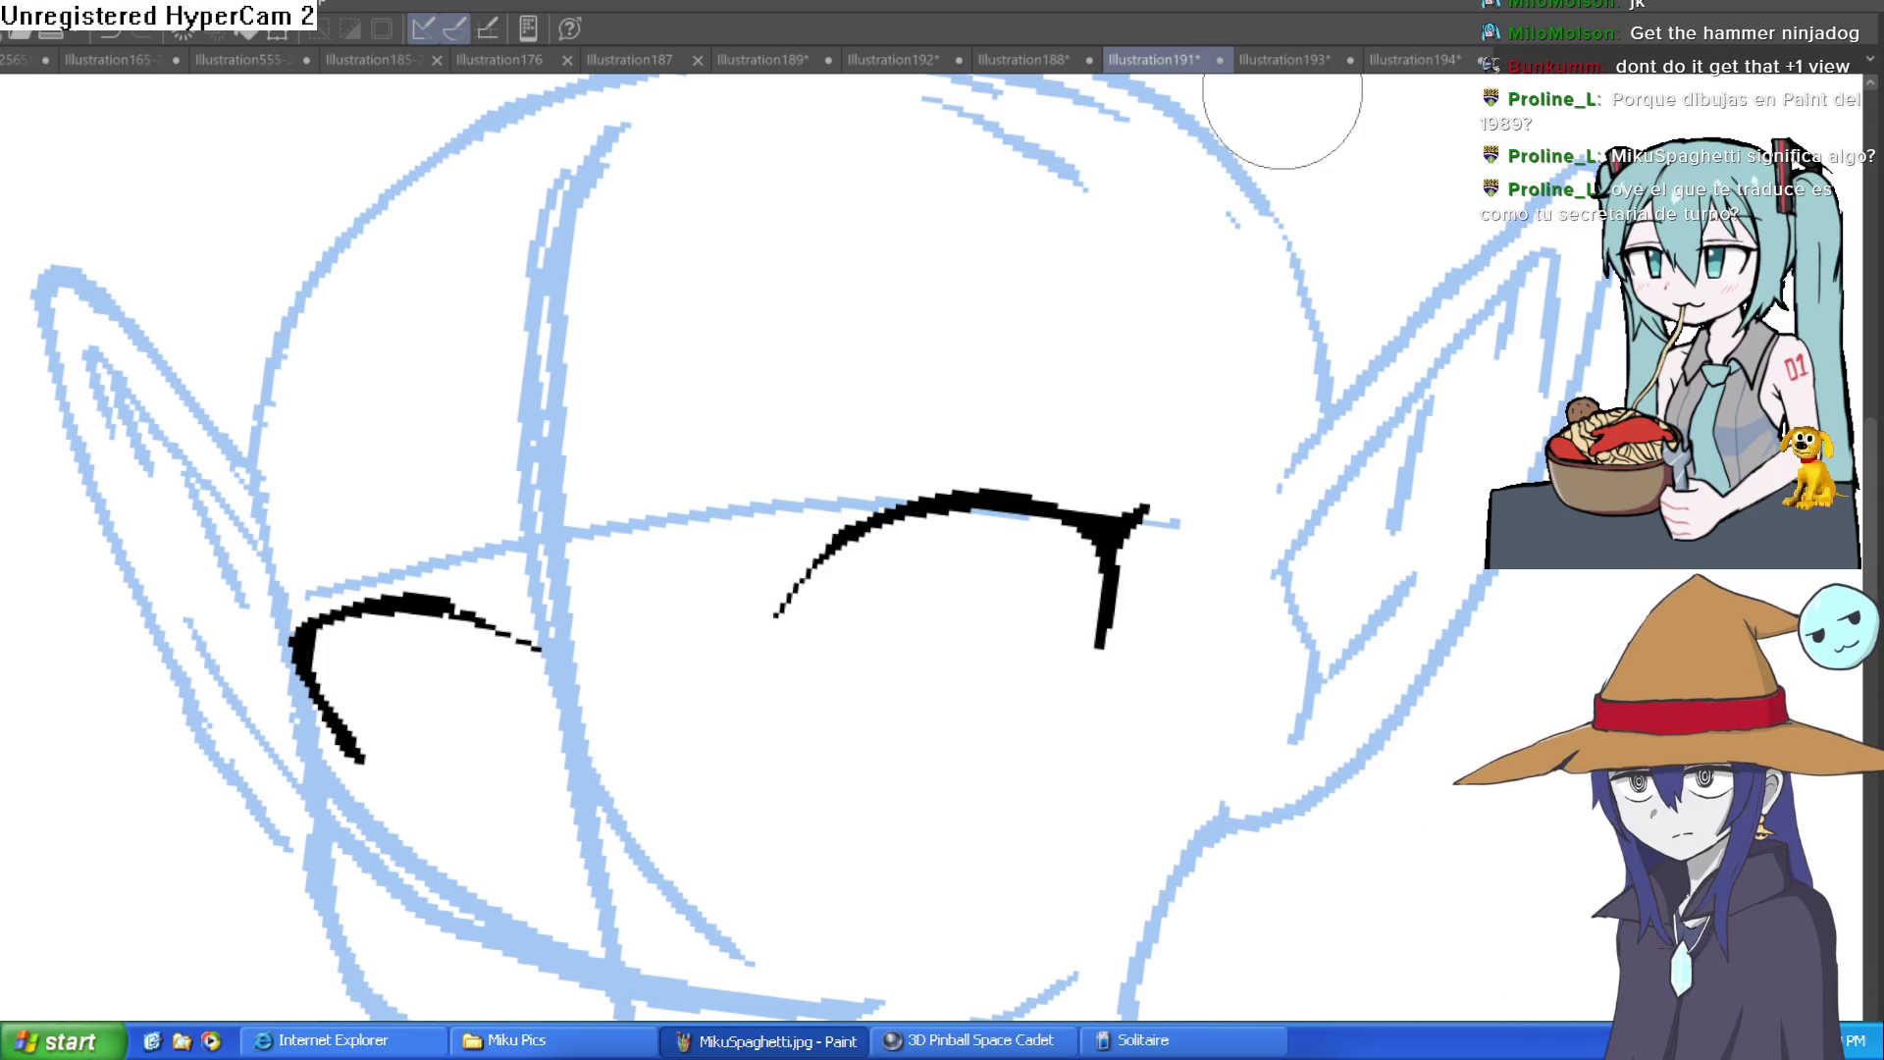
Step: Draw the right eye's oval under its lid and try a stroke inside the left eye
{"action": "left_click_drag", "start_coordinate": [948, 644], "coordinate": [772, 567]}
{"action": "mouse_move", "coordinate": [756, 433]}
{"action": "left_mouse_down"}
{"action": "mouse_move", "coordinate": [694, 454]}
{"action": "mouse_move", "coordinate": [833, 602]}
{"action": "mouse_move", "coordinate": [884, 427]}
{"action": "left_mouse_up"}
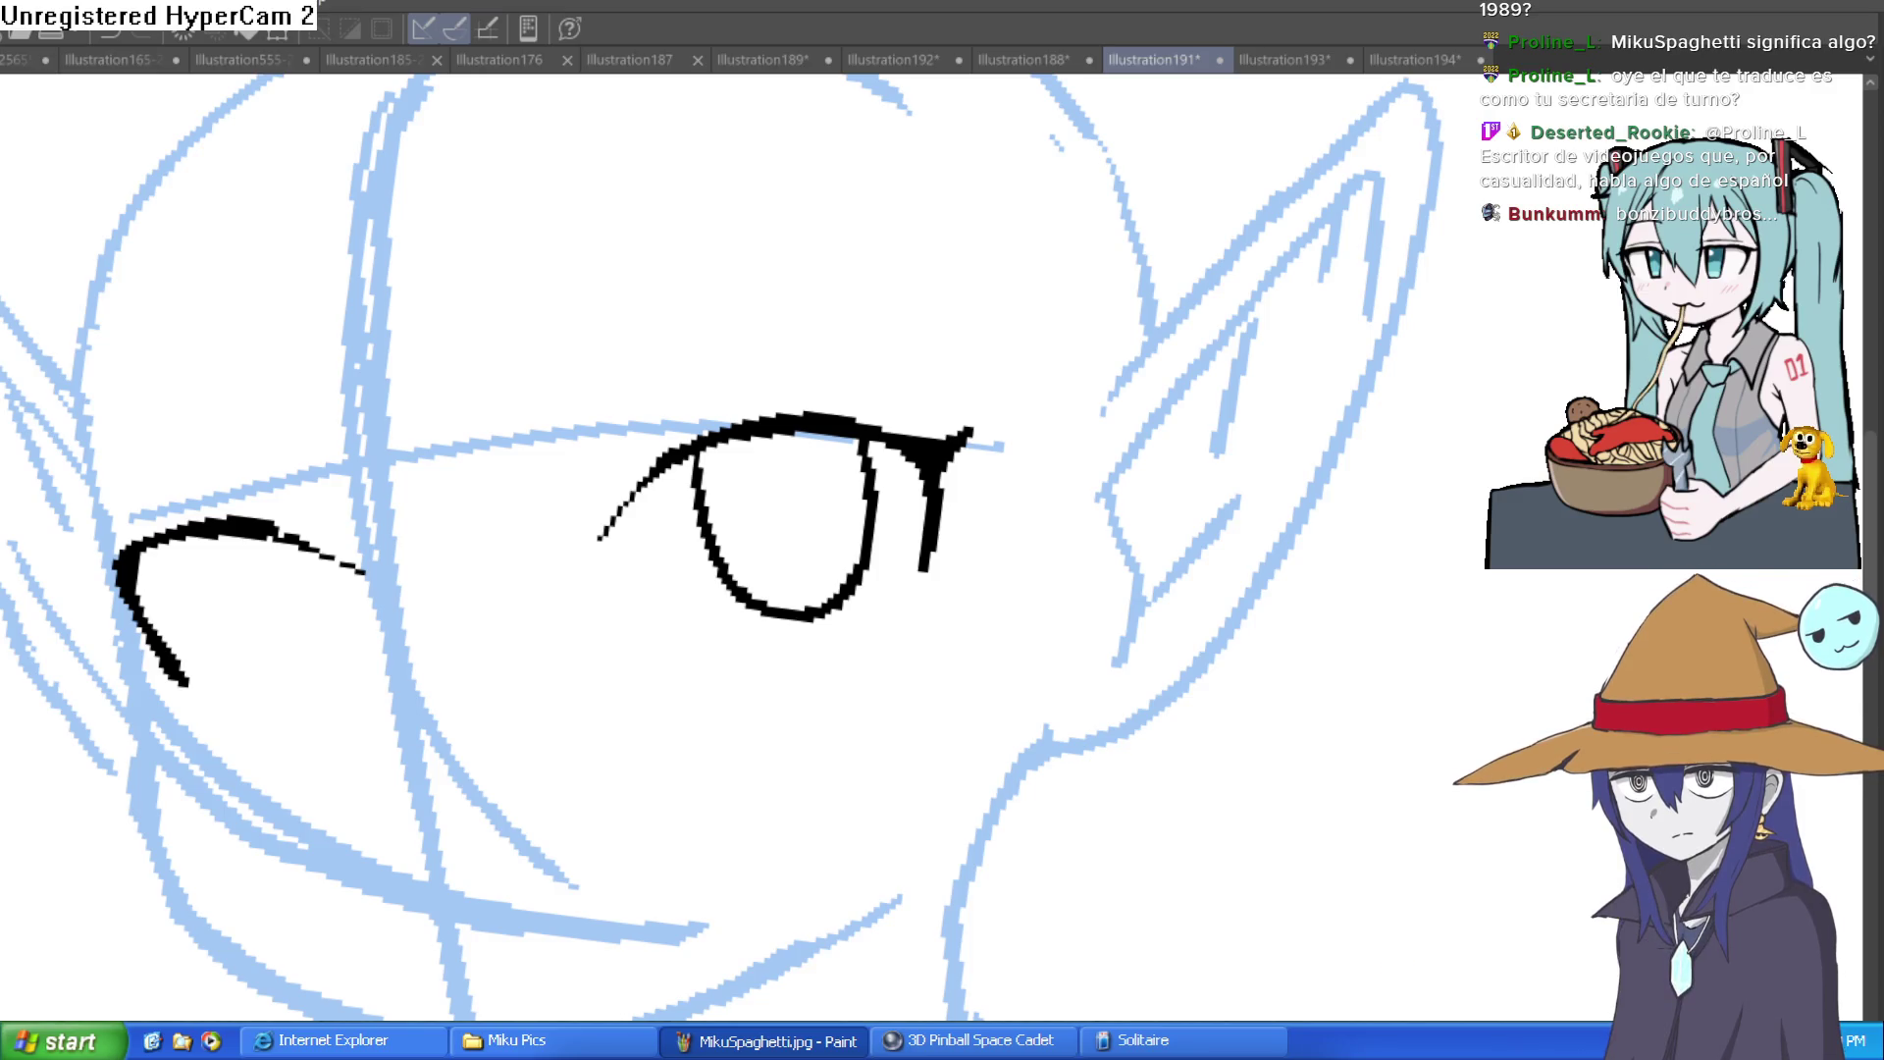
{"action": "left_click_drag", "start_coordinate": [221, 541], "coordinate": [345, 660]}
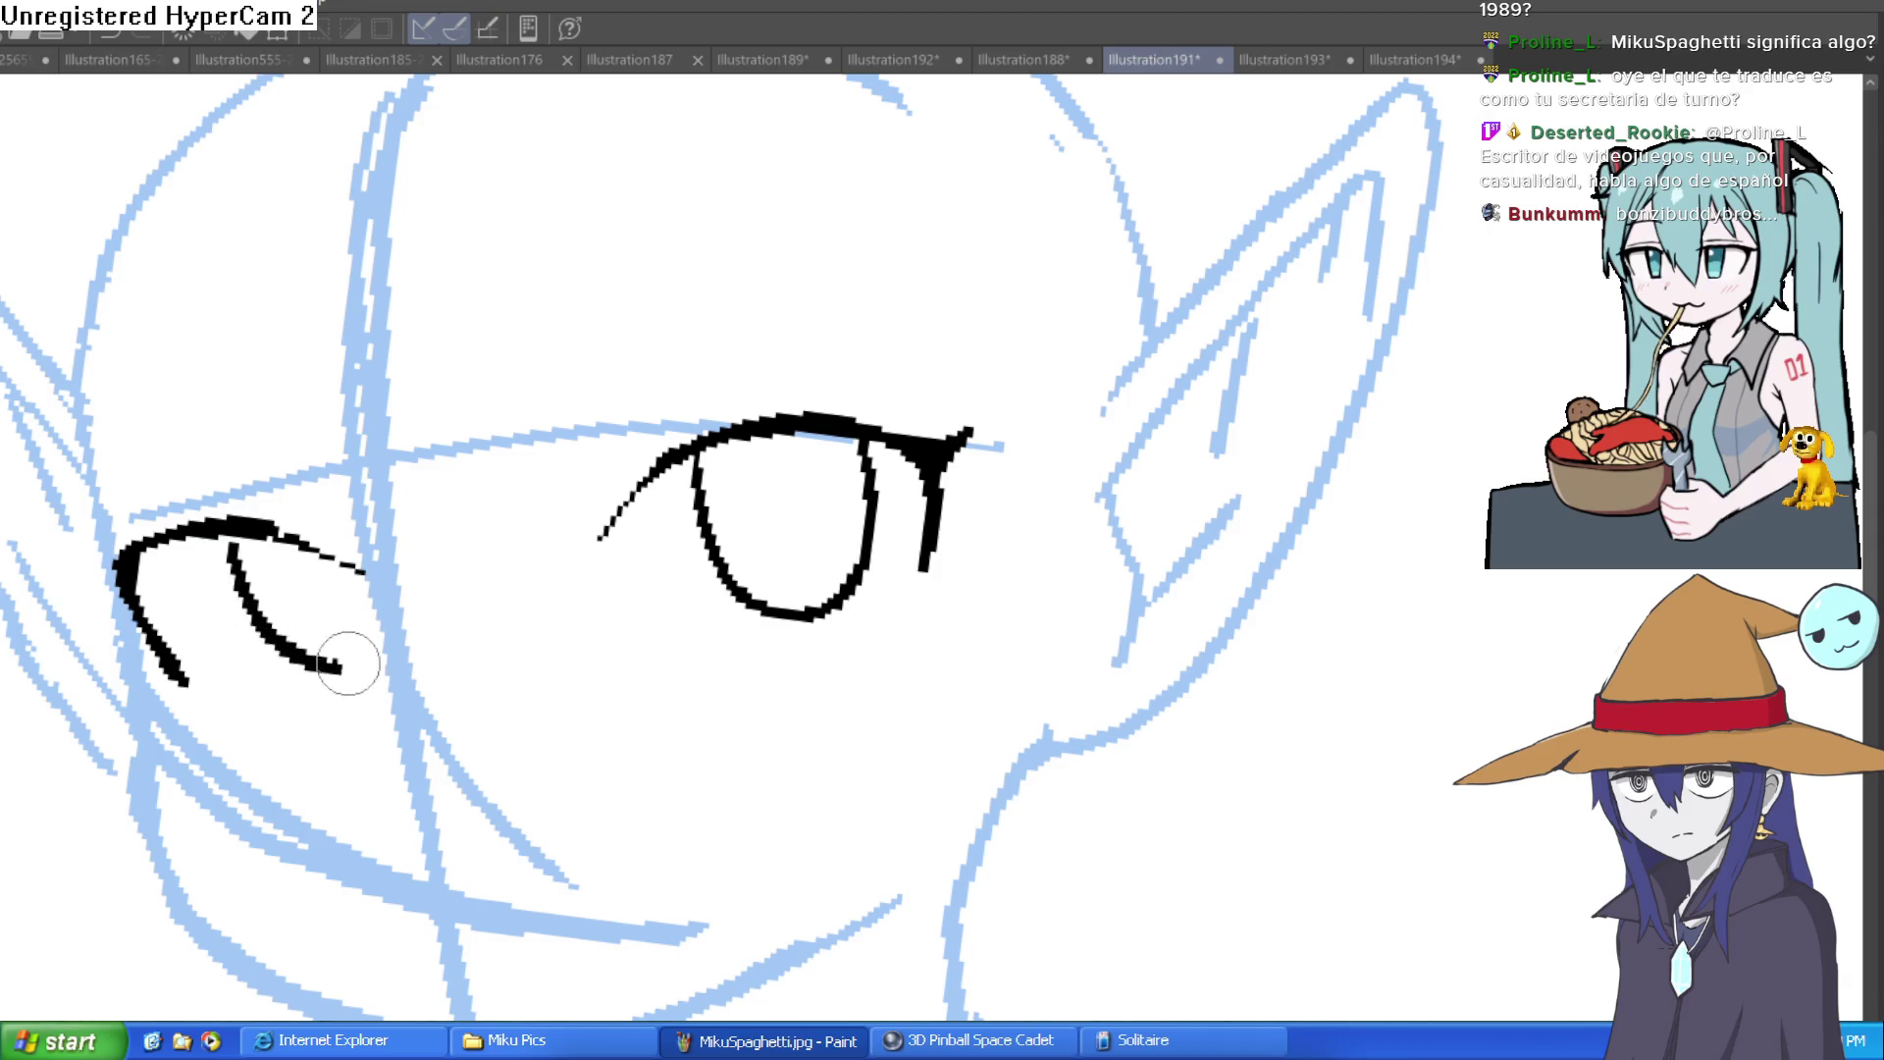
Step: Draw the left eye's oval outline and a line along the right eye's upper lid
{"action": "key", "text": "ctrl+z"}
{"action": "mouse_move", "coordinate": [225, 536]}
{"action": "left_mouse_down"}
{"action": "mouse_move", "coordinate": [349, 694]}
{"action": "mouse_move", "coordinate": [374, 579]}
{"action": "left_mouse_up"}
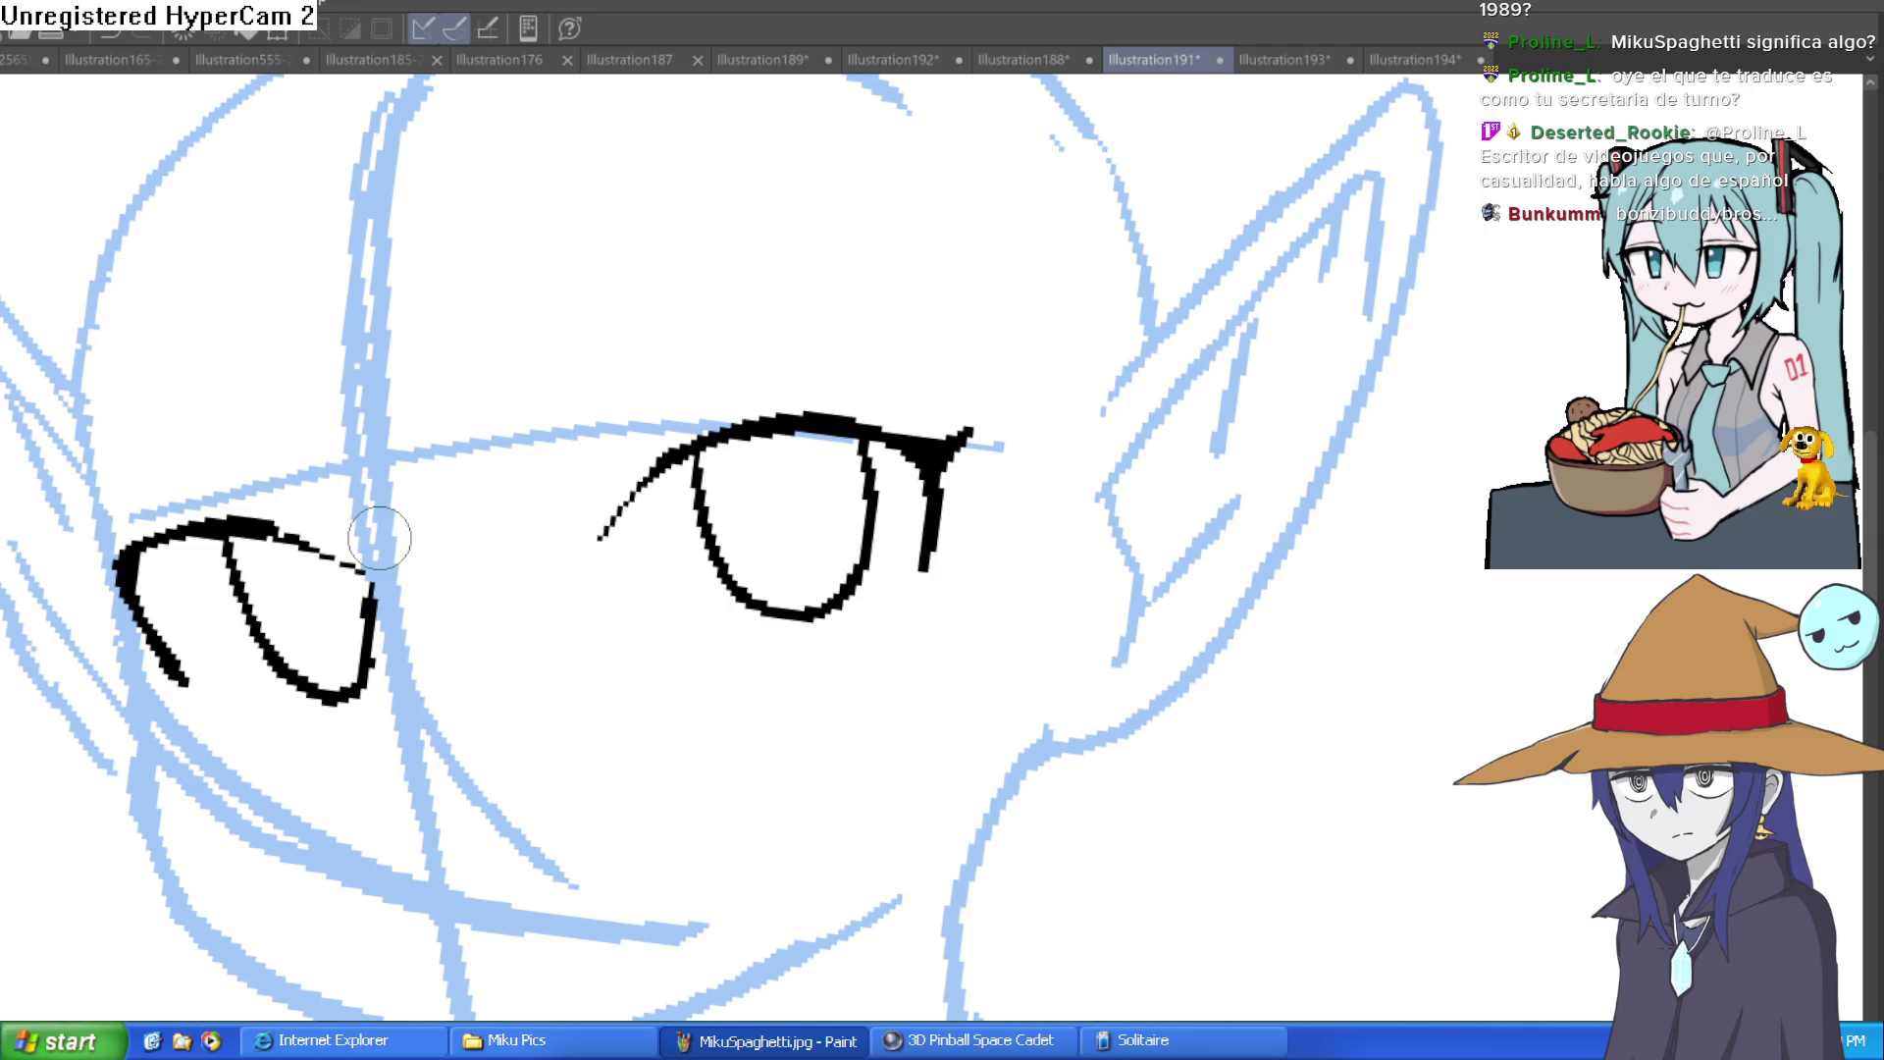
{"action": "left_click_drag", "start_coordinate": [804, 312], "coordinate": [718, 381]}
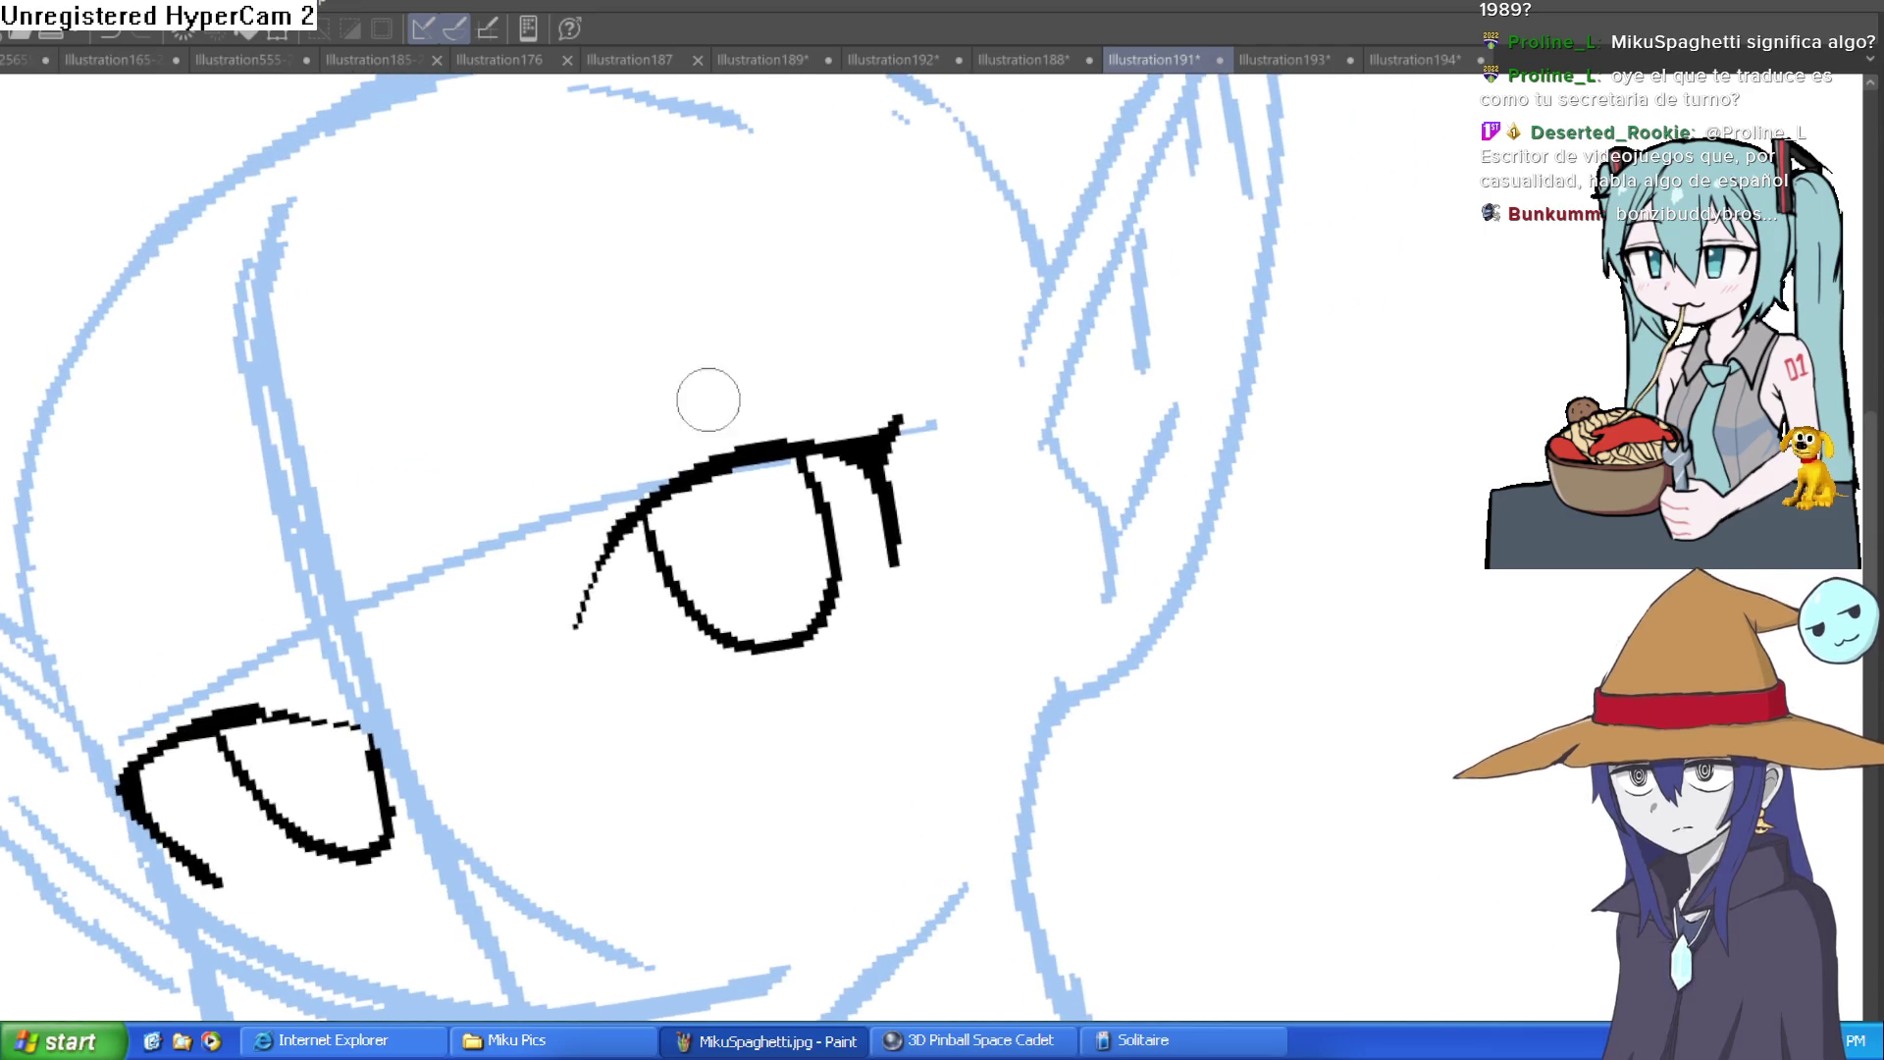
{"action": "mouse_move", "coordinate": [546, 609]}
{"action": "left_mouse_down"}
{"action": "mouse_move", "coordinate": [820, 399]}
{"action": "mouse_move", "coordinate": [1155, 765]}
{"action": "mouse_move", "coordinate": [1117, 667]}
{"action": "left_mouse_up"}
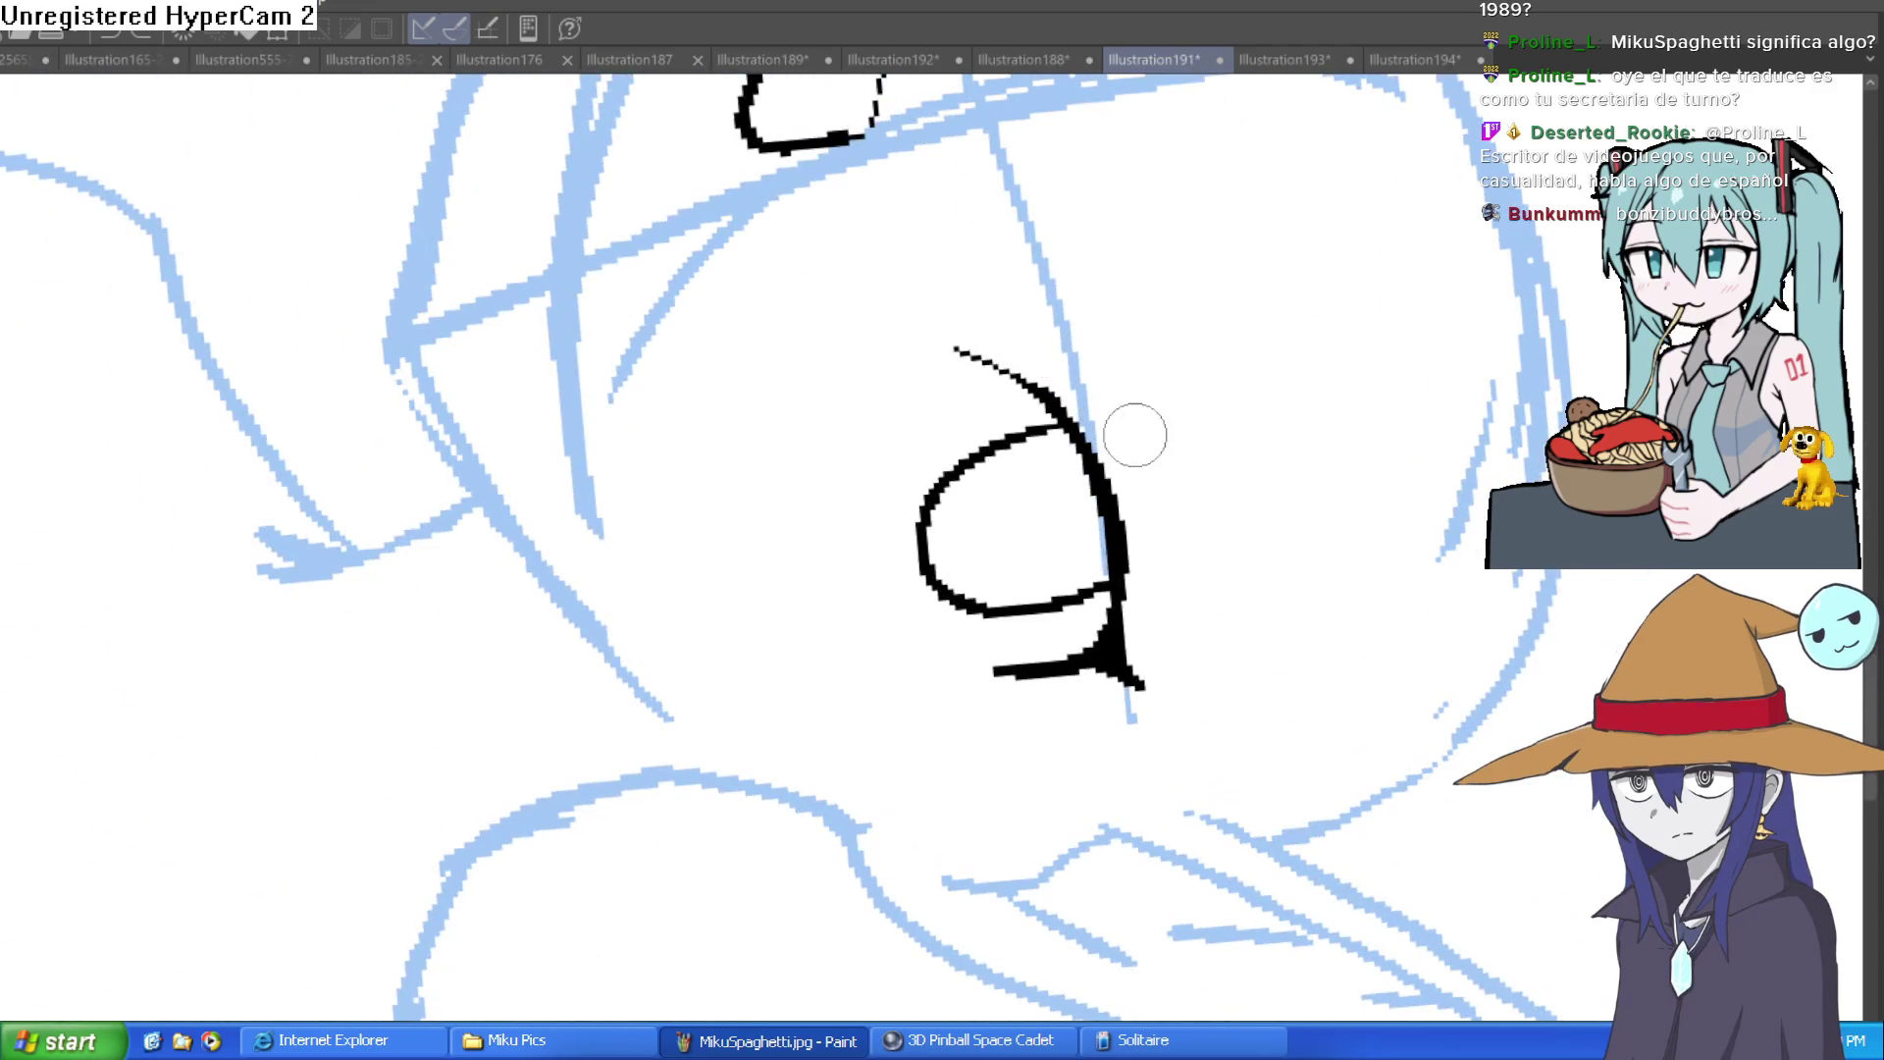
{"action": "scroll", "coordinate": [1178, 407], "scroll_direction": "down", "scroll_amount": 2}
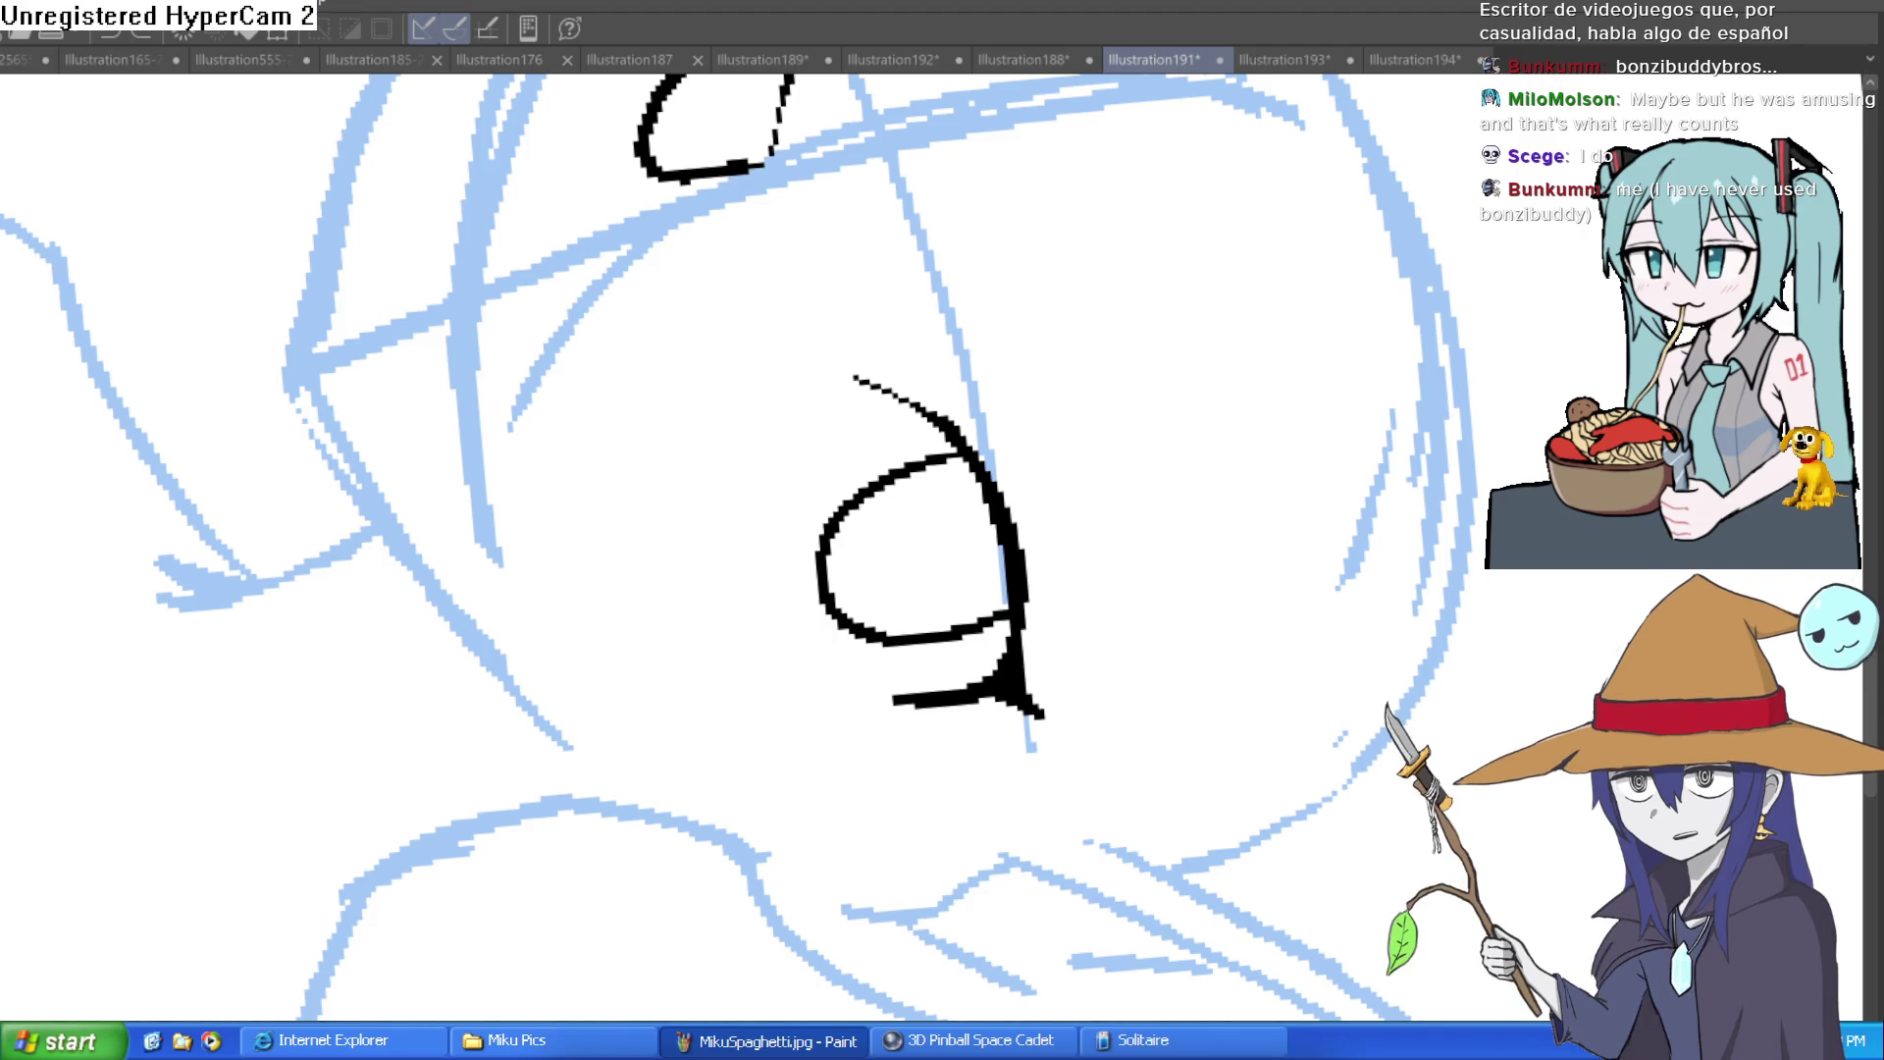
Step: Add thin crease strokes above the eye lids, then level the view
{"action": "mouse_move", "coordinate": [1329, 260]}
{"action": "left_mouse_down"}
{"action": "mouse_move", "coordinate": [588, 336]}
{"action": "mouse_move", "coordinate": [786, 450]}
{"action": "left_mouse_up"}
{"action": "mouse_move", "coordinate": [709, 625]}
{"action": "left_mouse_down"}
{"action": "mouse_move", "coordinate": [775, 496]}
{"action": "mouse_move", "coordinate": [733, 640]}
{"action": "left_mouse_up"}
{"action": "mouse_move", "coordinate": [1265, 343]}
{"action": "left_mouse_down"}
{"action": "mouse_move", "coordinate": [1161, 556]}
{"action": "mouse_move", "coordinate": [1085, 421]}
{"action": "left_mouse_up"}
{"action": "left_click_drag", "start_coordinate": [1022, 320], "coordinate": [1109, 204]}
{"action": "mouse_move", "coordinate": [1227, 224]}
{"action": "left_mouse_down"}
{"action": "mouse_move", "coordinate": [981, 235]}
{"action": "mouse_move", "coordinate": [887, 353]}
{"action": "mouse_move", "coordinate": [962, 269]}
{"action": "left_mouse_up"}
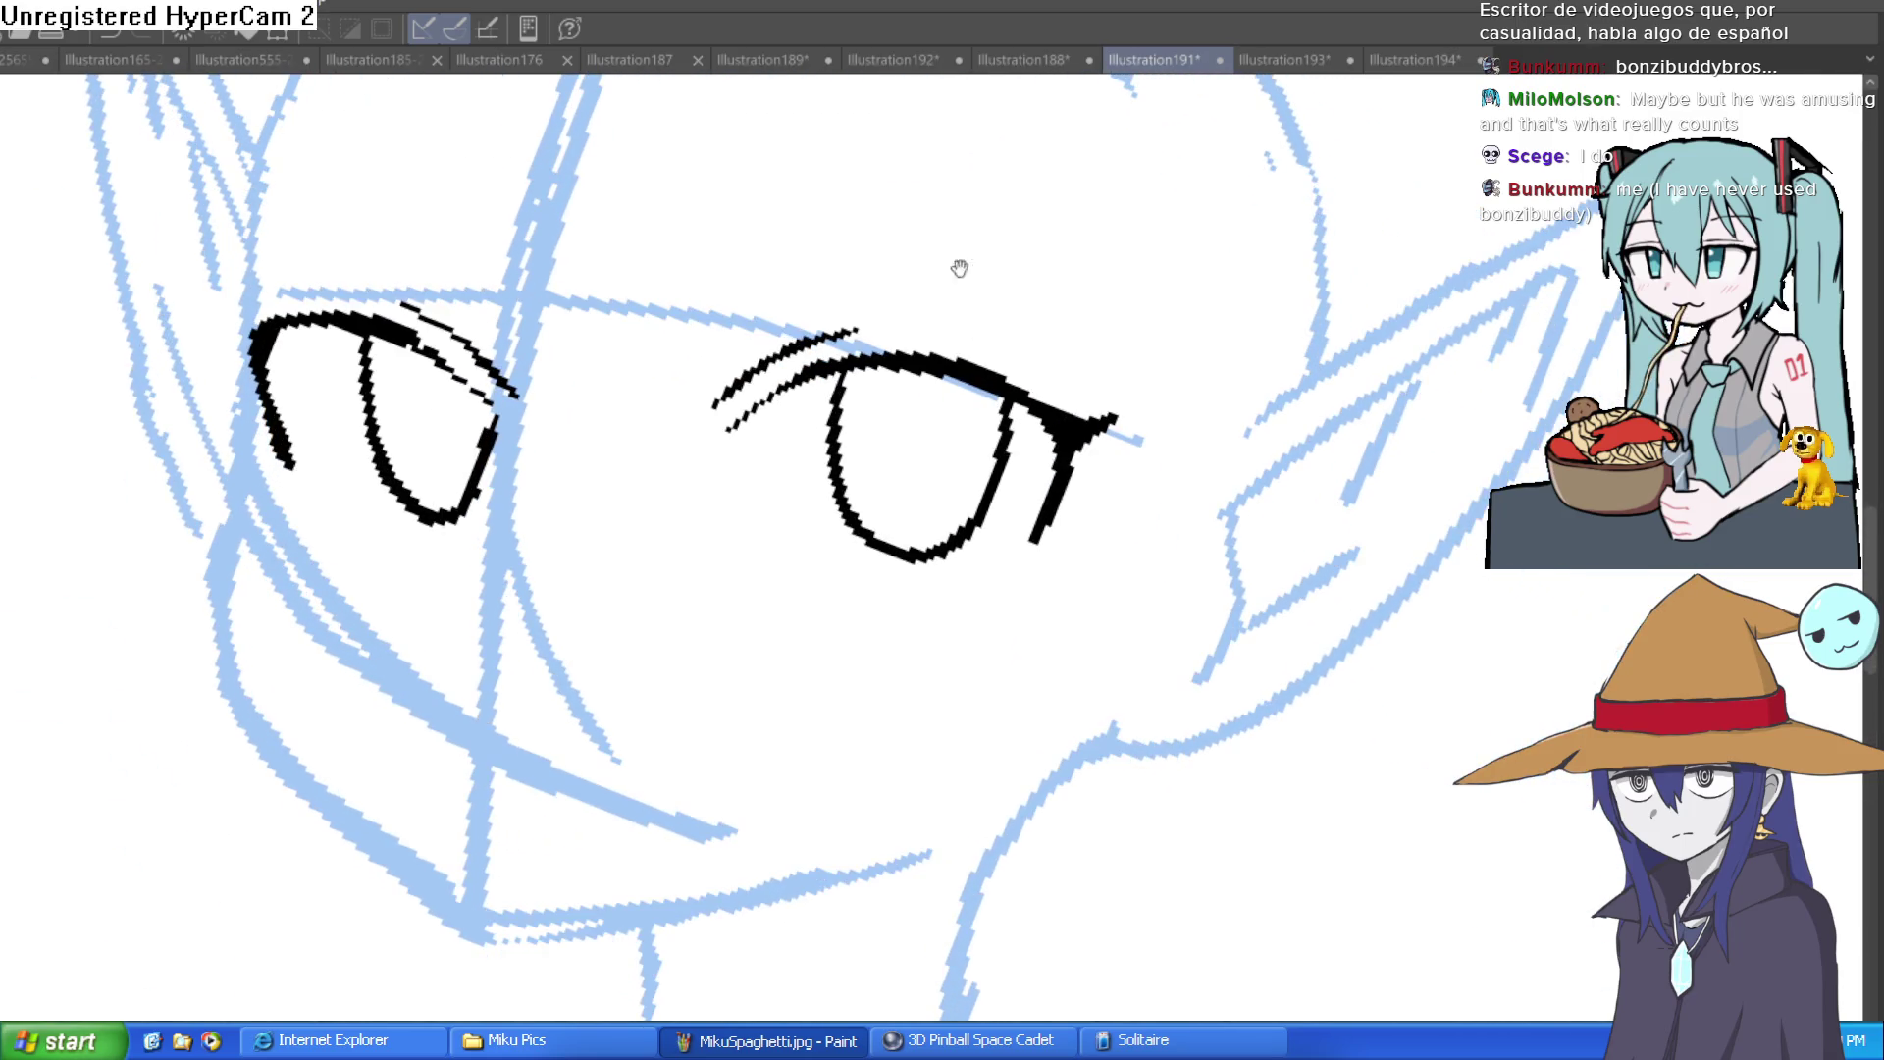
Step: Redraw the right eye's outer corner as a pointed wedge and dot pupils in both eyes
{"action": "mouse_move", "coordinate": [1265, 295]}
{"action": "left_mouse_down"}
{"action": "mouse_move", "coordinate": [1060, 420]}
{"action": "mouse_move", "coordinate": [1008, 525]}
{"action": "left_mouse_up"}
{"action": "key", "text": "ctrl+z"}
{"action": "mouse_move", "coordinate": [1050, 392]}
{"action": "left_mouse_down"}
{"action": "mouse_move", "coordinate": [1027, 495]}
{"action": "mouse_move", "coordinate": [1043, 412]}
{"action": "left_mouse_up"}
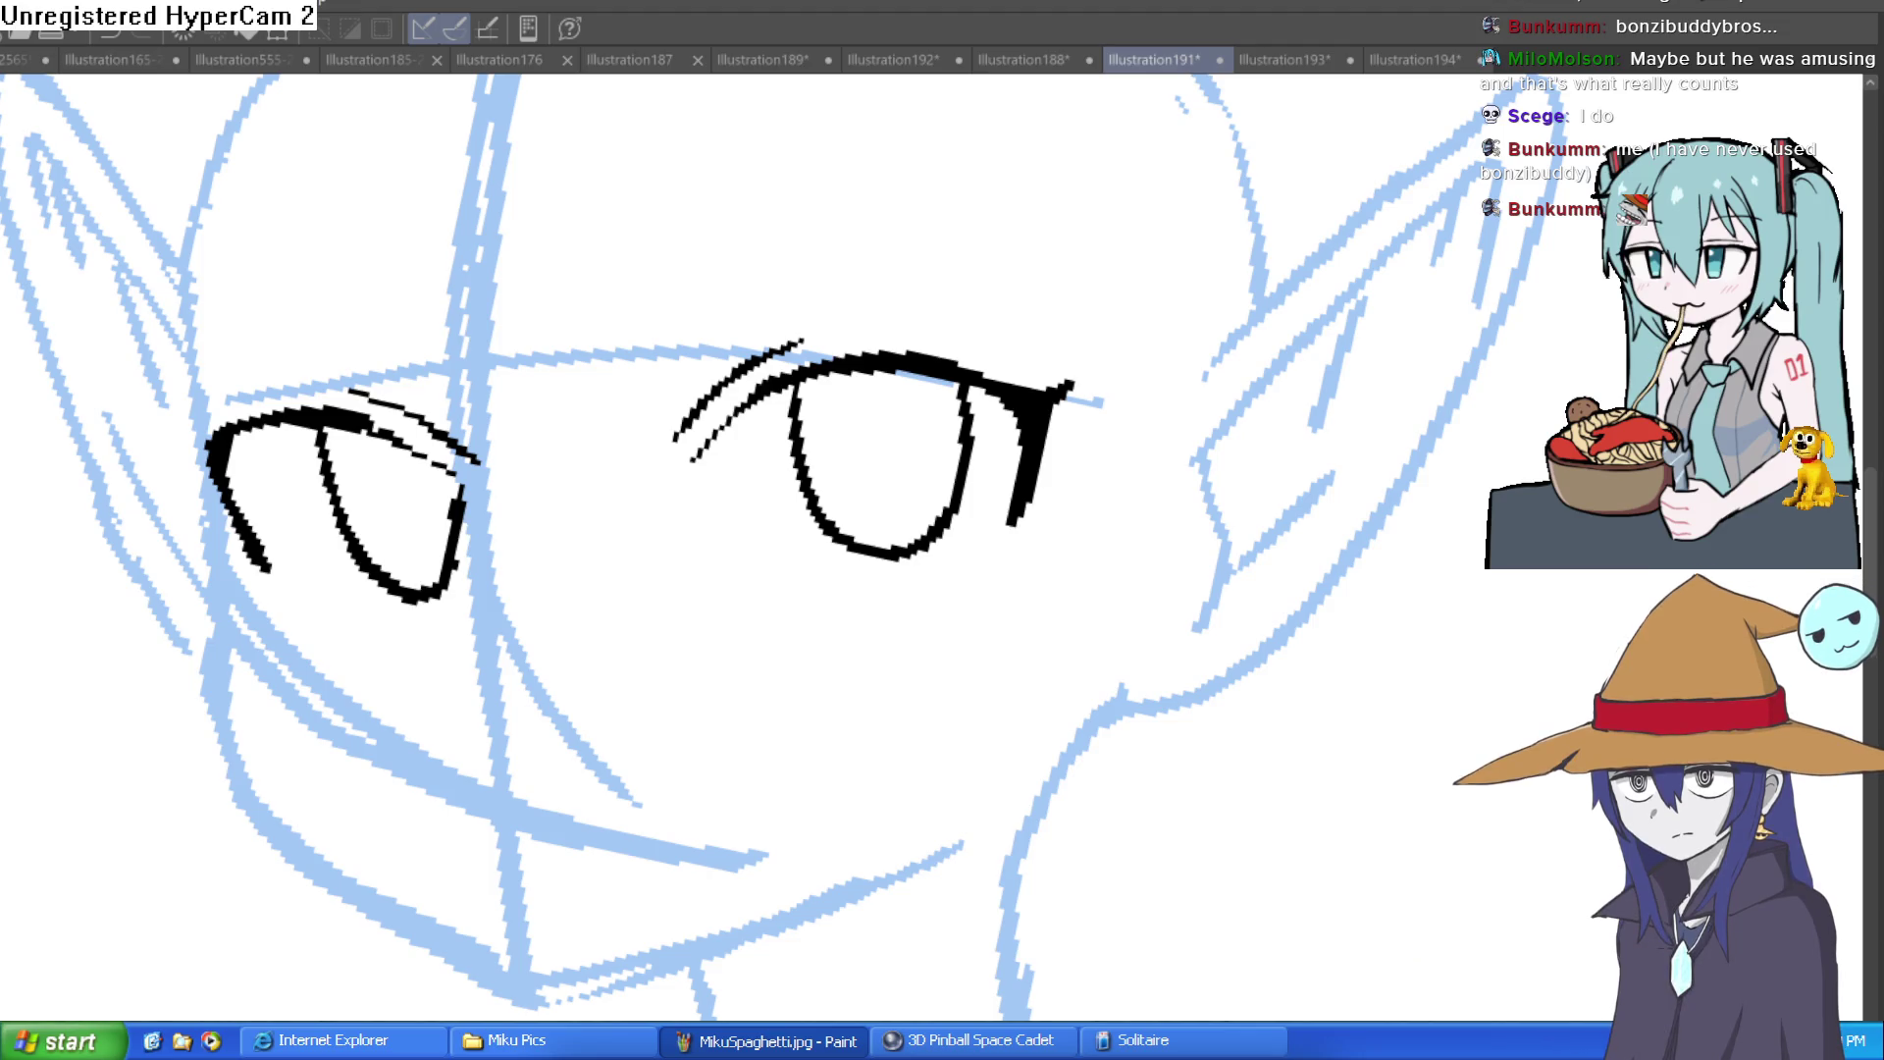
{"action": "left_click_drag", "start_coordinate": [878, 420], "coordinate": [883, 464]}
{"action": "left_click_drag", "start_coordinate": [394, 487], "coordinate": [406, 521]}
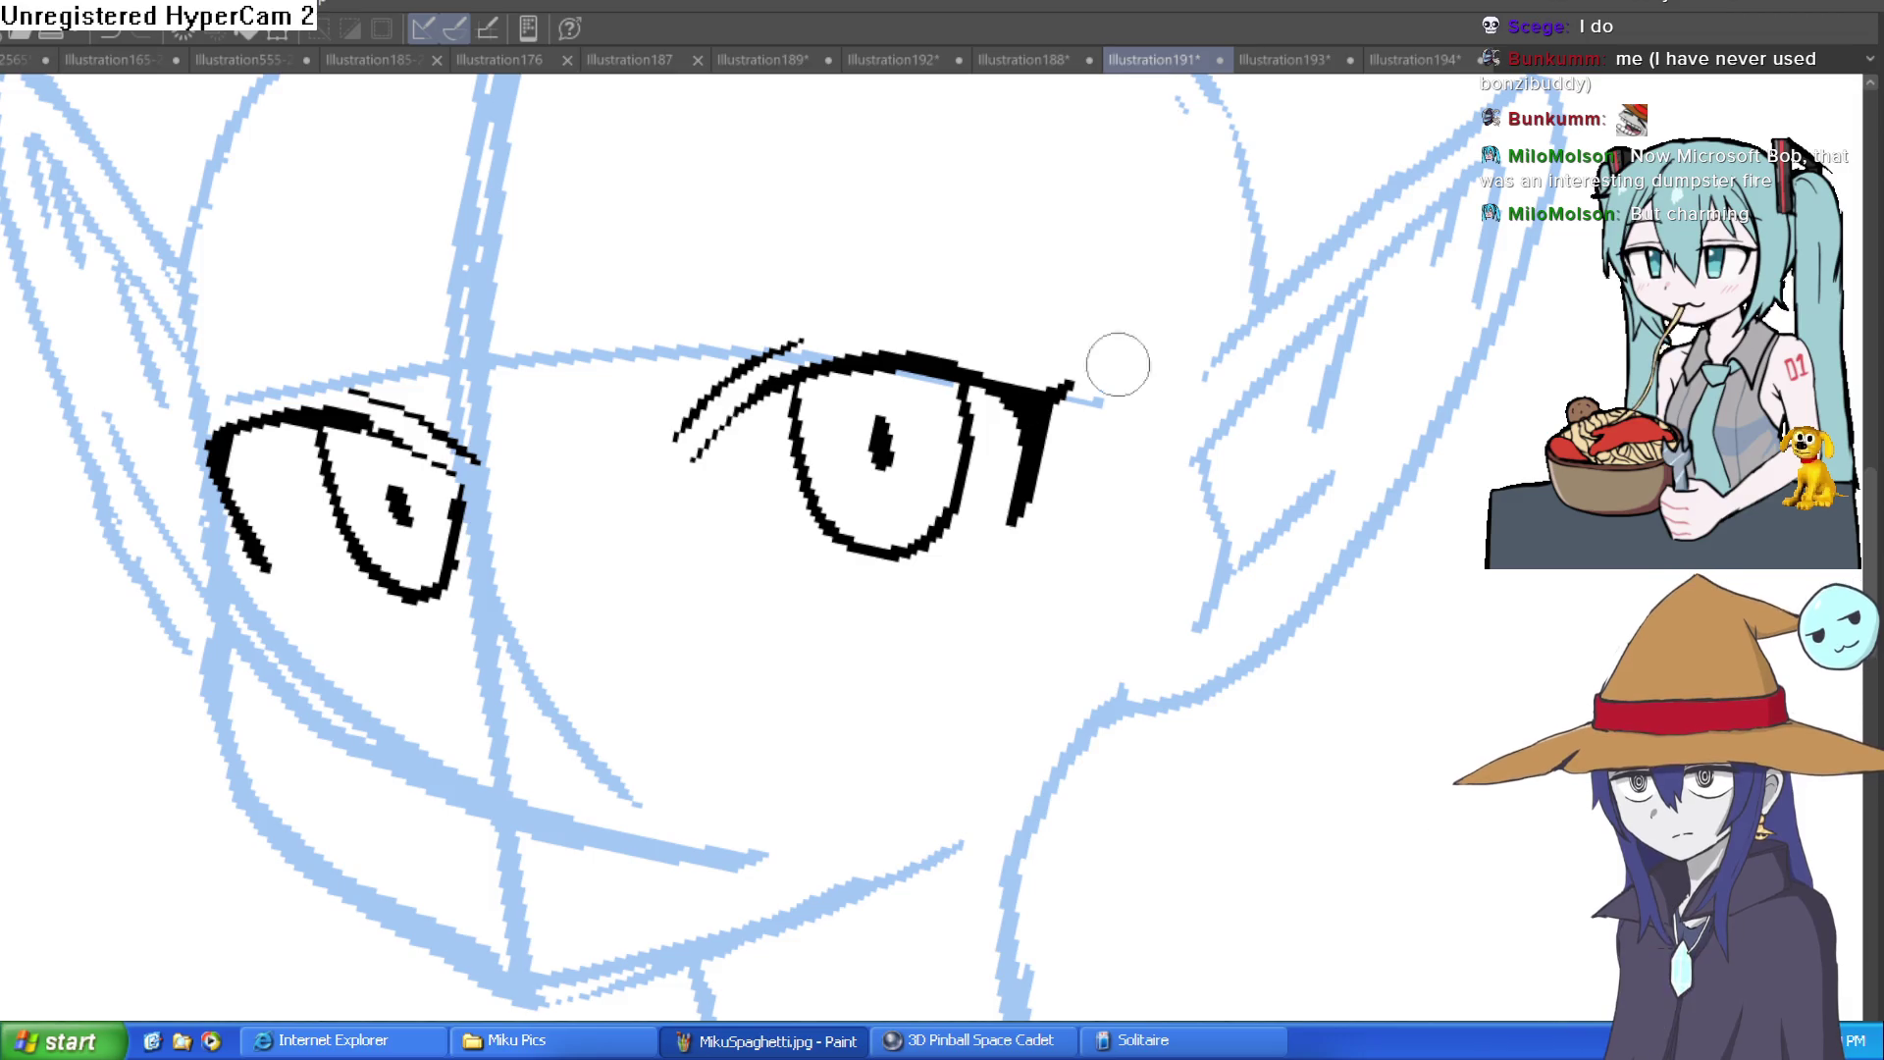
Step: Zoom onto the right eye, ink a thicker, longer upper lash, then zoom back out
{"action": "left_click_drag", "start_coordinate": [1219, 286], "coordinate": [821, 324]}
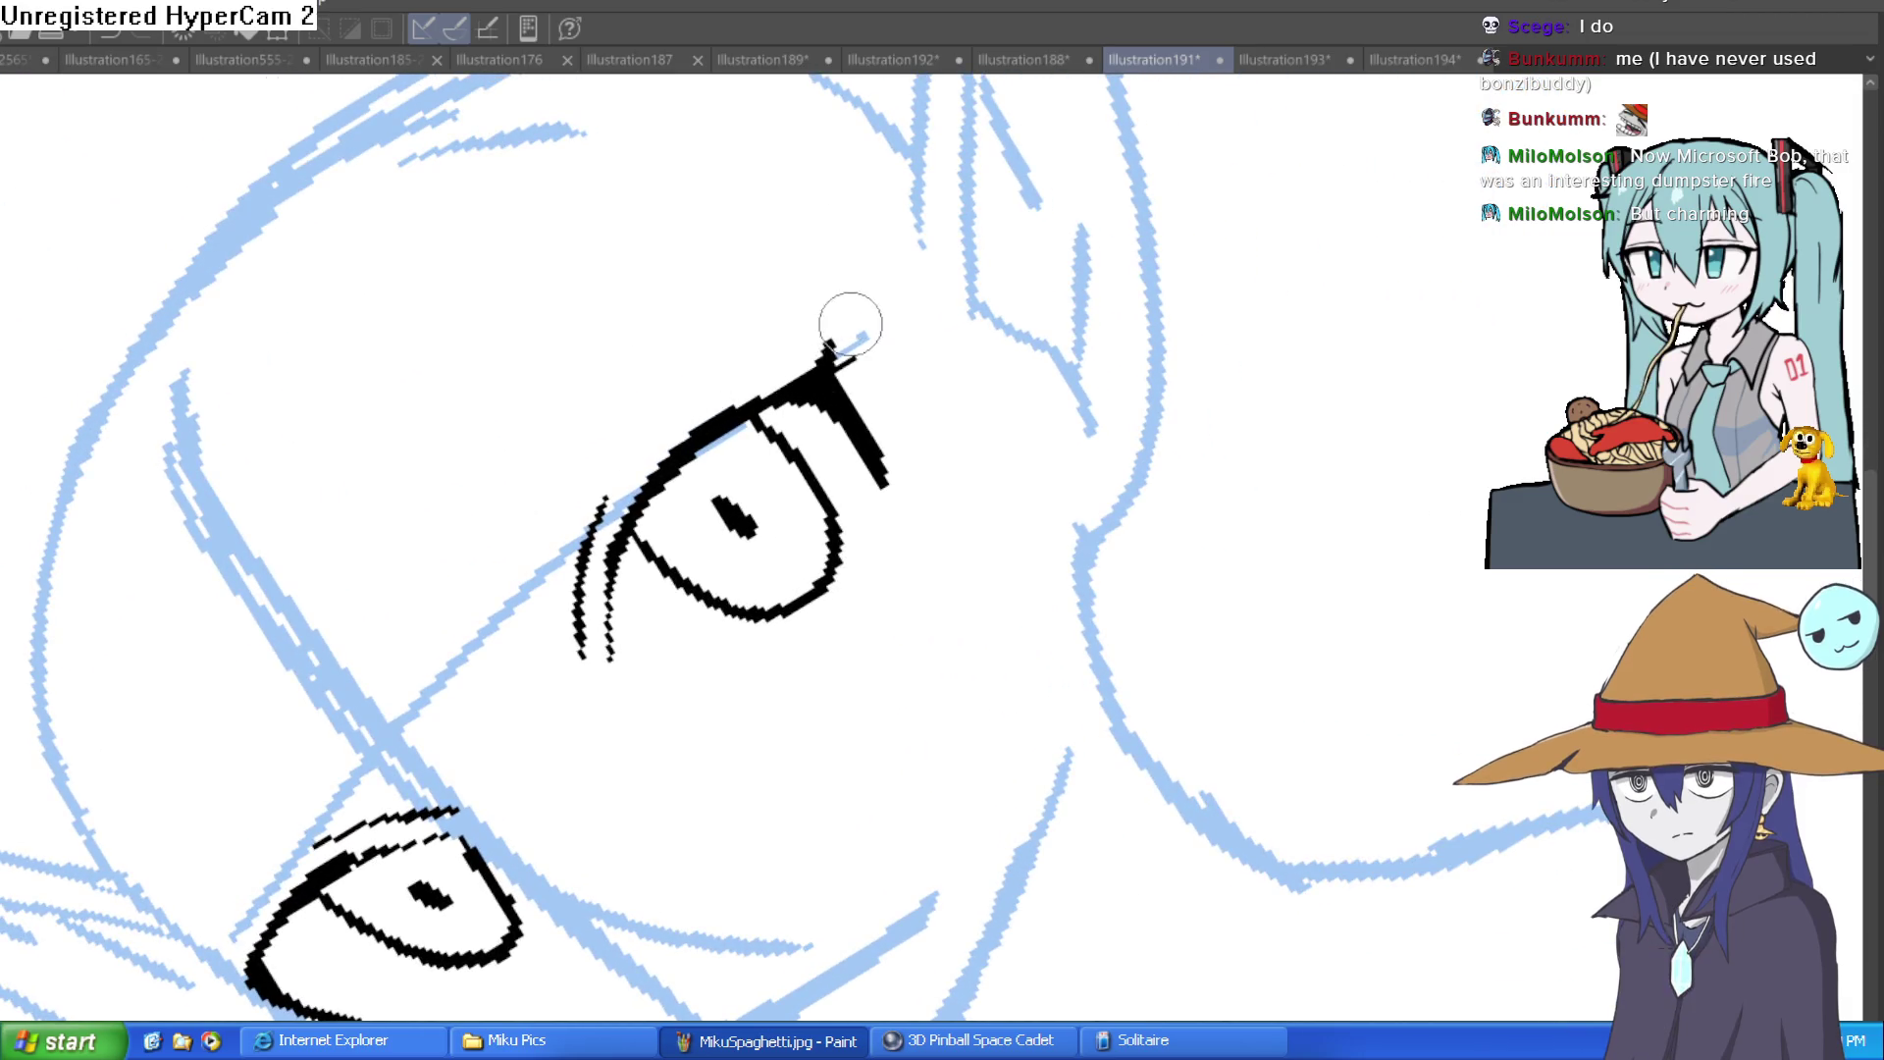
{"action": "left_click_drag", "start_coordinate": [693, 421], "coordinate": [806, 393]}
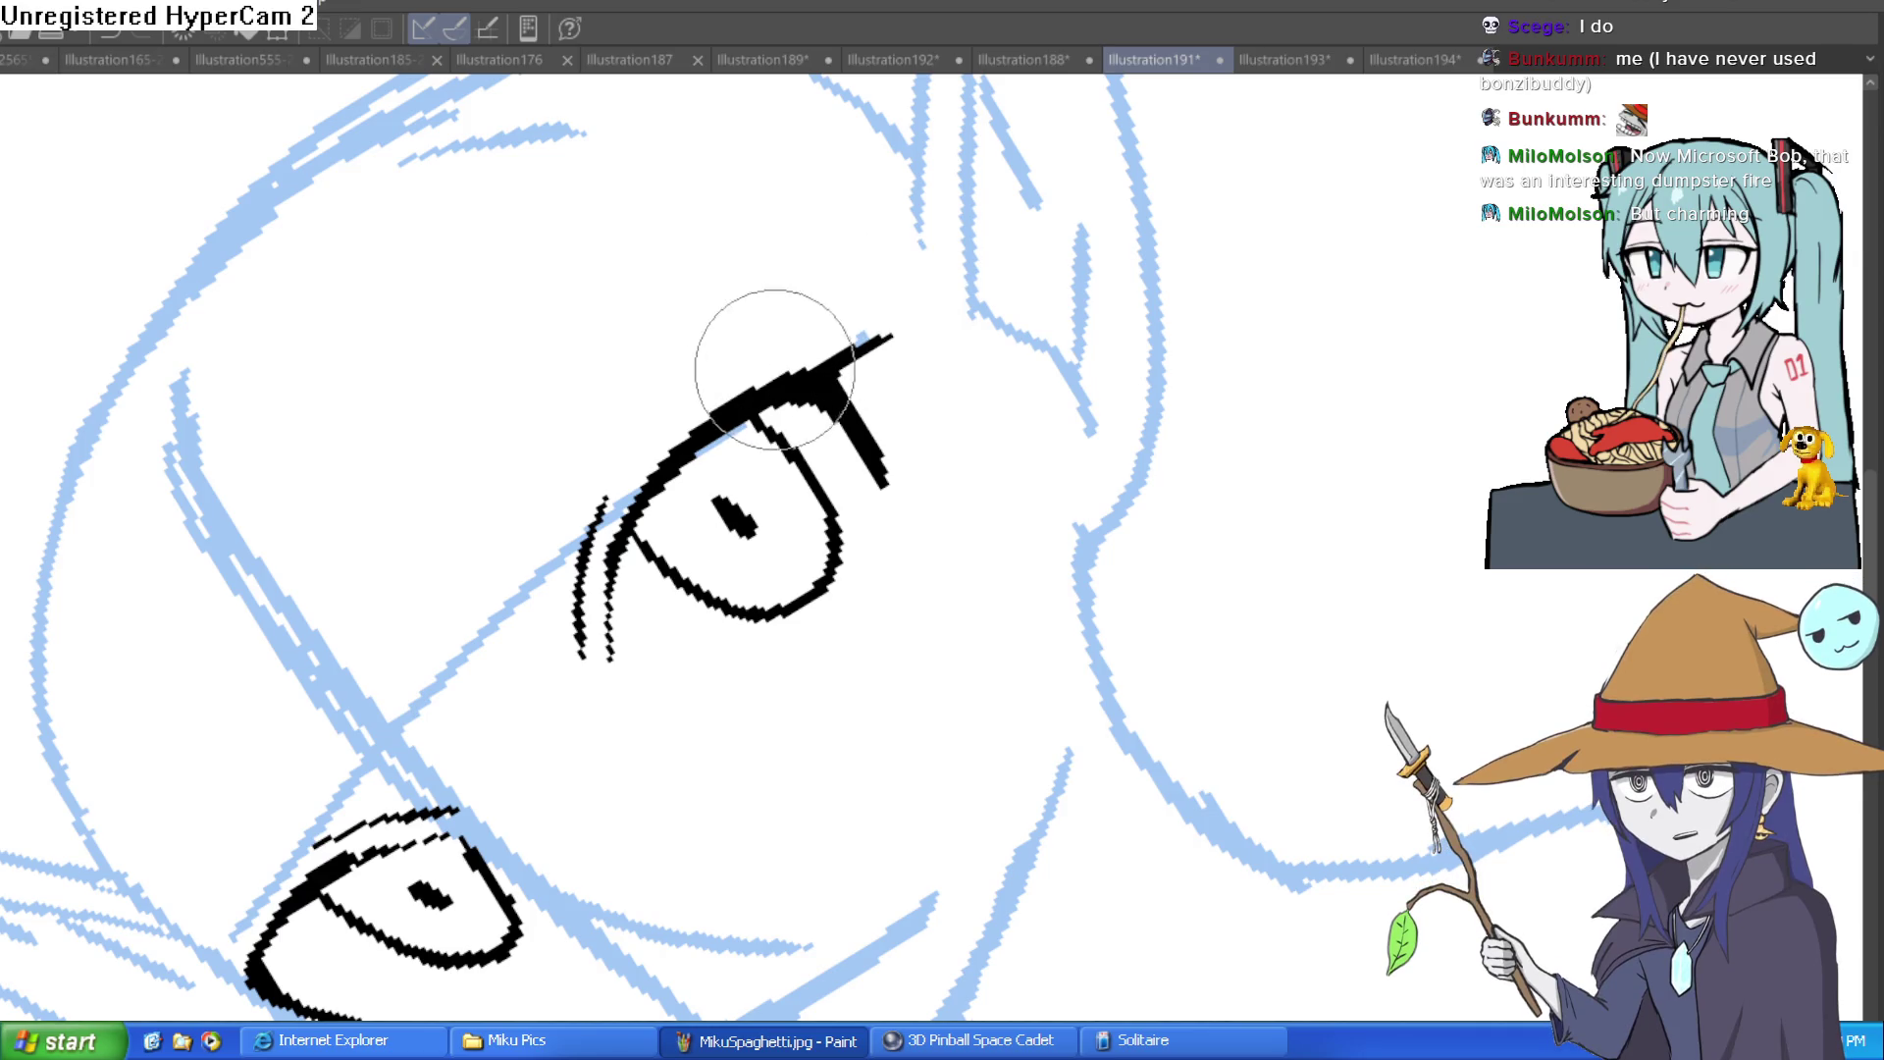
{"action": "mouse_move", "coordinate": [910, 299]}
{"action": "left_mouse_down"}
{"action": "mouse_move", "coordinate": [1207, 492]}
{"action": "mouse_move", "coordinate": [1038, 723]}
{"action": "mouse_move", "coordinate": [824, 547]}
{"action": "mouse_move", "coordinate": [952, 580]}
{"action": "left_mouse_up"}
{"action": "left_click", "coordinate": [951, 580]}
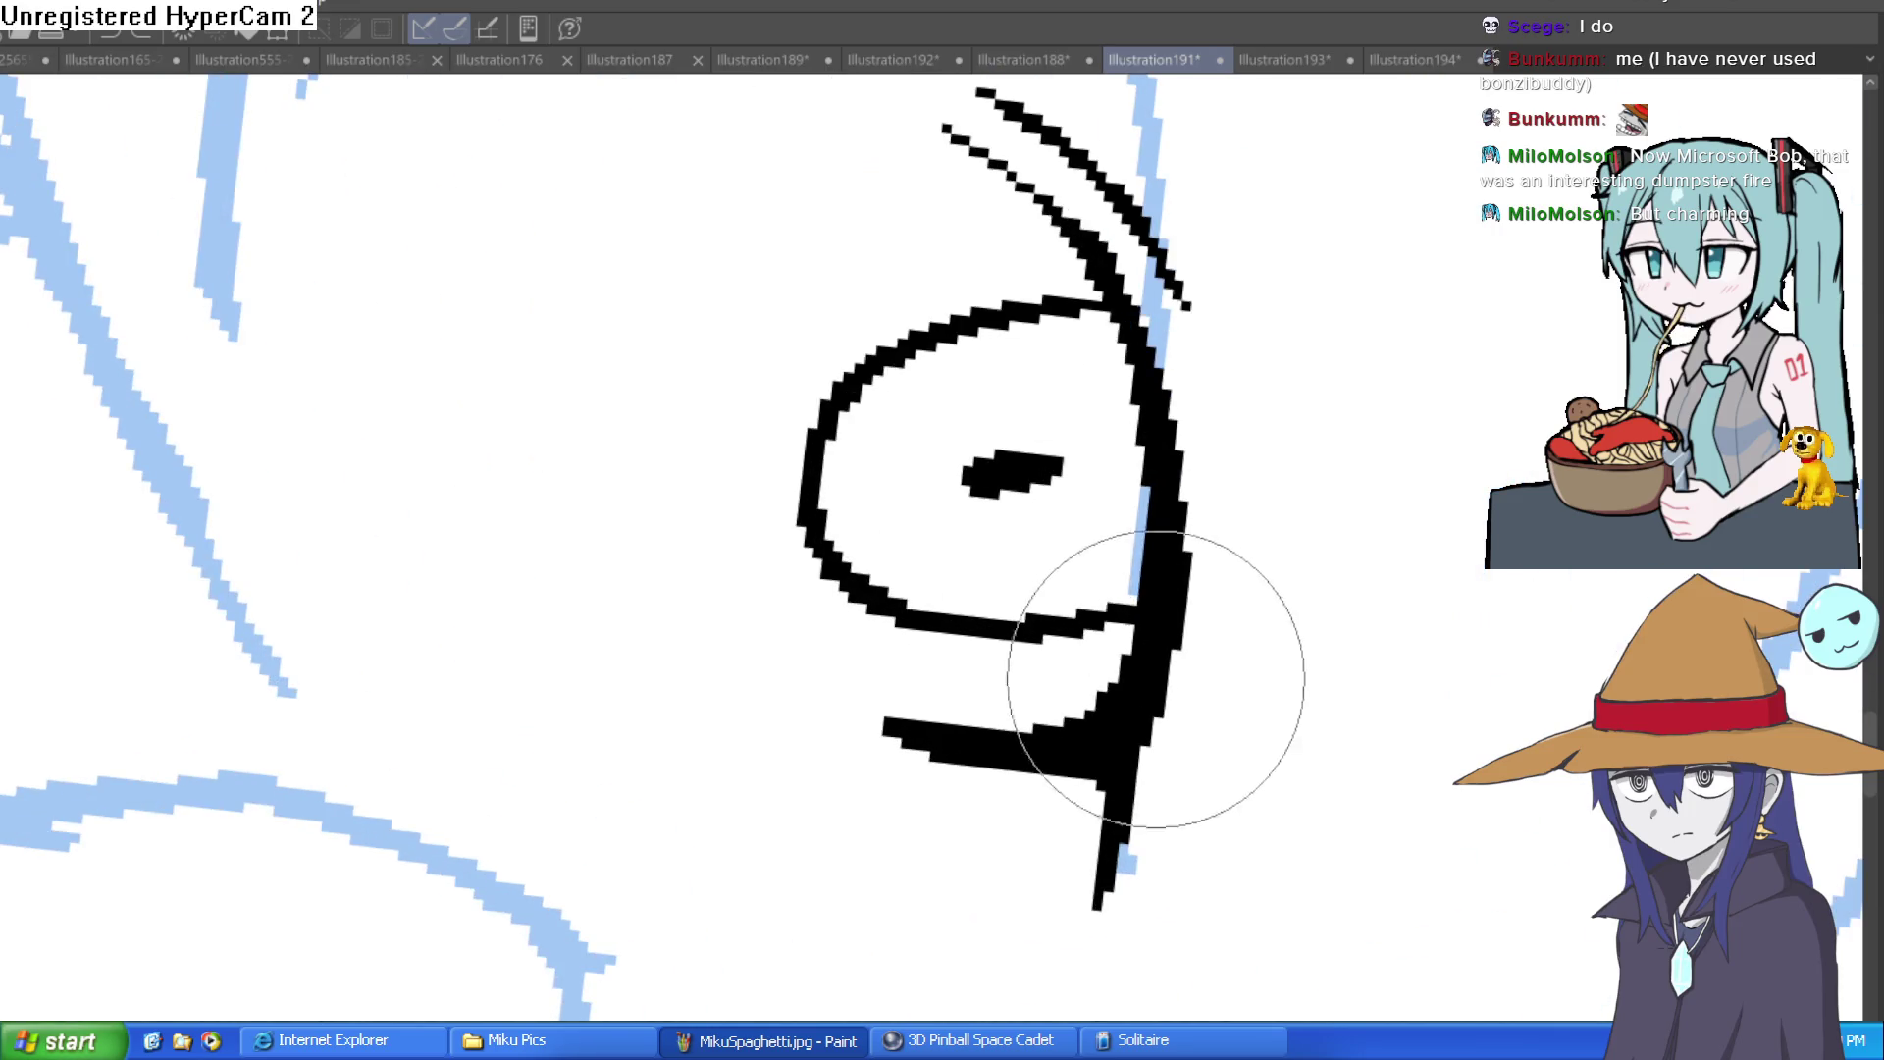
{"action": "scroll", "coordinate": [1334, 551], "scroll_direction": "down", "scroll_amount": 5}
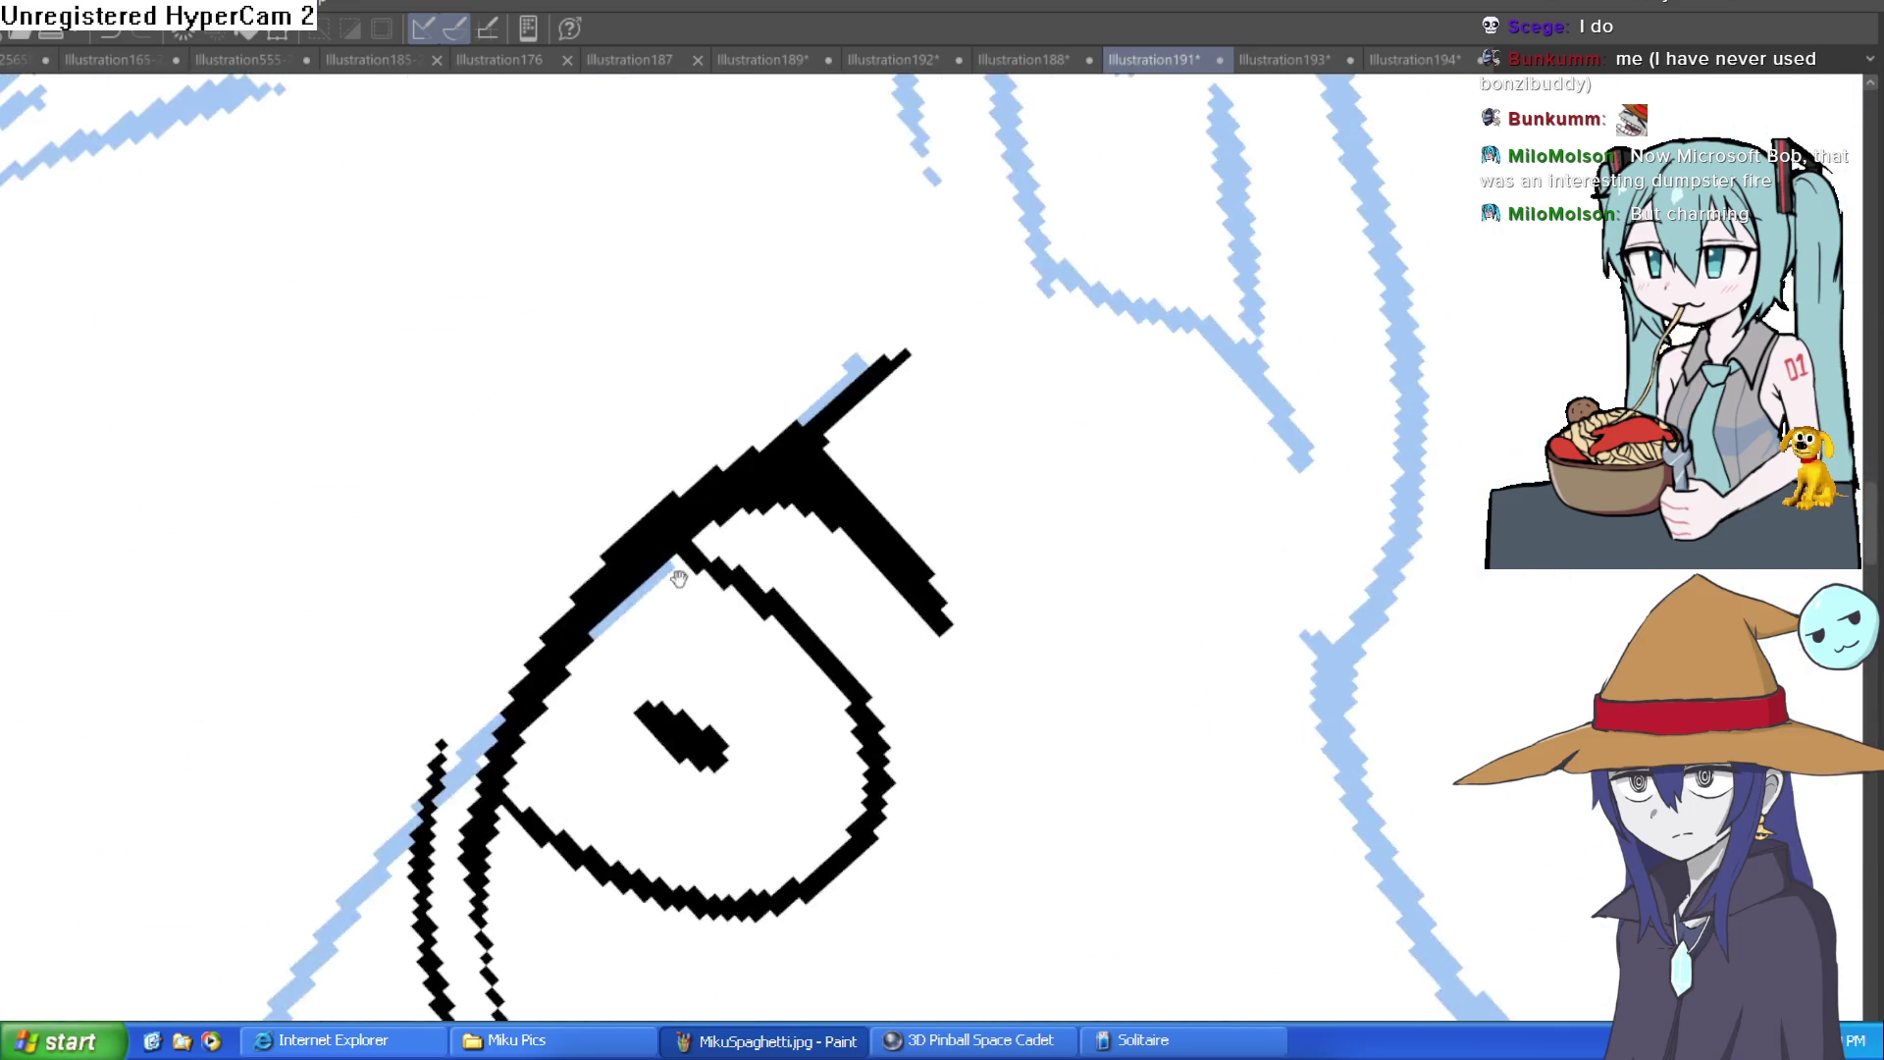
{"action": "mouse_move", "coordinate": [1098, 618]}
{"action": "left_mouse_down"}
{"action": "mouse_move", "coordinate": [1050, 841]}
{"action": "mouse_move", "coordinate": [1044, 626]}
{"action": "left_mouse_up"}
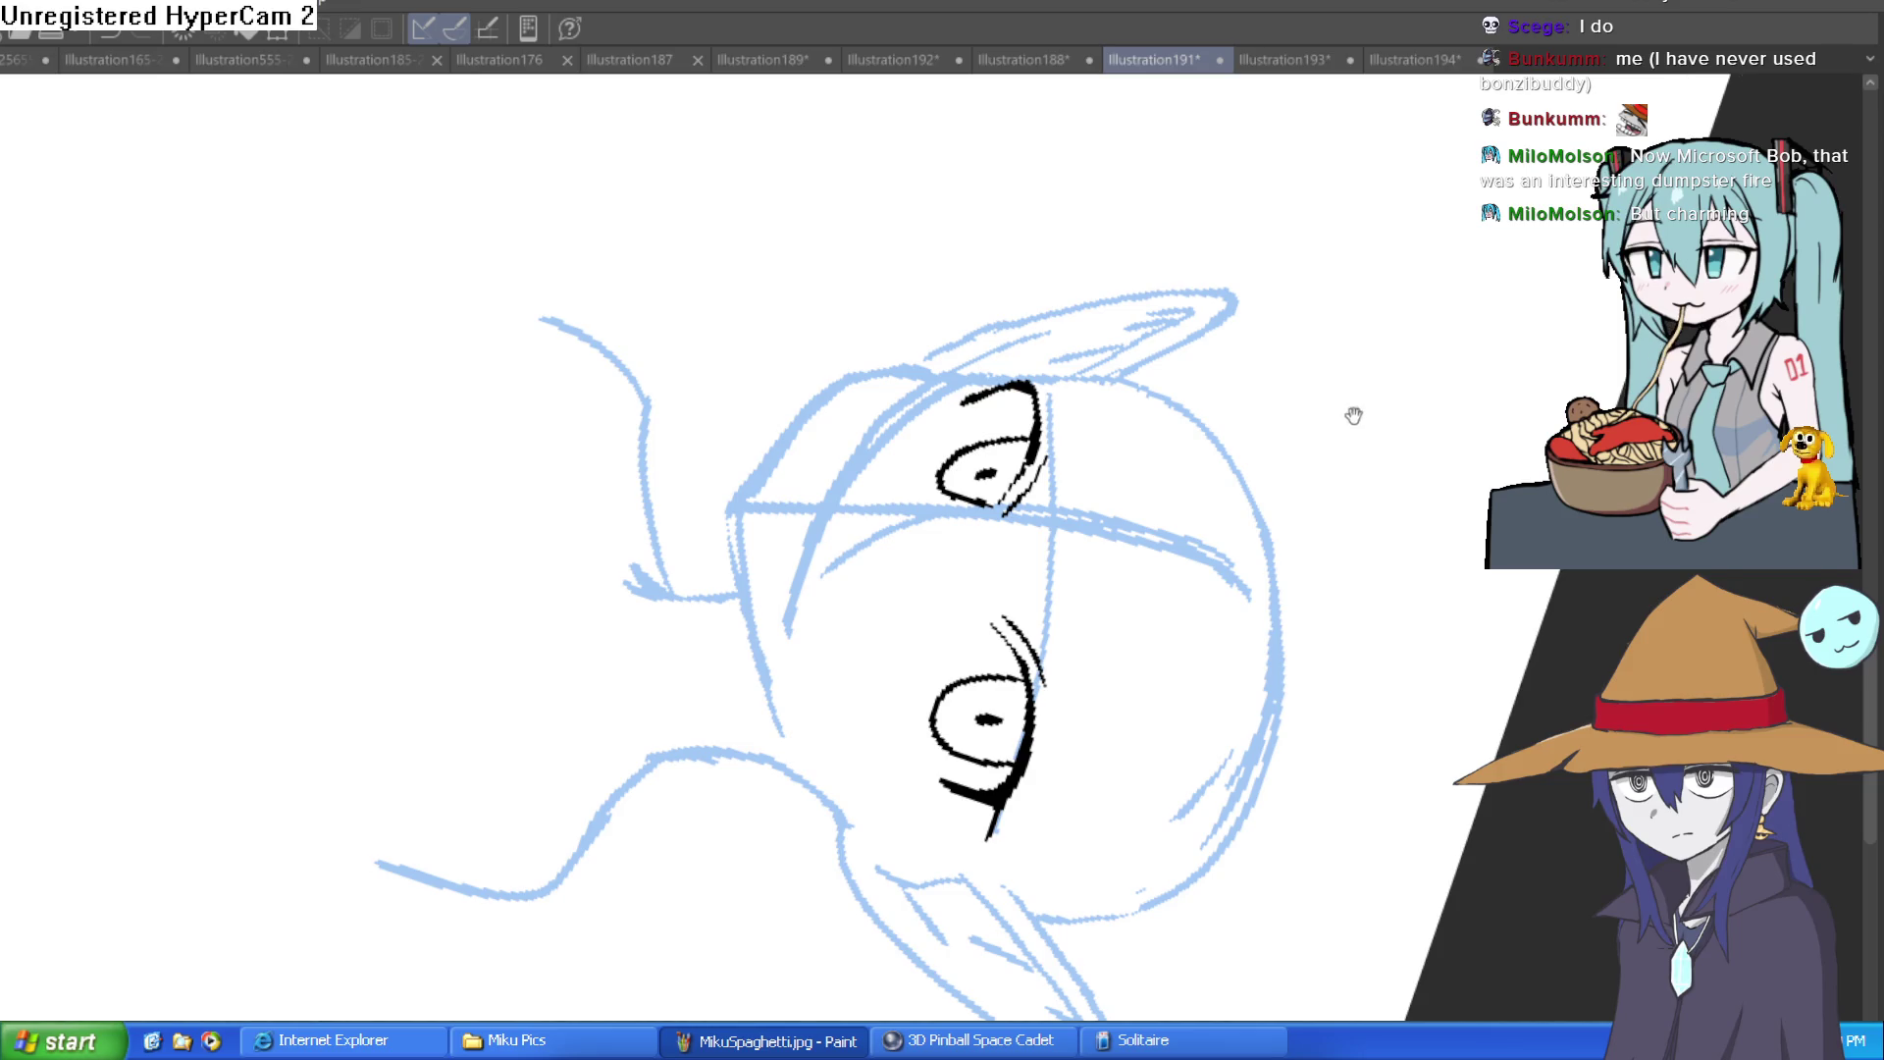
Step: Ink the left jawline down to the chin and the right jaw back up from it
{"action": "key", "text": "ctrl+at"}
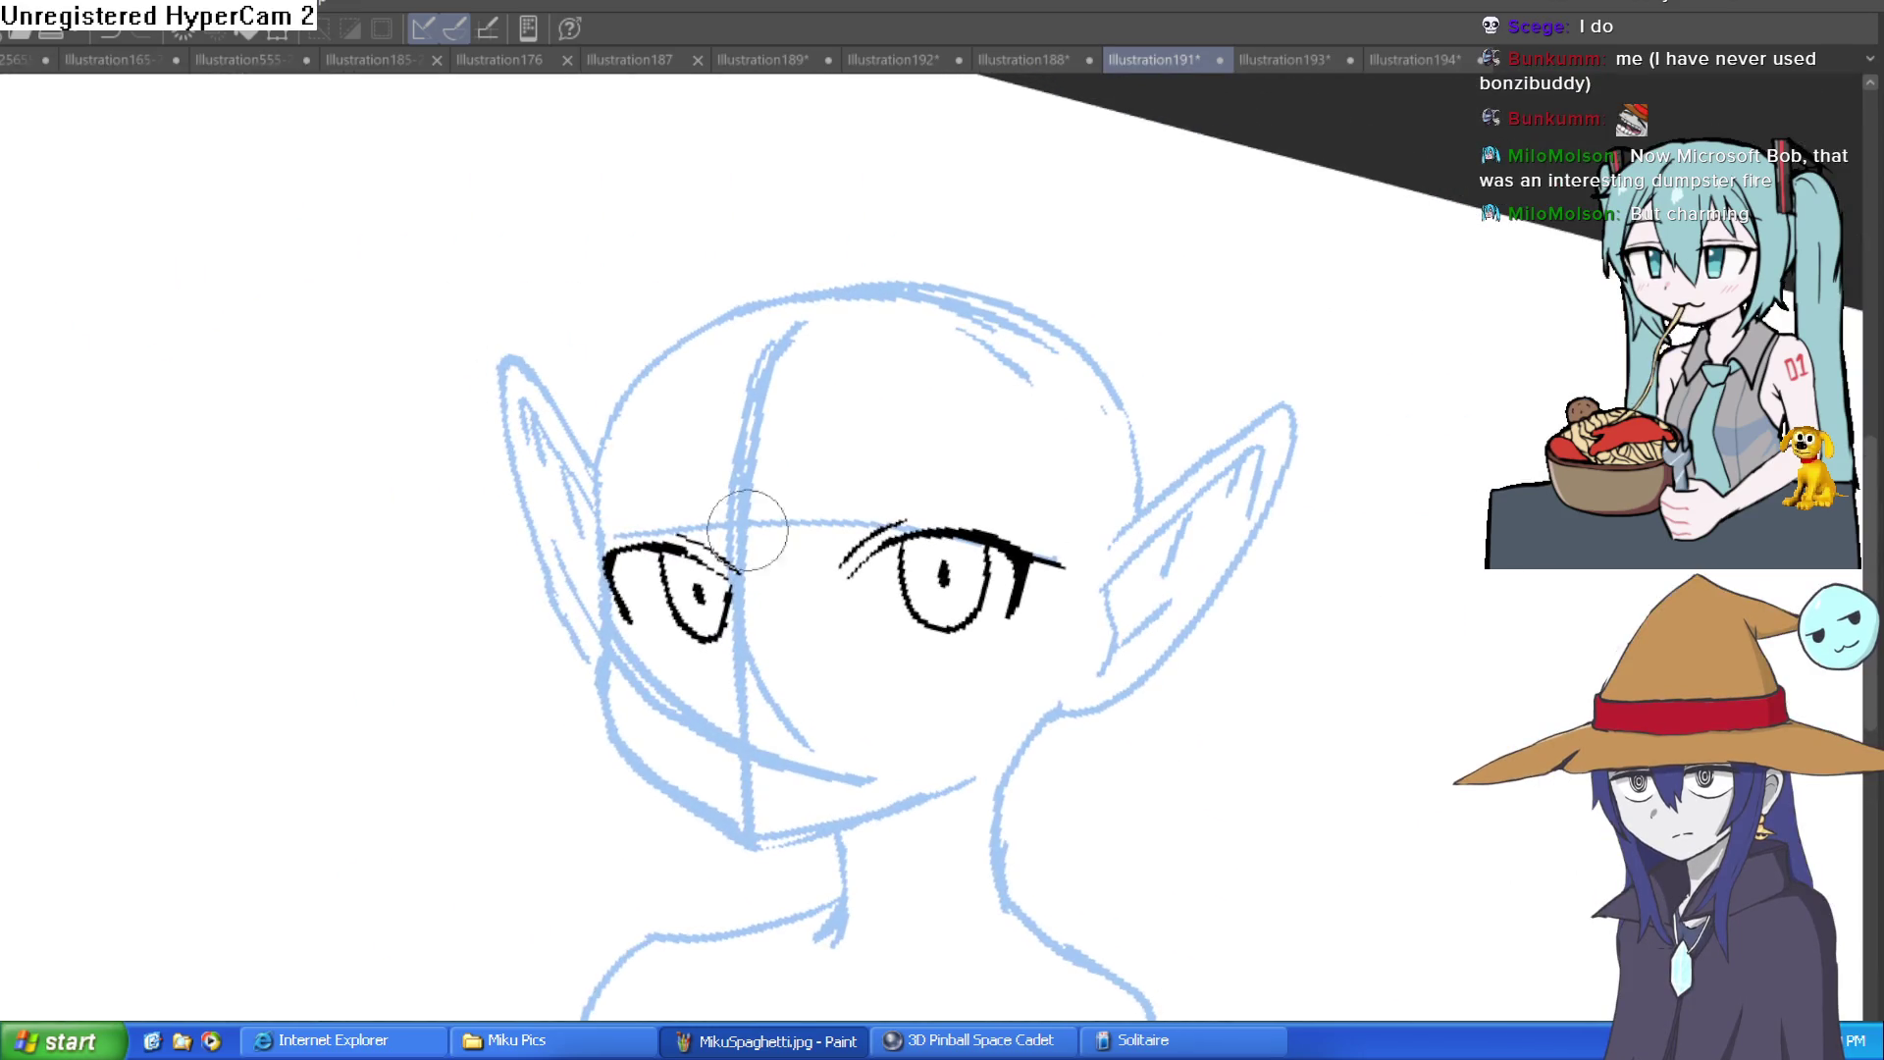
{"action": "key", "text": "minus"}
{"action": "mouse_move", "coordinate": [588, 641]}
{"action": "left_mouse_down"}
{"action": "mouse_move", "coordinate": [650, 800]}
{"action": "mouse_move", "coordinate": [791, 860]}
{"action": "mouse_move", "coordinate": [976, 770]}
{"action": "mouse_move", "coordinate": [1087, 622]}
{"action": "left_mouse_up"}
{"action": "key", "text": "ctrl+z"}
{"action": "mouse_move", "coordinate": [785, 858]}
{"action": "left_mouse_down"}
{"action": "mouse_move", "coordinate": [1010, 731]}
{"action": "mouse_move", "coordinate": [1035, 697]}
{"action": "left_mouse_up"}
{"action": "key", "text": "minus"}
{"action": "left_click_drag", "start_coordinate": [1374, 540], "coordinate": [1274, 562]}
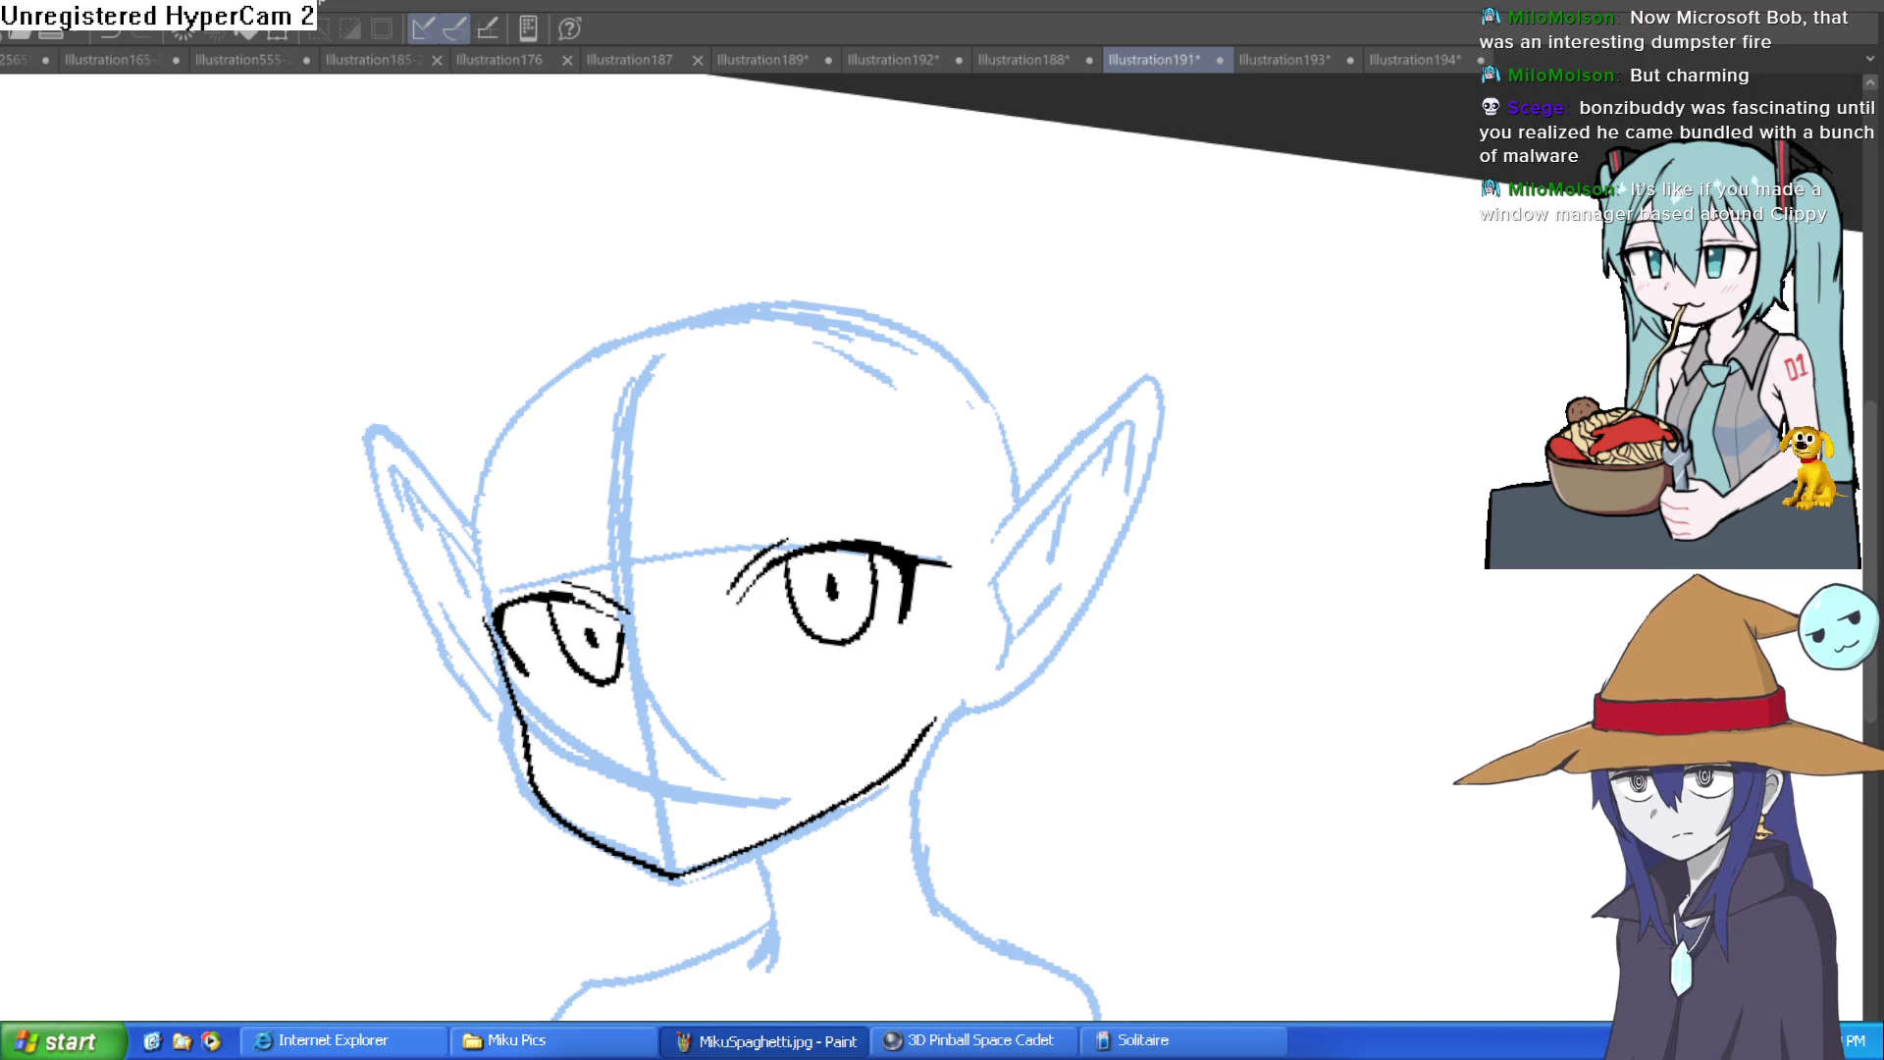
Step: Undo a stray stroke and ink the head's left outline above the left eye
{"action": "left_click_drag", "start_coordinate": [1129, 657], "coordinate": [1182, 785]}
{"action": "key", "text": "ctrl+z"}
{"action": "left_click_drag", "start_coordinate": [487, 653], "coordinate": [502, 450]}
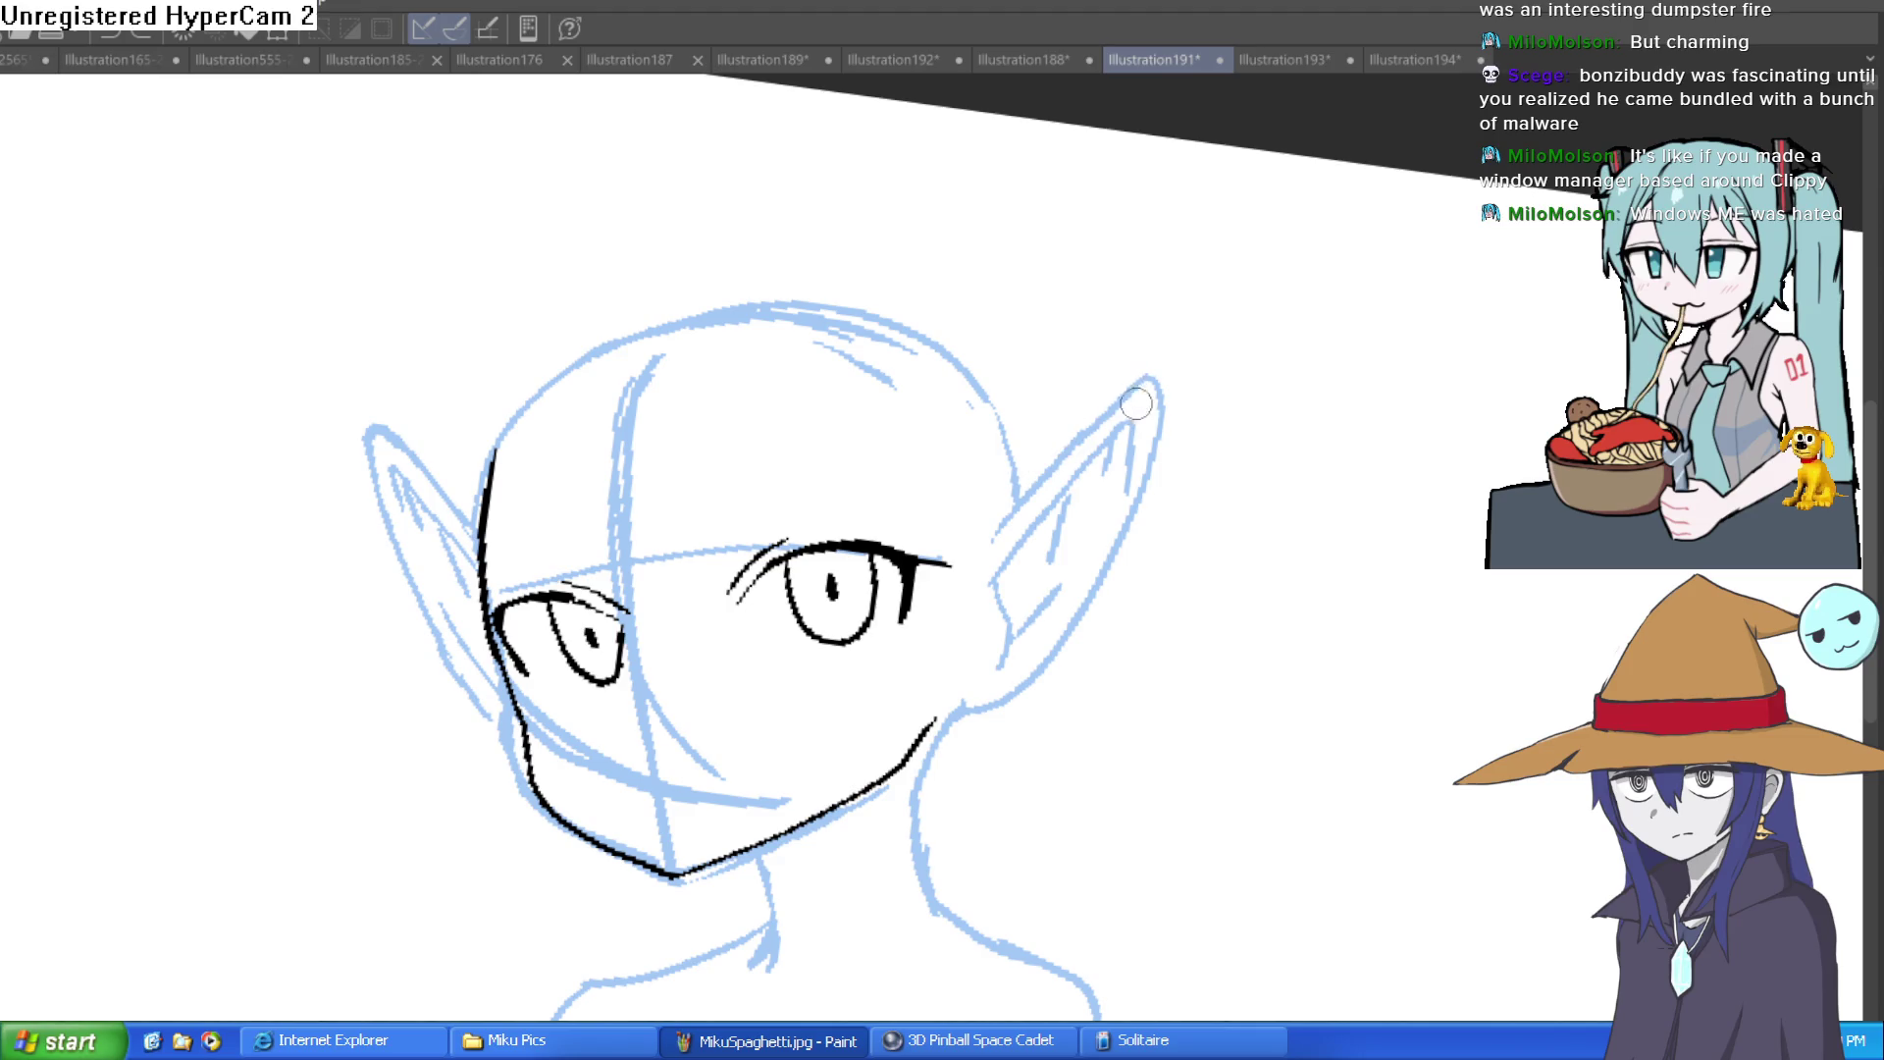
{"action": "left_click_drag", "start_coordinate": [1138, 407], "coordinate": [1050, 420]}
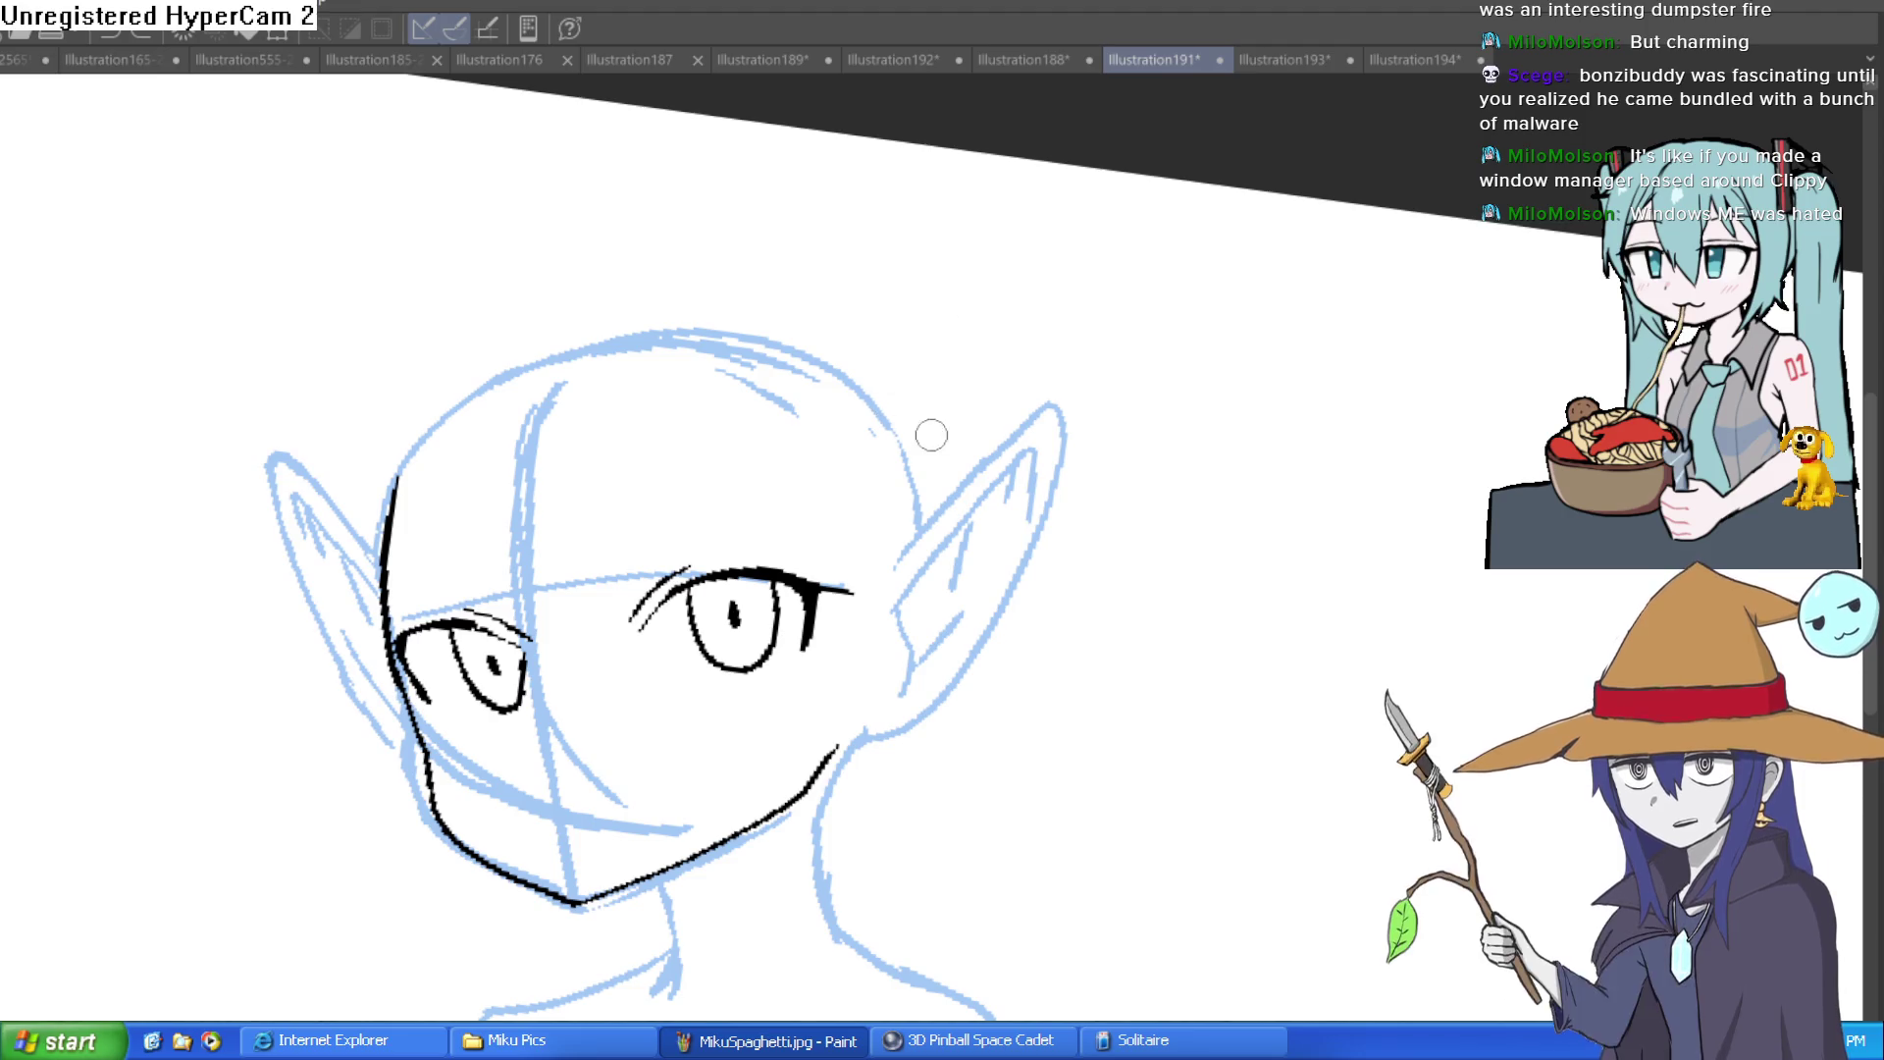
{"action": "scroll", "coordinate": [920, 303], "scroll_direction": "up", "scroll_amount": 3}
{"action": "left_click_drag", "start_coordinate": [950, 522], "coordinate": [932, 435]}
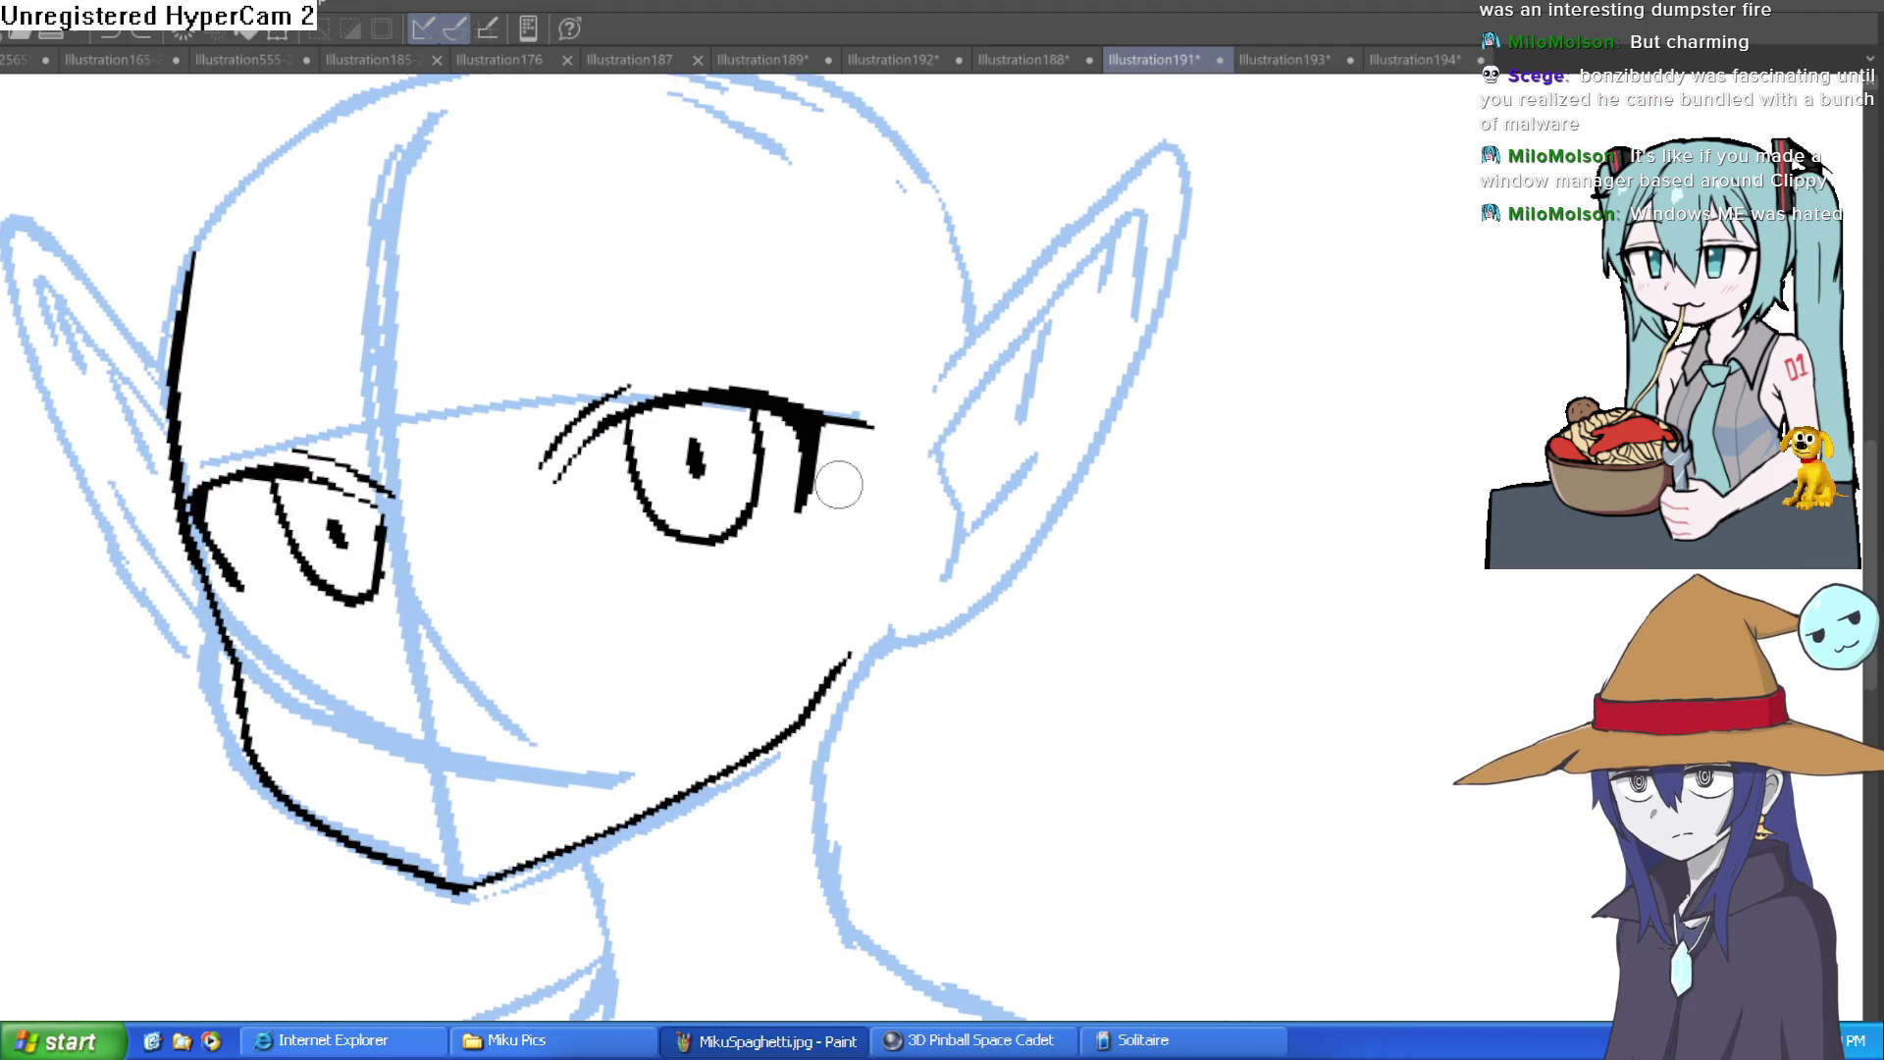
Step: Undo two right-eye strokes, thicken the left eye's upper lid and extend its corner, then zoom out
{"action": "key", "text": "ctrl+z"}
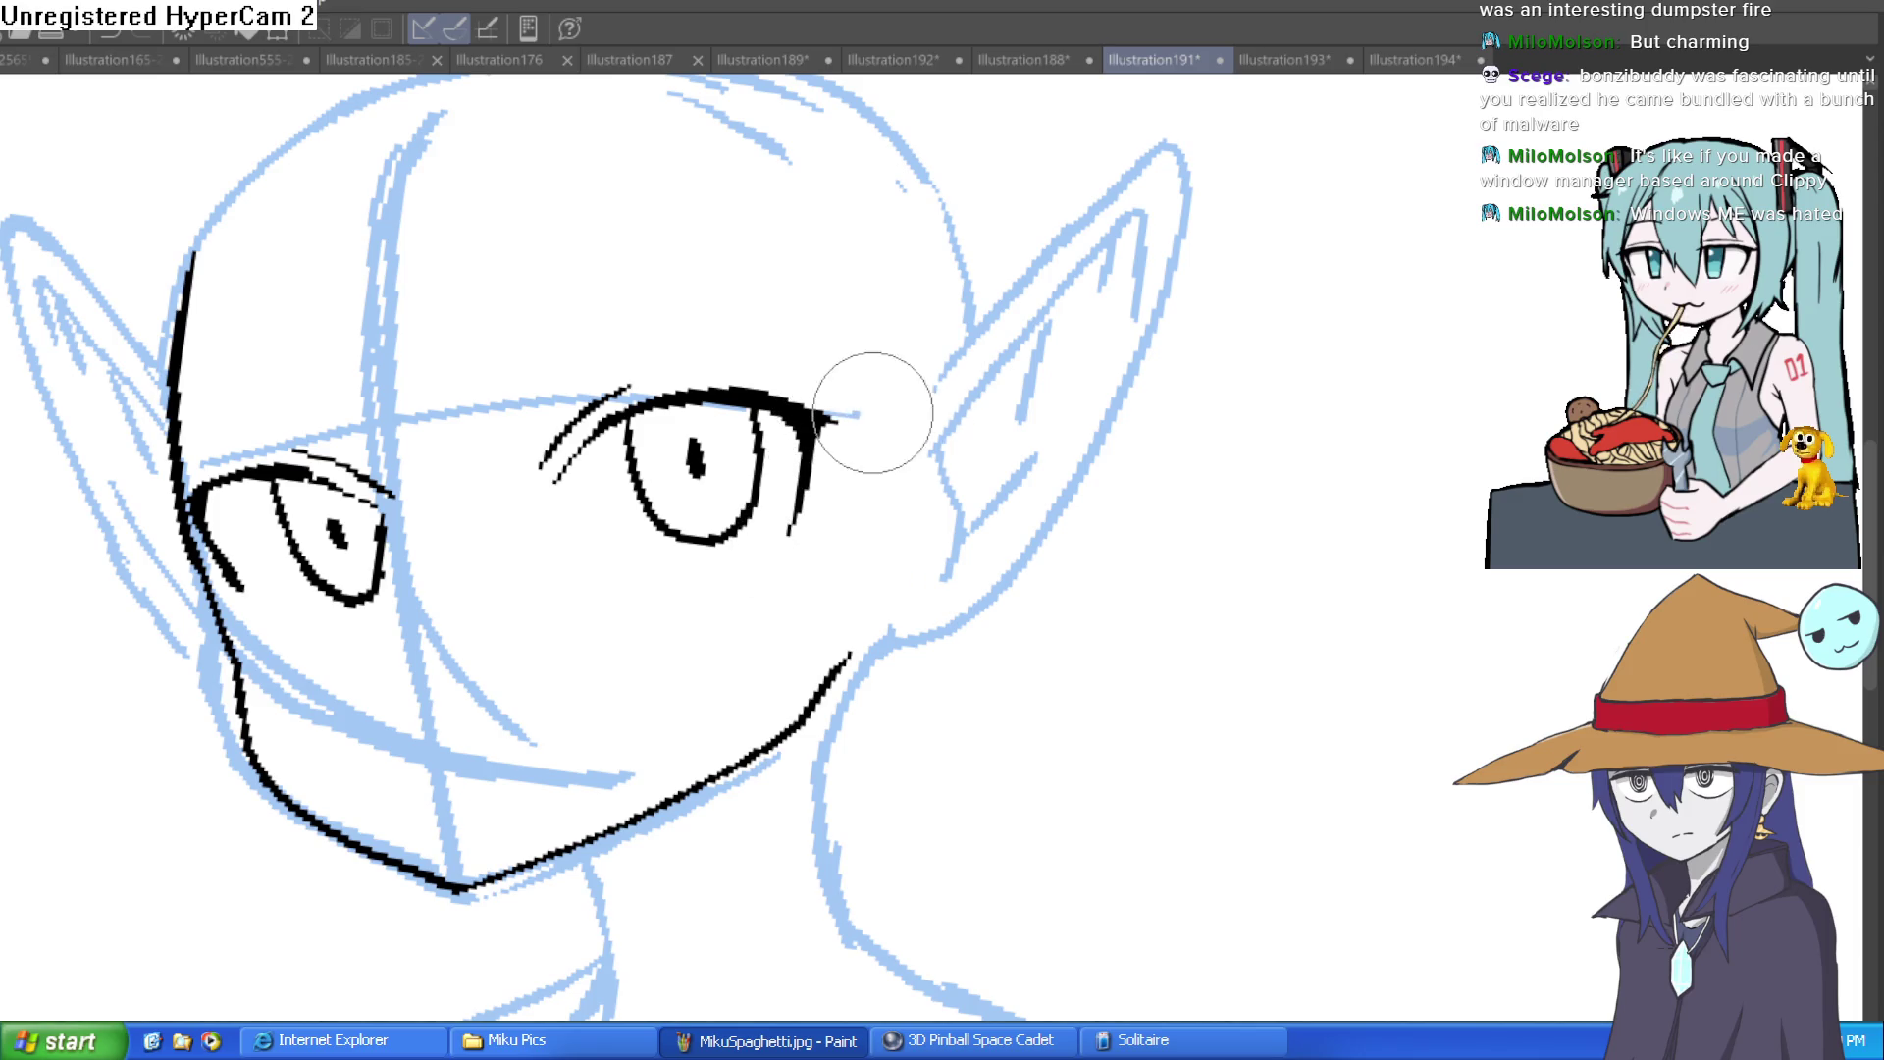
{"action": "key", "text": "ctrl+z"}
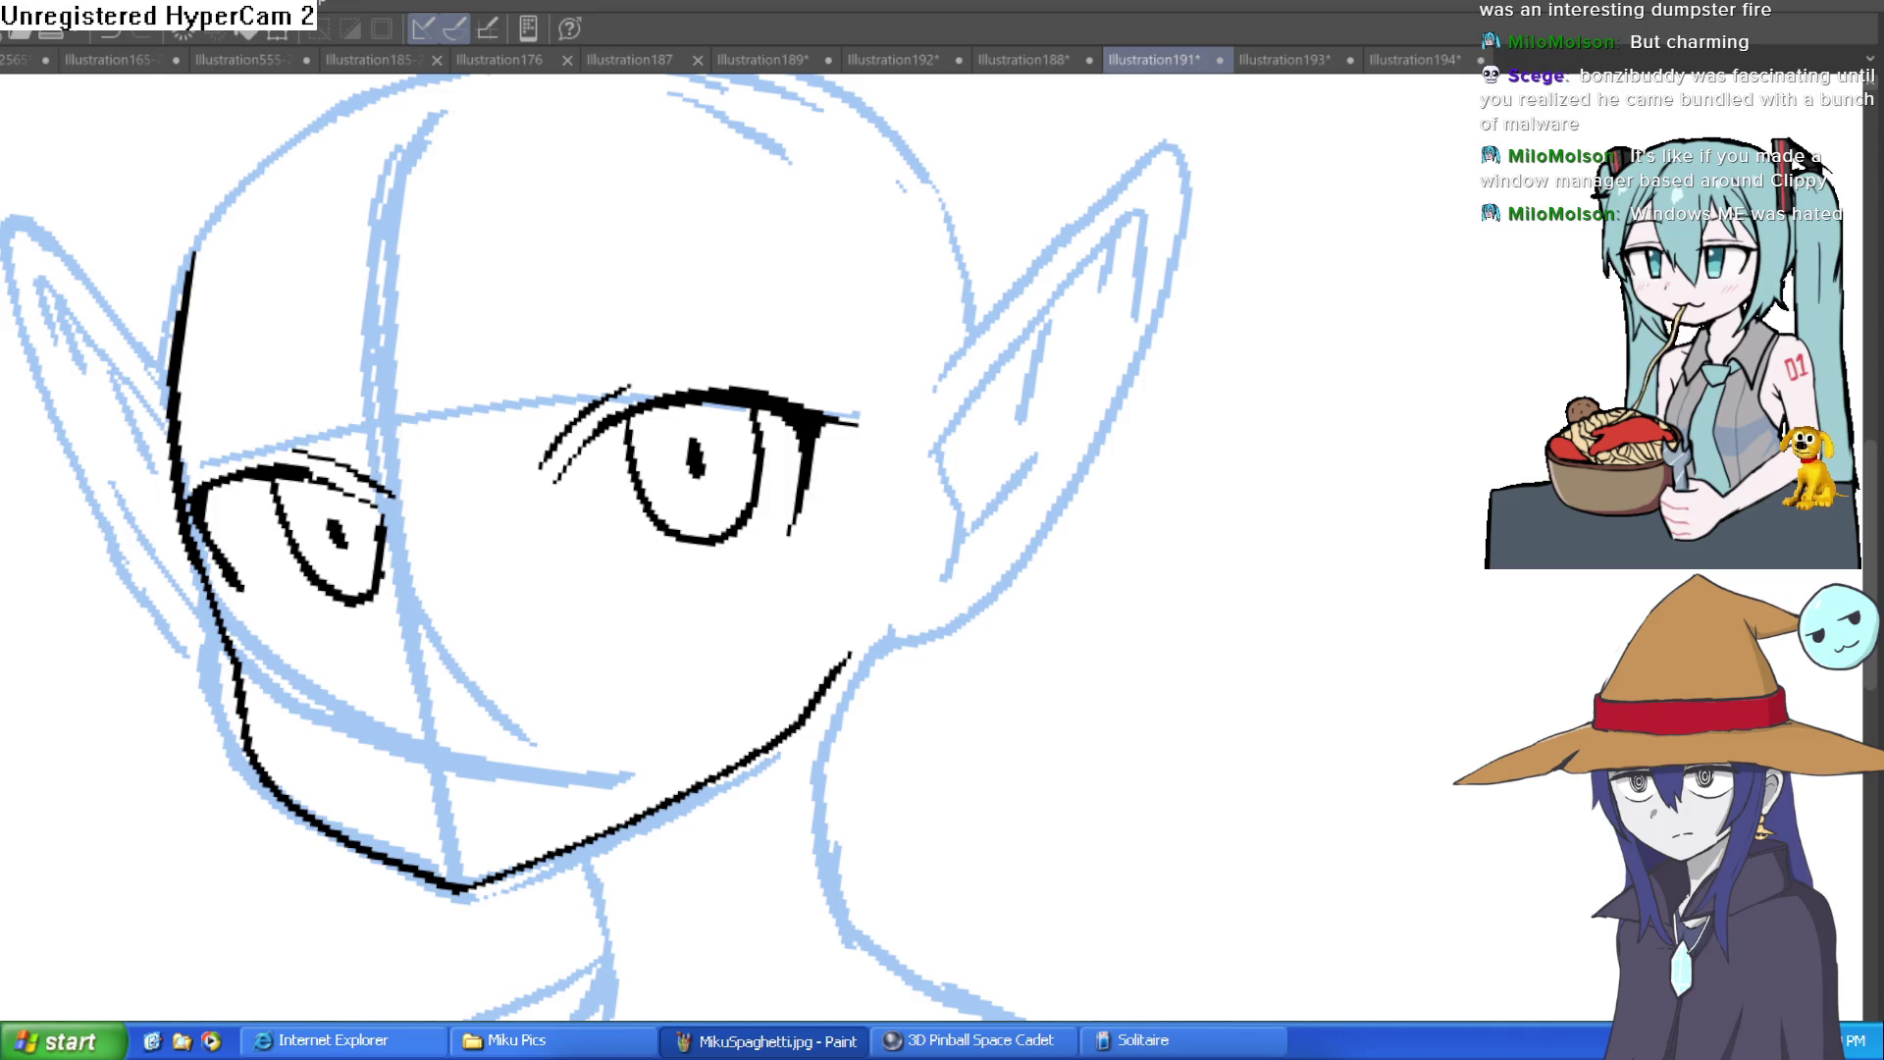
{"action": "key", "text": "ctrl+plus"}
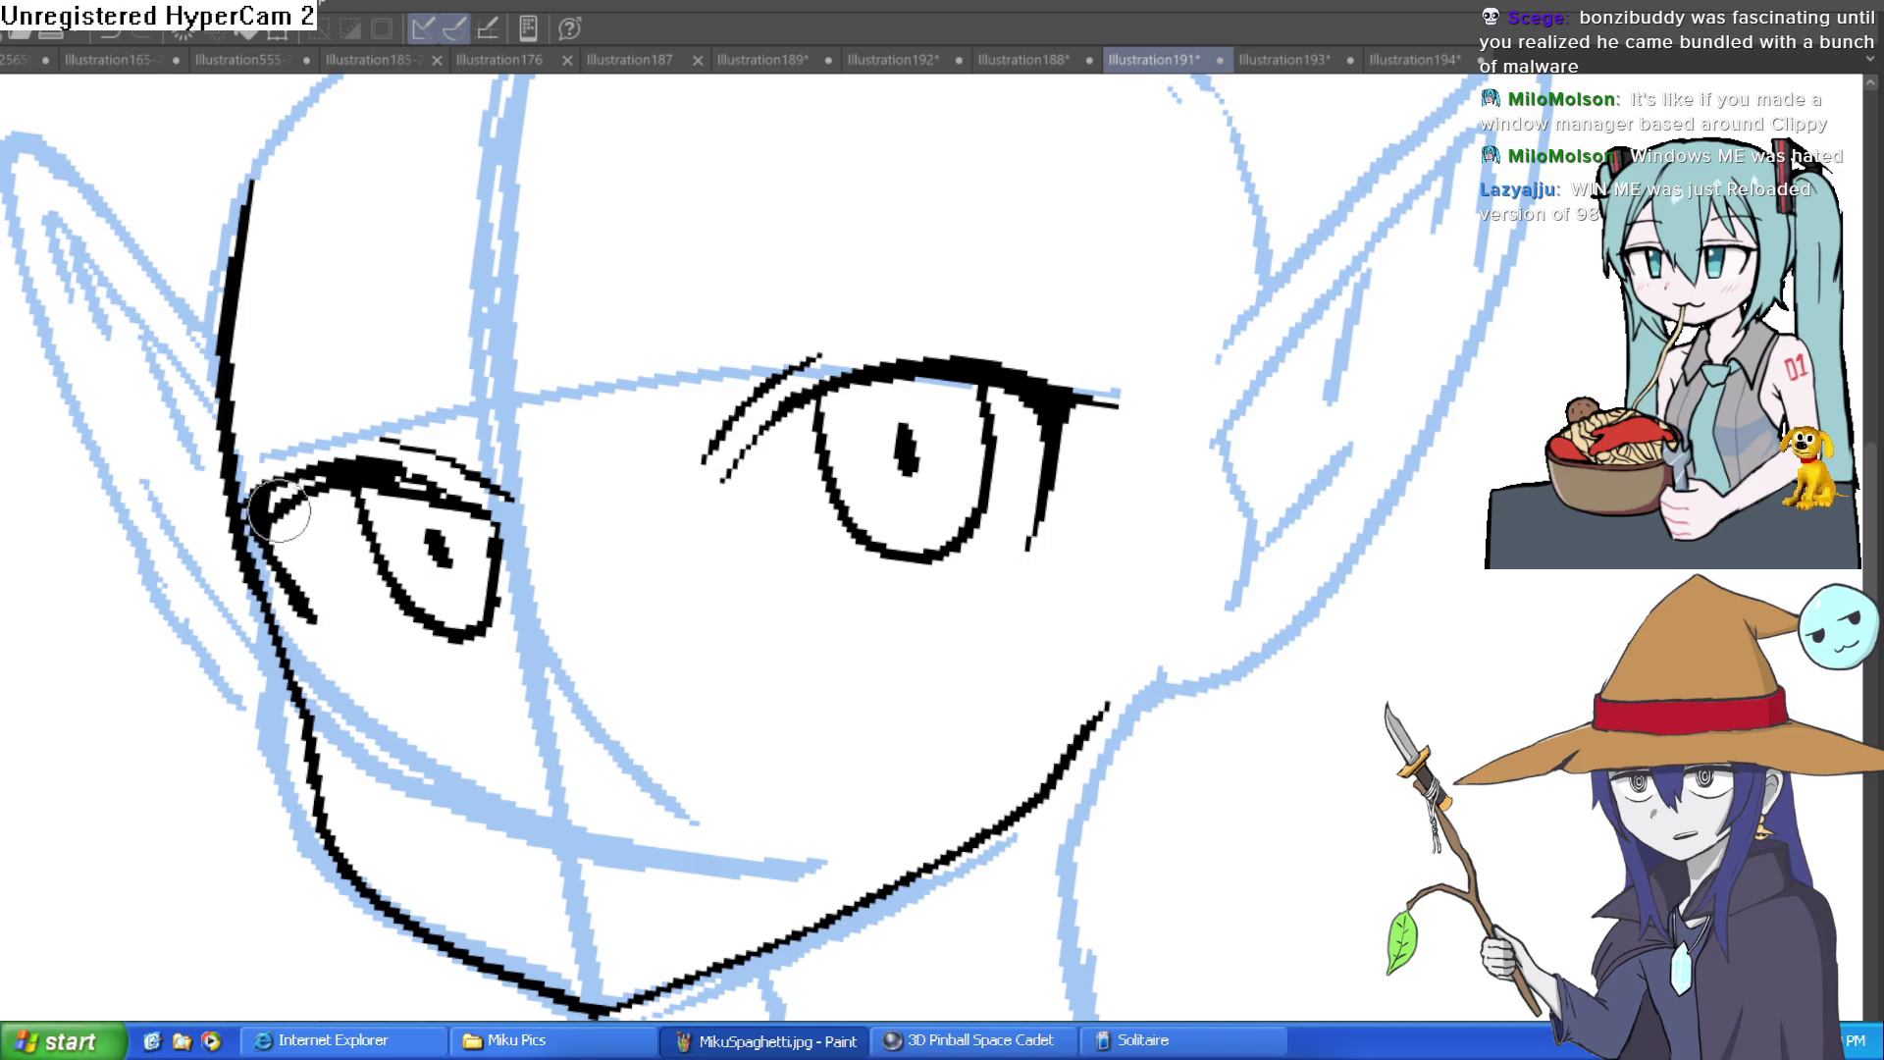
{"action": "mouse_move", "coordinate": [496, 512]}
{"action": "left_mouse_down"}
{"action": "mouse_move", "coordinate": [363, 469]}
{"action": "mouse_move", "coordinate": [260, 491]}
{"action": "mouse_move", "coordinate": [287, 502]}
{"action": "left_mouse_up"}
{"action": "key", "text": "bracketright"}
{"action": "key", "text": "bracketright"}
{"action": "key", "text": "bracketright"}
{"action": "scroll", "coordinate": [600, 427], "scroll_direction": "down", "scroll_amount": 5}
{"action": "mouse_move", "coordinate": [686, 442]}
{"action": "left_mouse_down"}
{"action": "mouse_move", "coordinate": [986, 432]}
{"action": "mouse_move", "coordinate": [790, 515]}
{"action": "mouse_move", "coordinate": [803, 450]}
{"action": "left_mouse_up"}
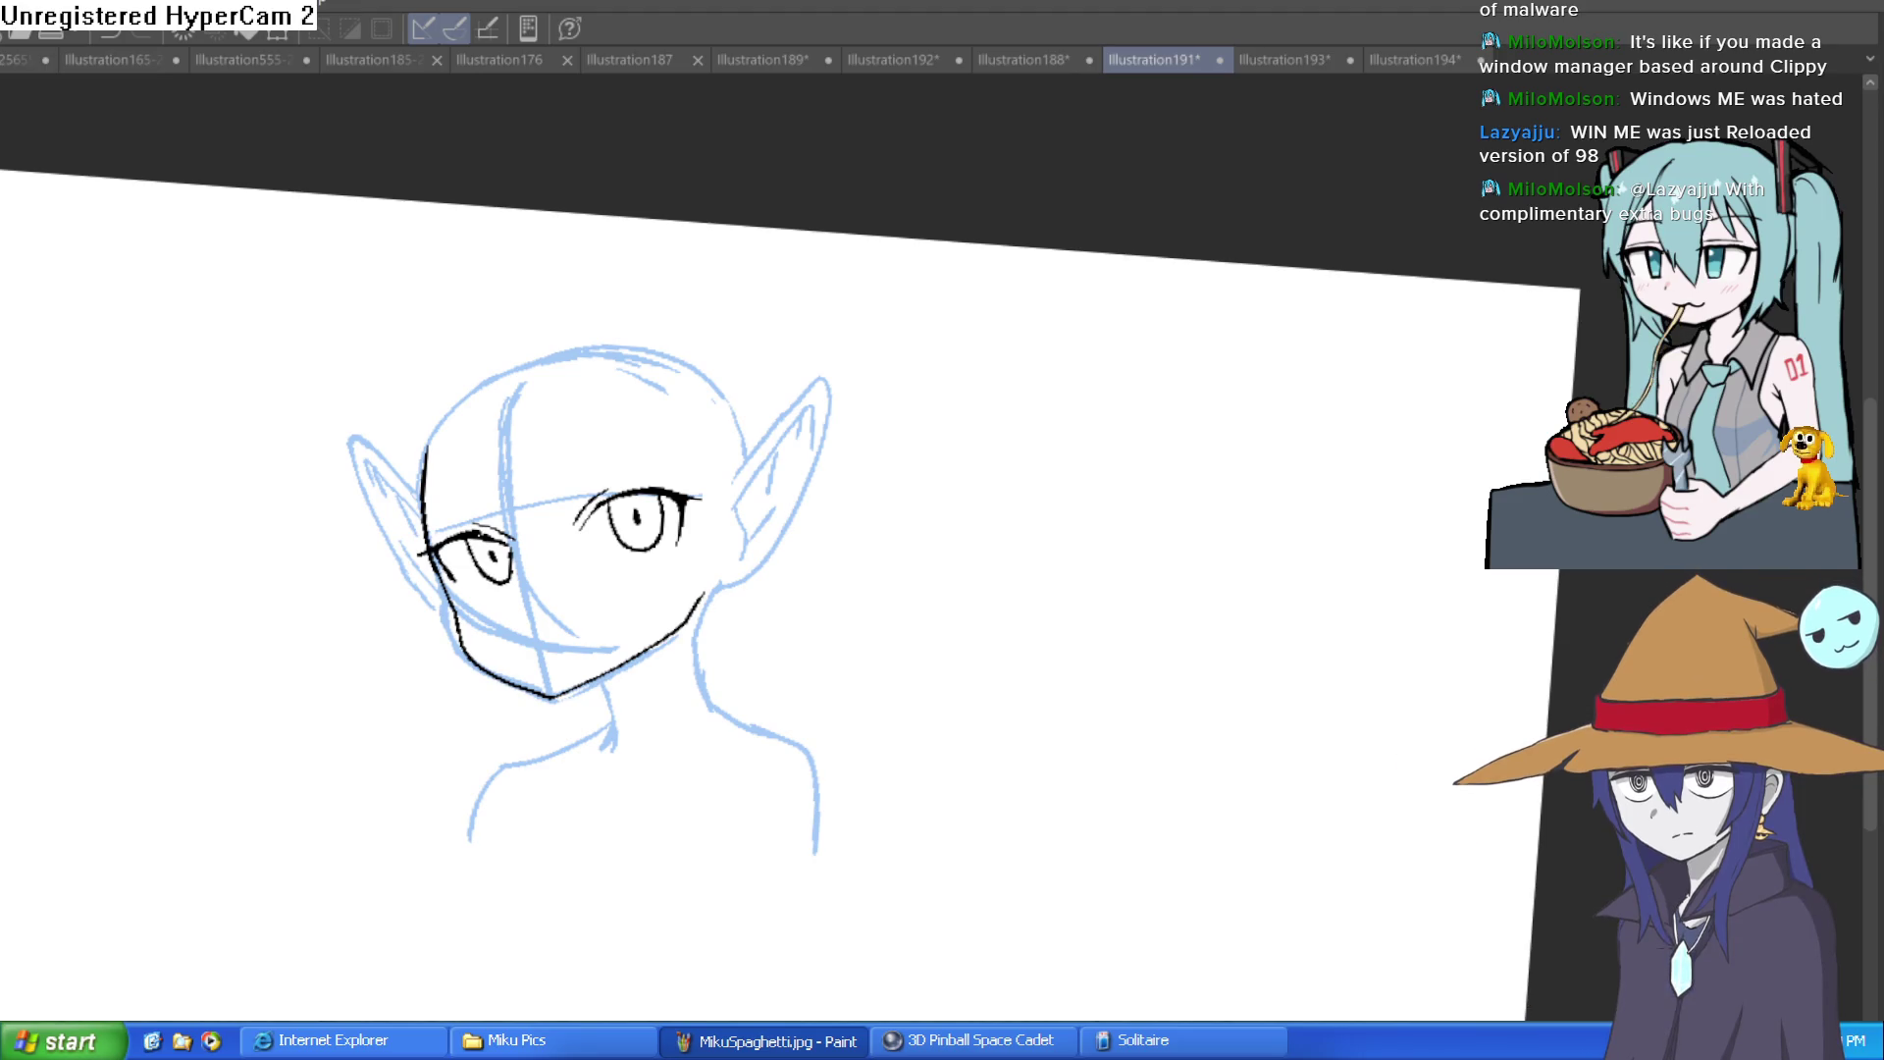
{"action": "left_click_drag", "start_coordinate": [561, 573], "coordinate": [617, 569]}
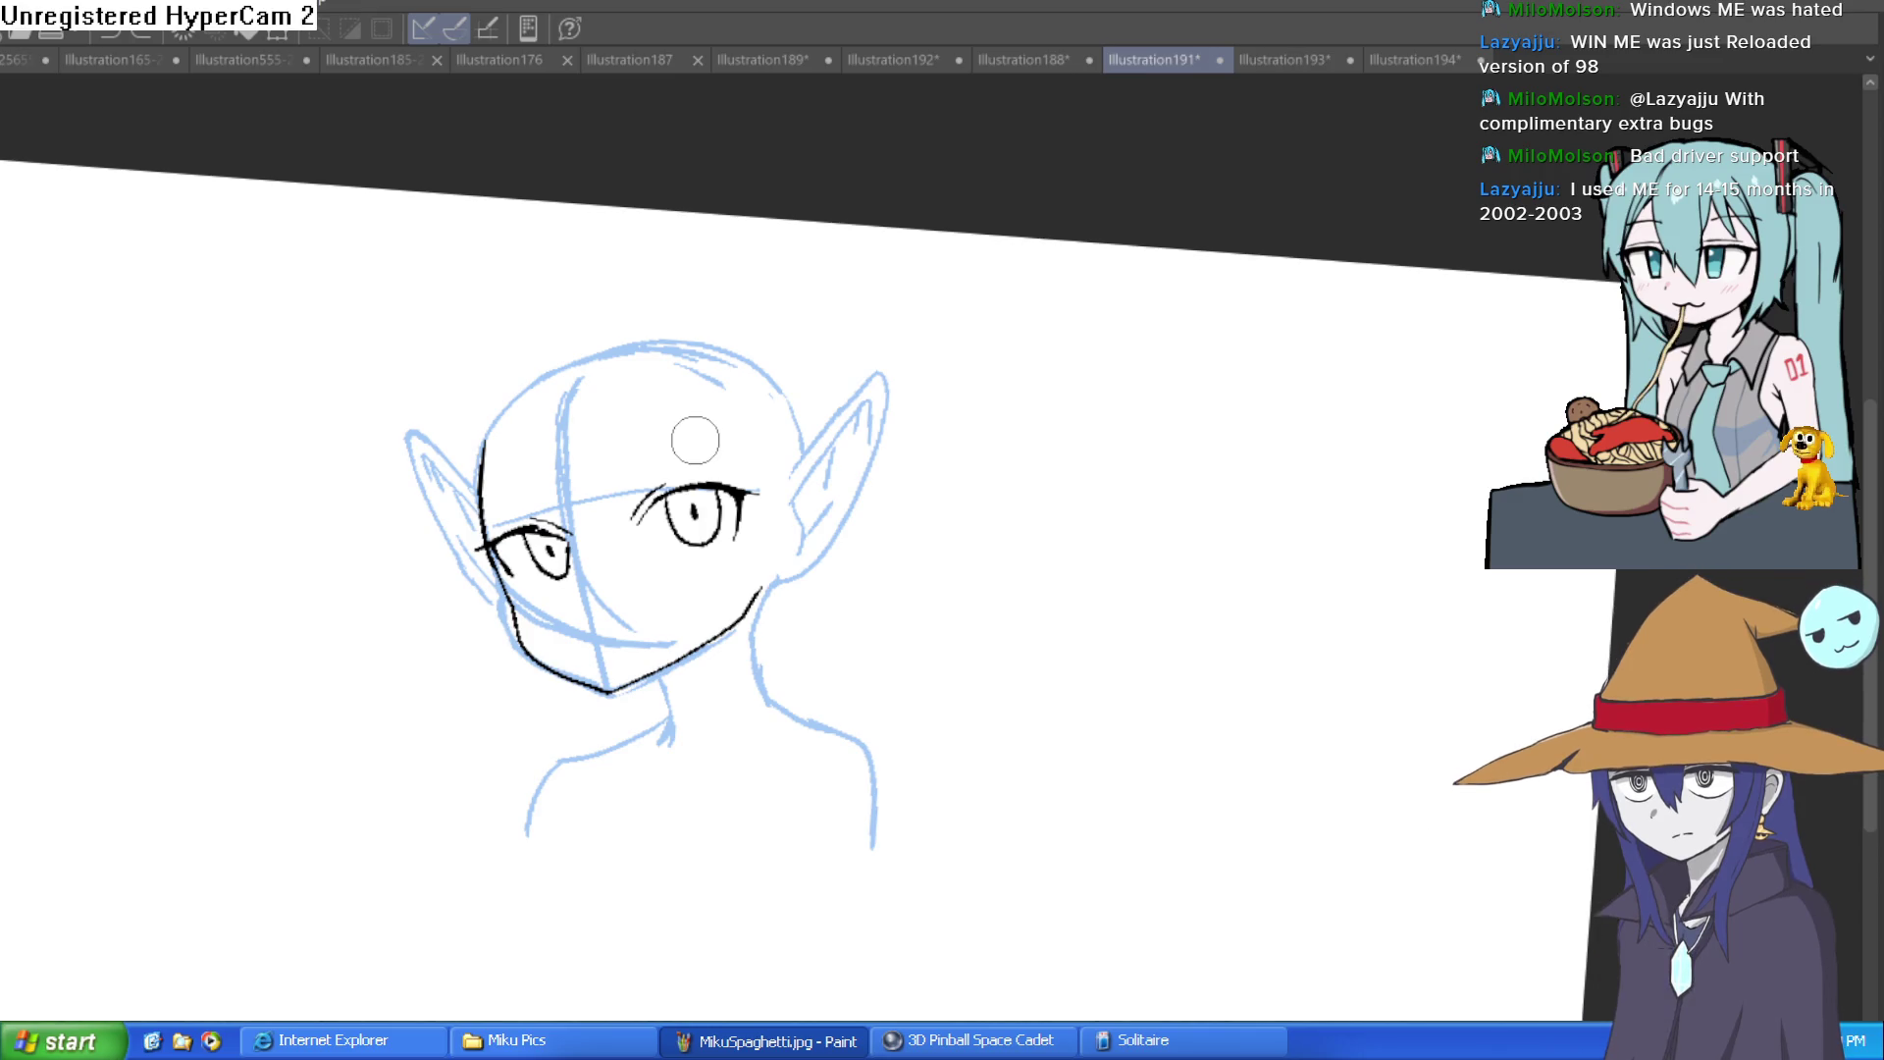
{"action": "key", "text": "ctrl+0"}
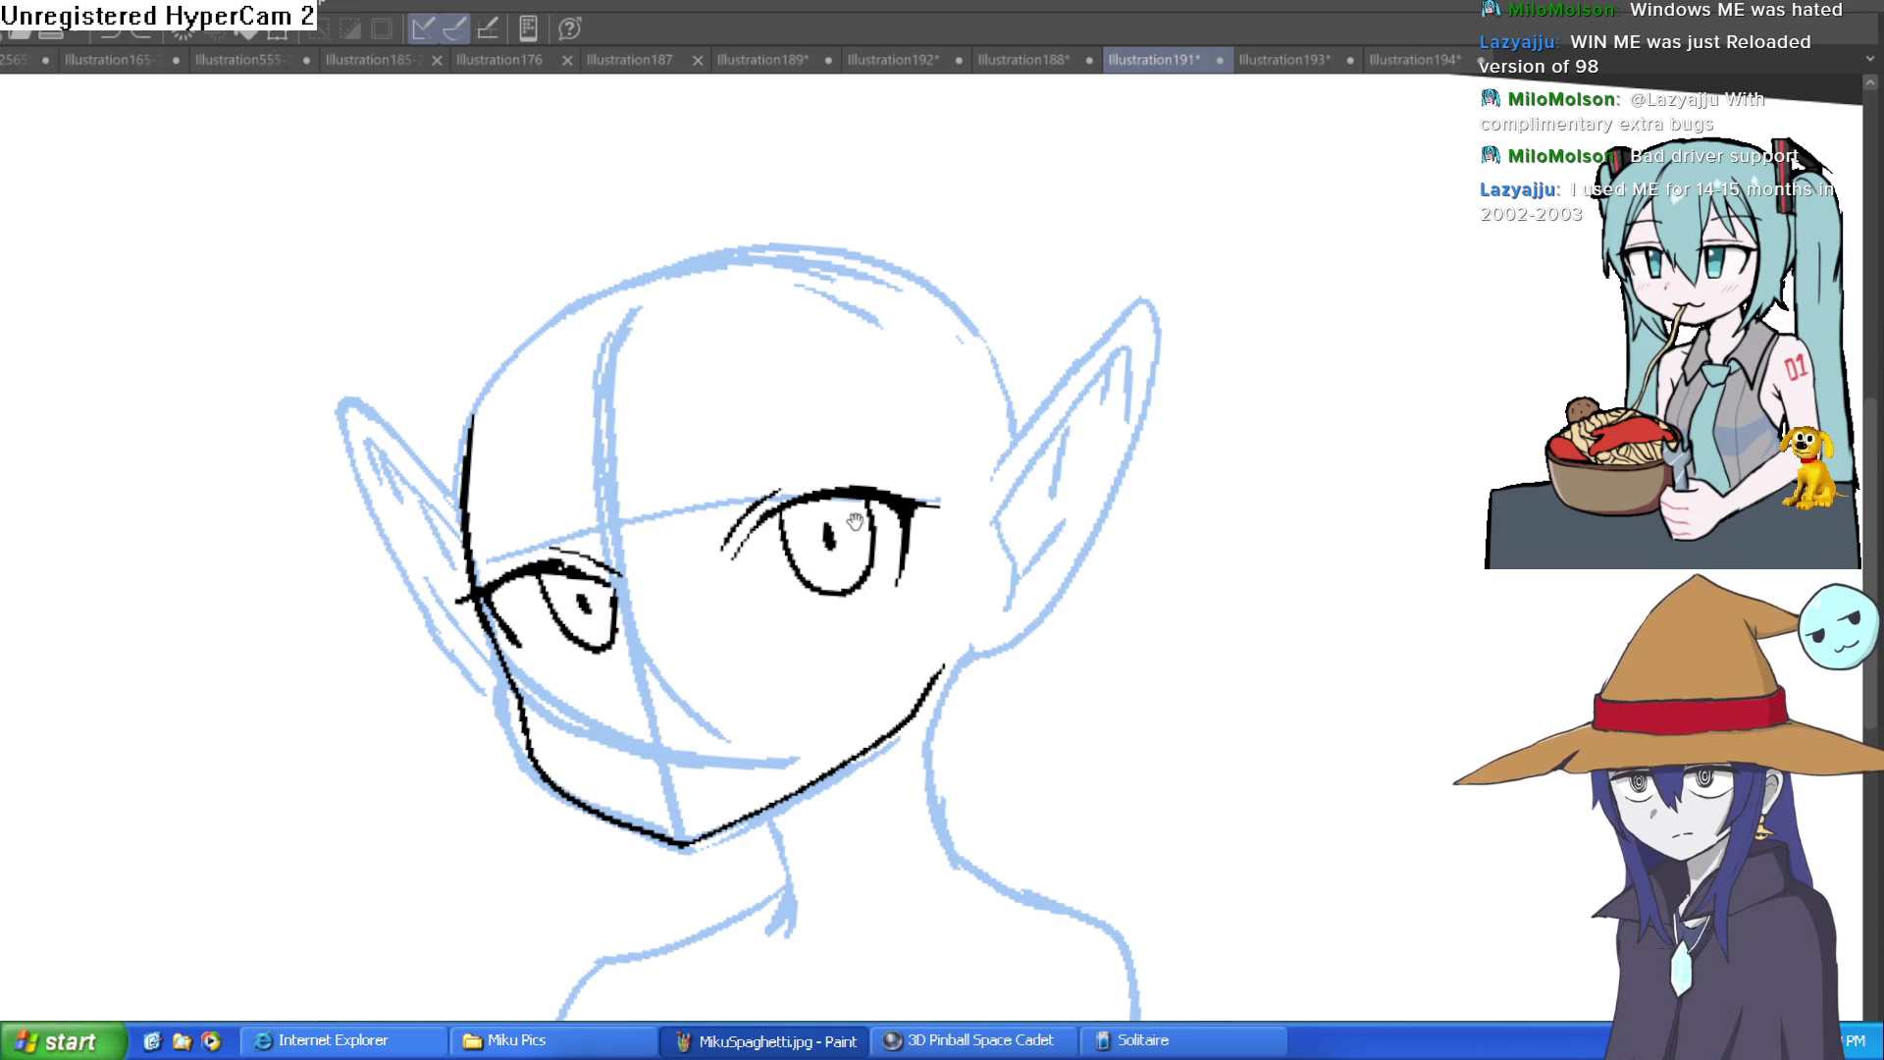
Step: On a zoomed, horizontally flipped view, ink the cheek line from the smaller eye's outer corner to the jaw
{"action": "key", "text": "ctrl+plus"}
{"action": "key", "text": "ctrl+plus"}
{"action": "key", "text": "h"}
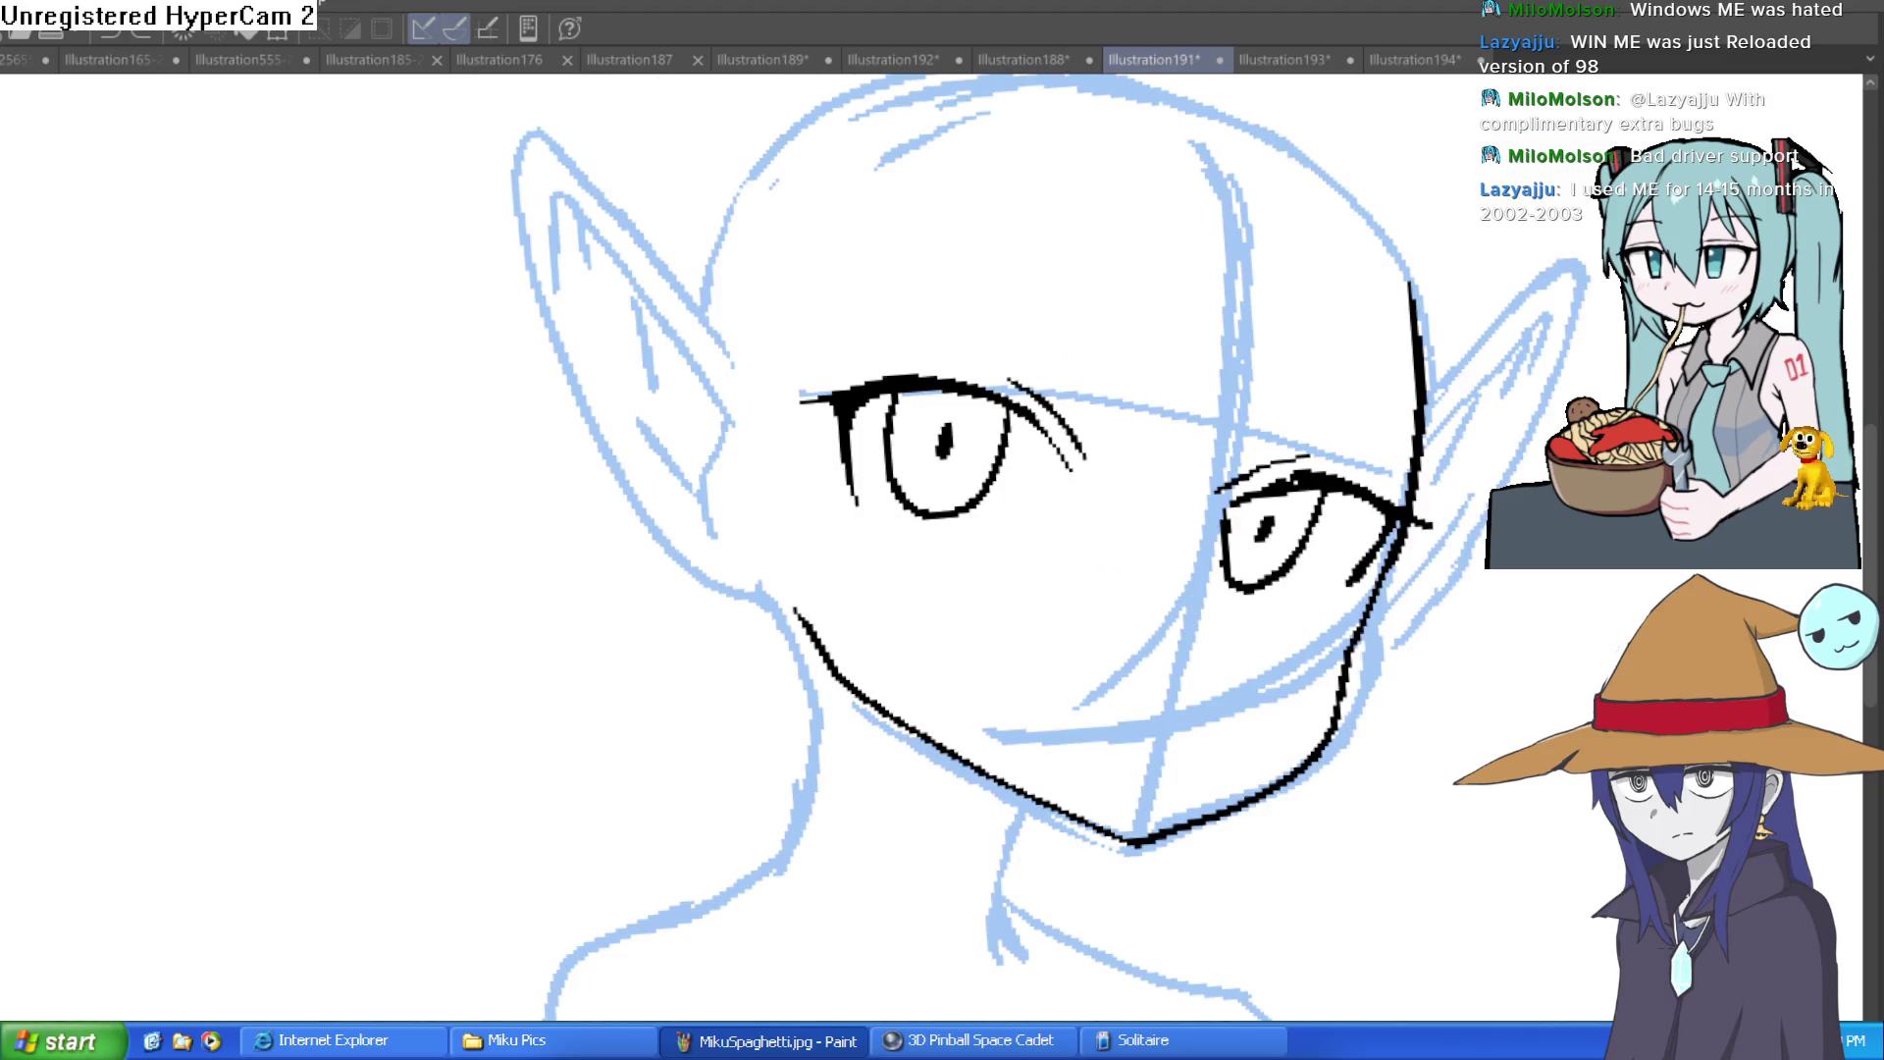
{"action": "left_click_drag", "start_coordinate": [1480, 576], "coordinate": [1164, 546]}
{"action": "scroll", "coordinate": [1164, 545], "scroll_direction": "up", "scroll_amount": 2}
{"action": "mouse_move", "coordinate": [1178, 471]}
{"action": "left_mouse_down"}
{"action": "mouse_move", "coordinate": [1099, 614]}
{"action": "mouse_move", "coordinate": [1009, 862]}
{"action": "mouse_move", "coordinate": [736, 1006]}
{"action": "left_mouse_up"}
Step: Erase the thick cheek and lower jaw stroke down to a slim line
{"action": "key", "text": "e"}
{"action": "left_click_drag", "start_coordinate": [1072, 841], "coordinate": [1085, 736]}
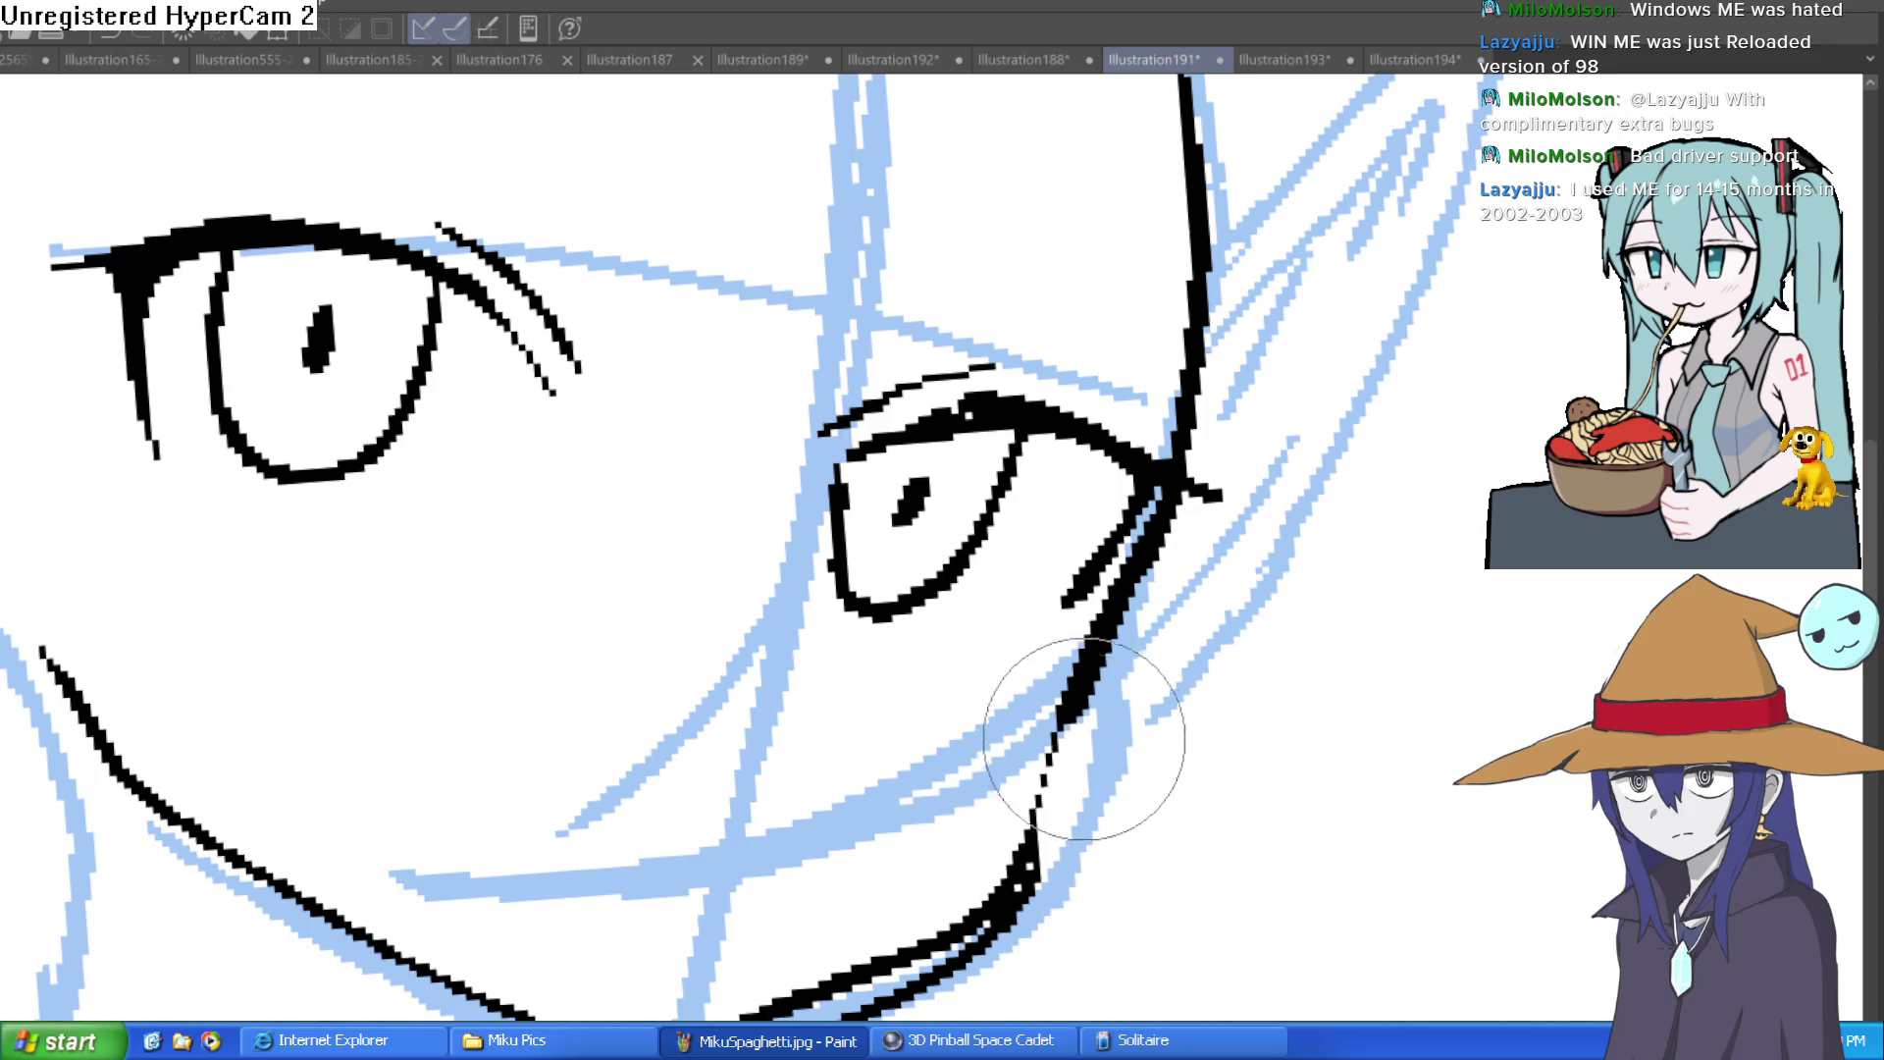
{"action": "mouse_move", "coordinate": [775, 1001]}
{"action": "left_mouse_down"}
{"action": "mouse_move", "coordinate": [997, 959]}
{"action": "mouse_move", "coordinate": [1030, 883]}
{"action": "left_mouse_up"}
{"action": "scroll", "coordinate": [1369, 490], "scroll_direction": "down", "scroll_amount": 2}
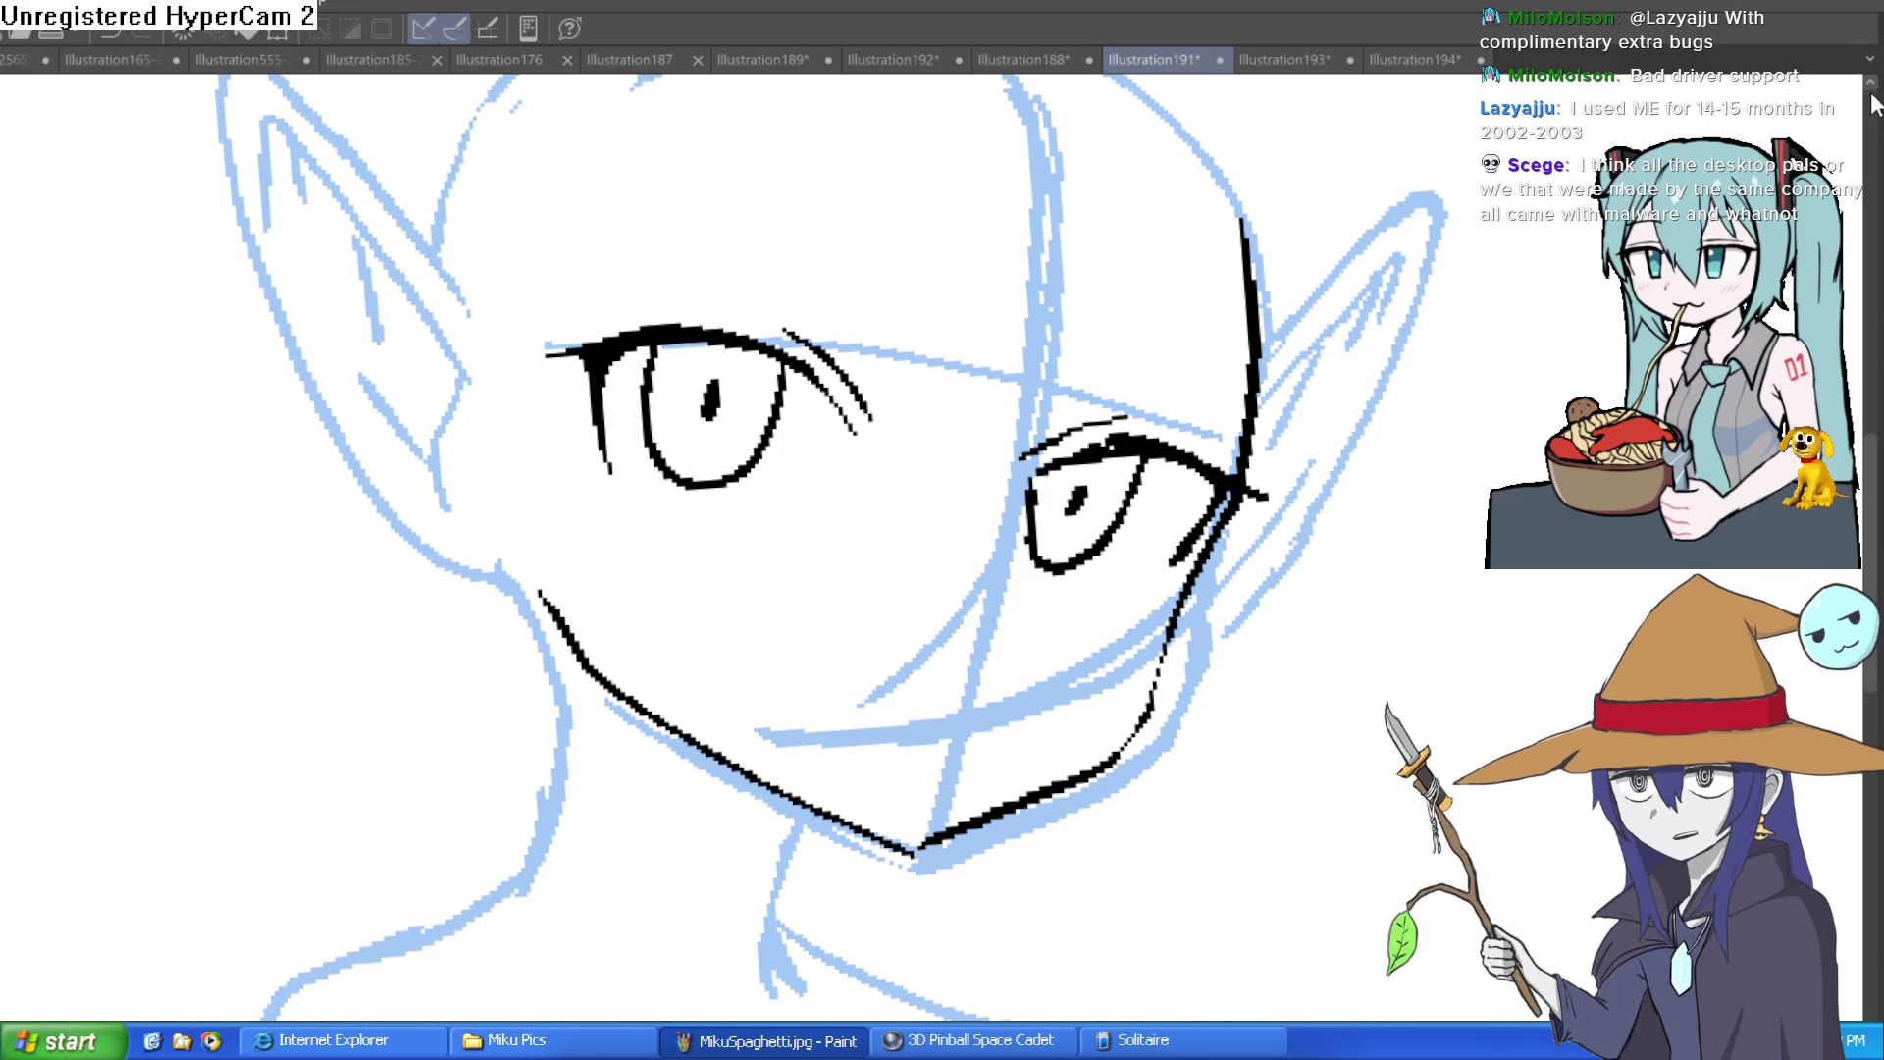
Step: Add short marks under the right eye's lower edge and a small tick under the left eye's corner
{"action": "key", "text": "ctrl+minus"}
{"action": "key", "text": "ctrl+minus"}
{"action": "key", "text": "ctrl+minus"}
{"action": "key", "text": "minus"}
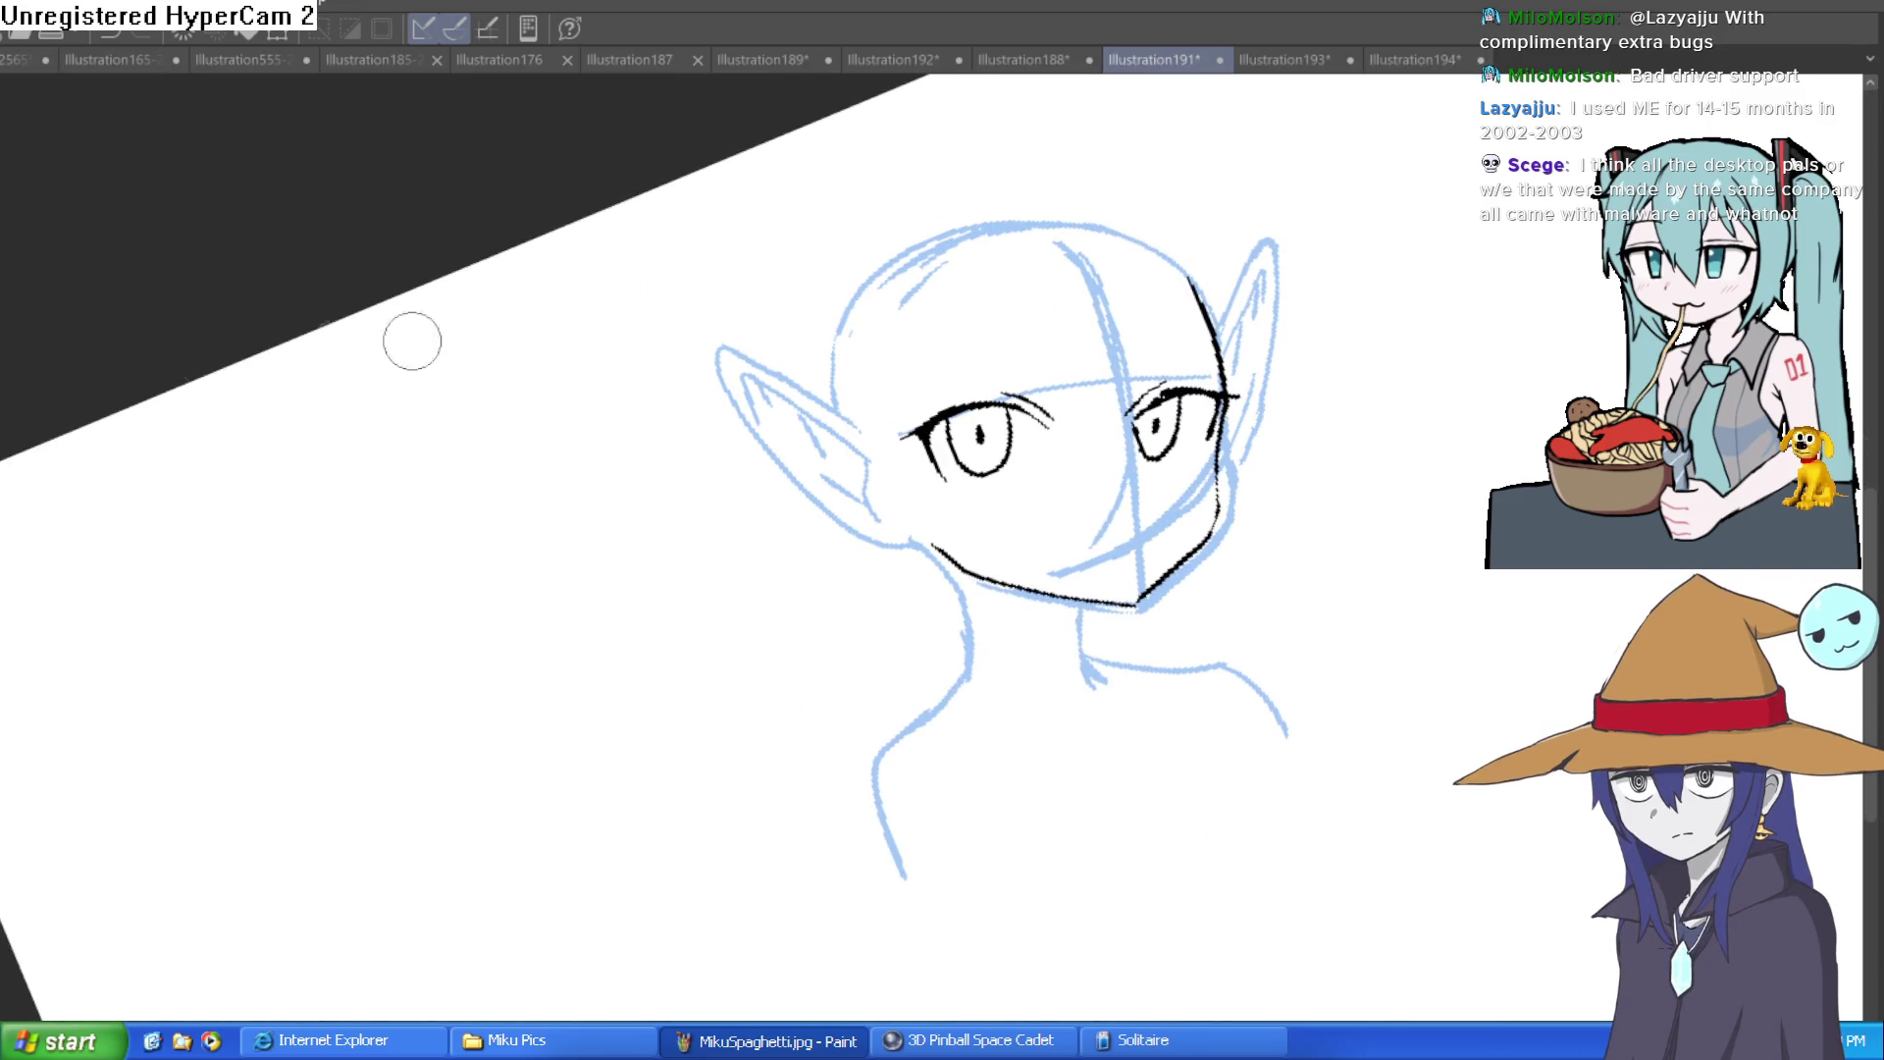
{"action": "scroll", "coordinate": [1187, 422], "scroll_direction": "up", "scroll_amount": 3}
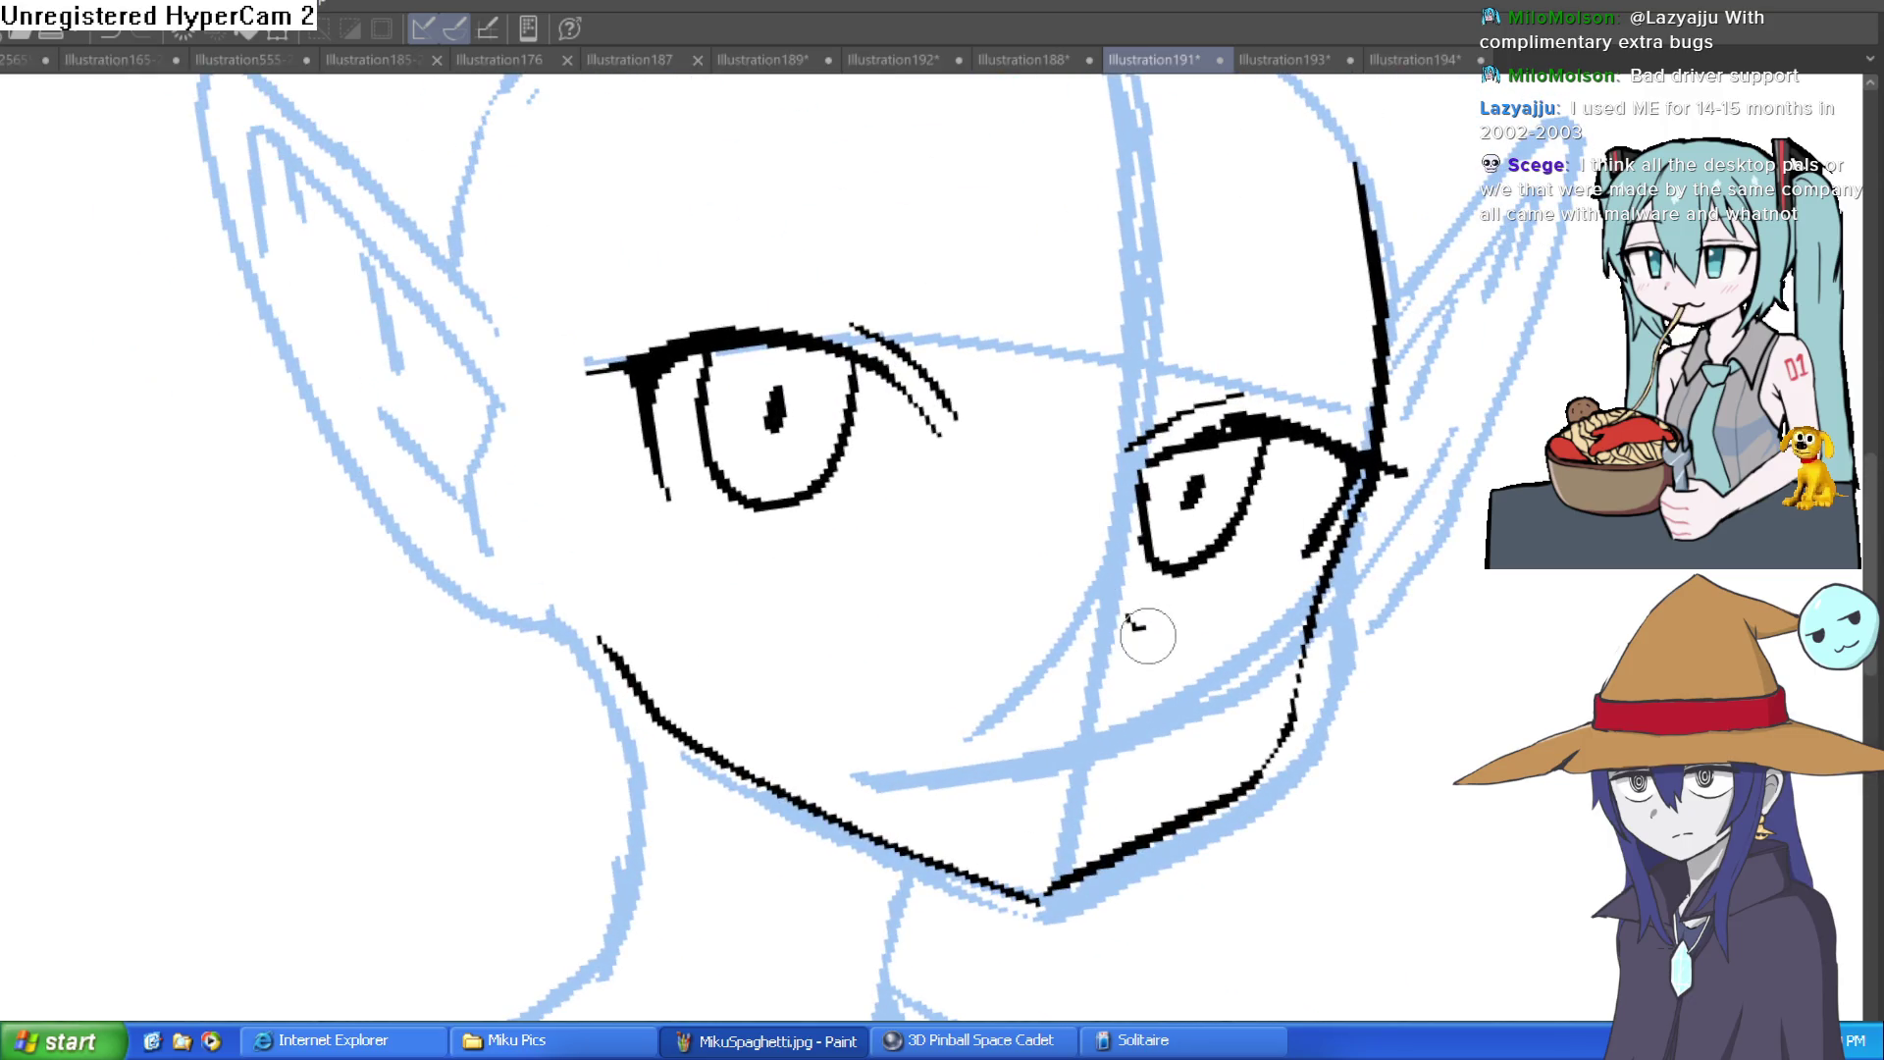
{"action": "left_click_drag", "start_coordinate": [1304, 554], "coordinate": [1289, 581]}
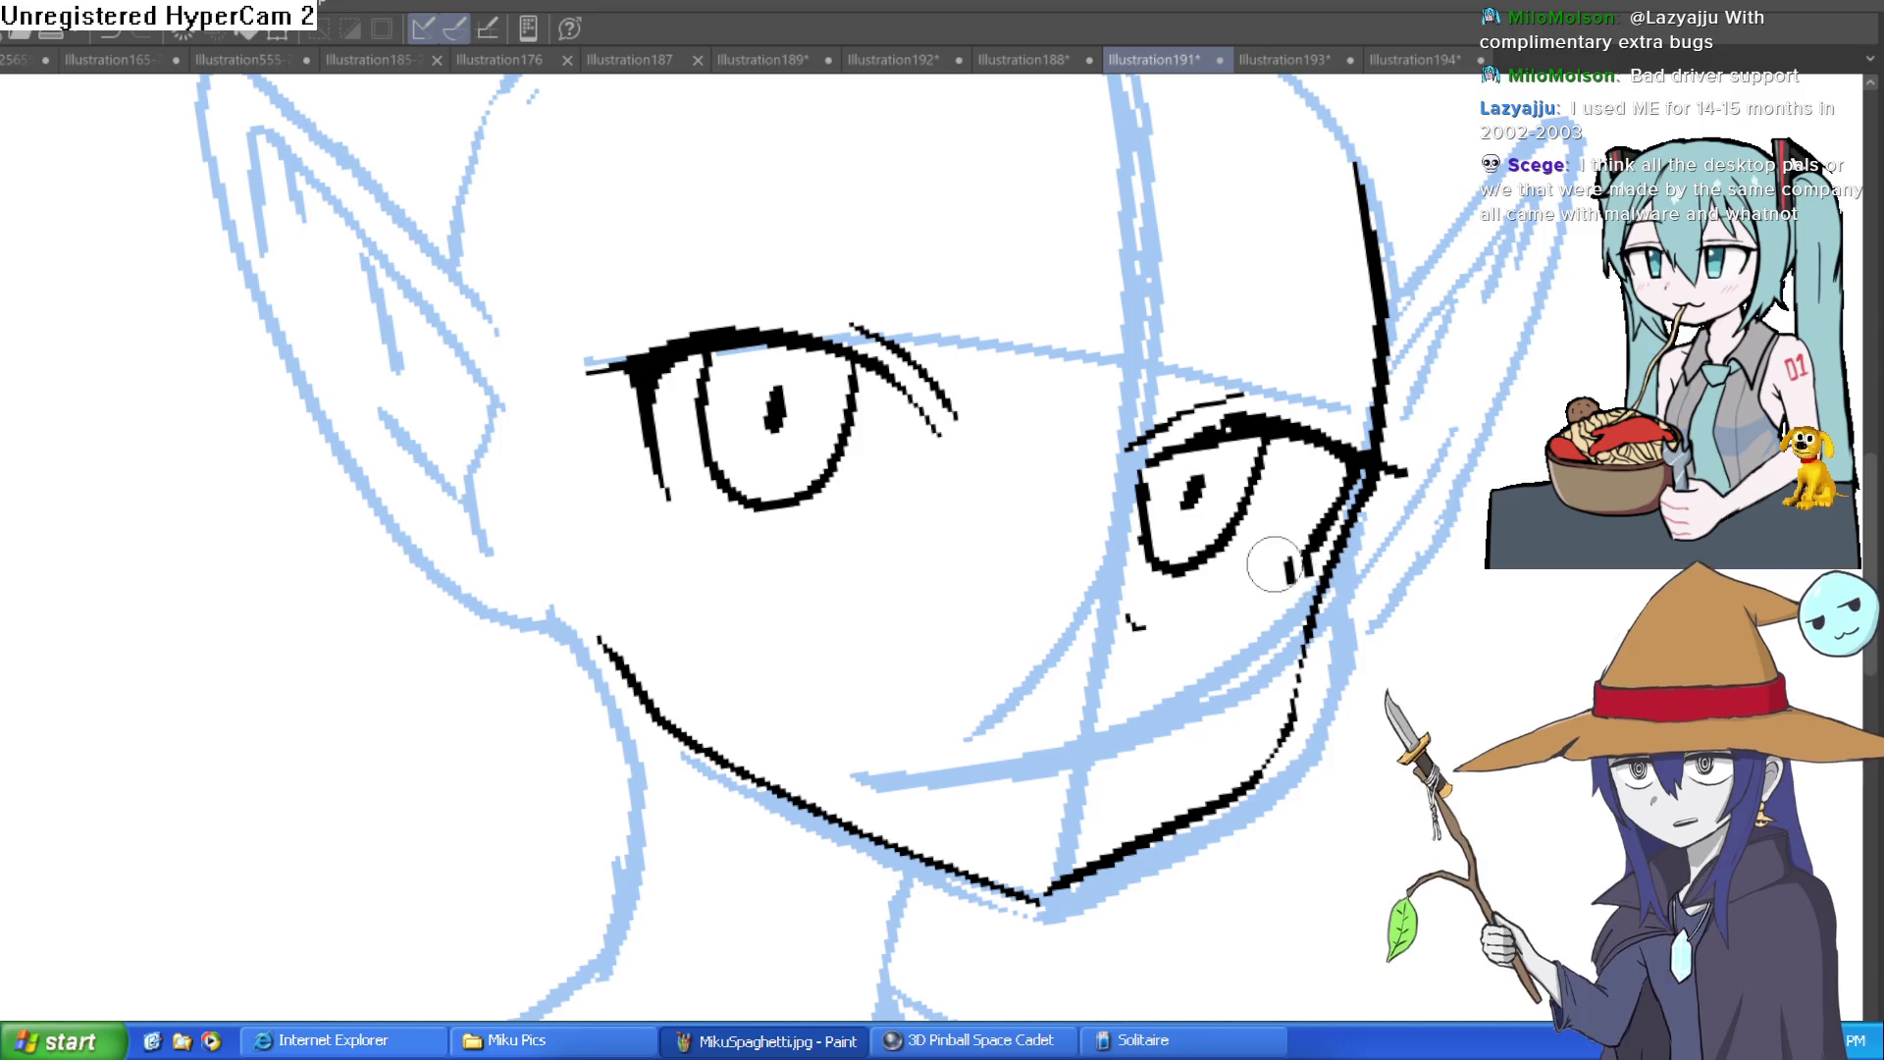
{"action": "left_click_drag", "start_coordinate": [675, 520], "coordinate": [687, 535]}
Step: Ink both pointed ear outlines, redoing the right ear with a cleaner curve and extending toward the jaw
{"action": "key", "text": "ctrl+minus"}
{"action": "key", "text": "ctrl+minus"}
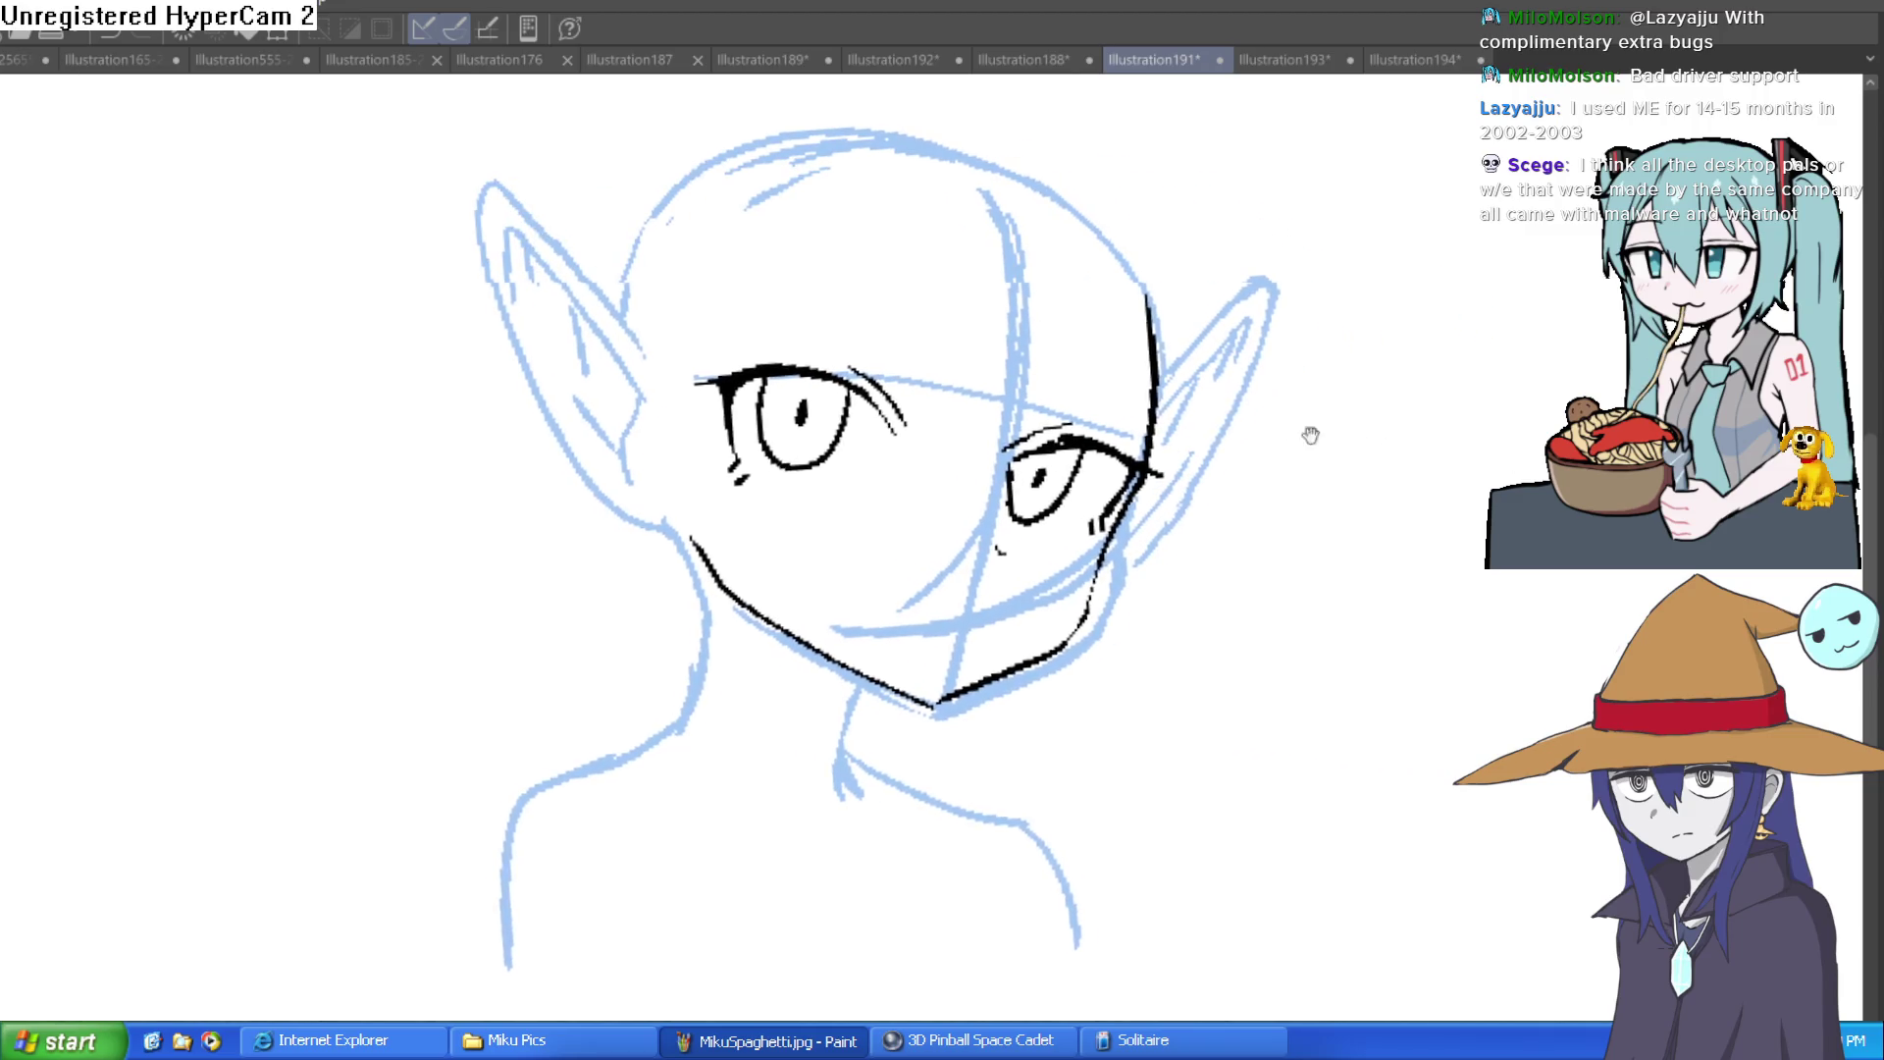
{"action": "scroll", "coordinate": [1205, 434], "scroll_direction": "up", "scroll_amount": 2}
{"action": "mouse_move", "coordinate": [1133, 427]}
{"action": "left_mouse_down"}
{"action": "mouse_move", "coordinate": [1280, 351]}
{"action": "mouse_move", "coordinate": [1340, 437]}
{"action": "left_mouse_up"}
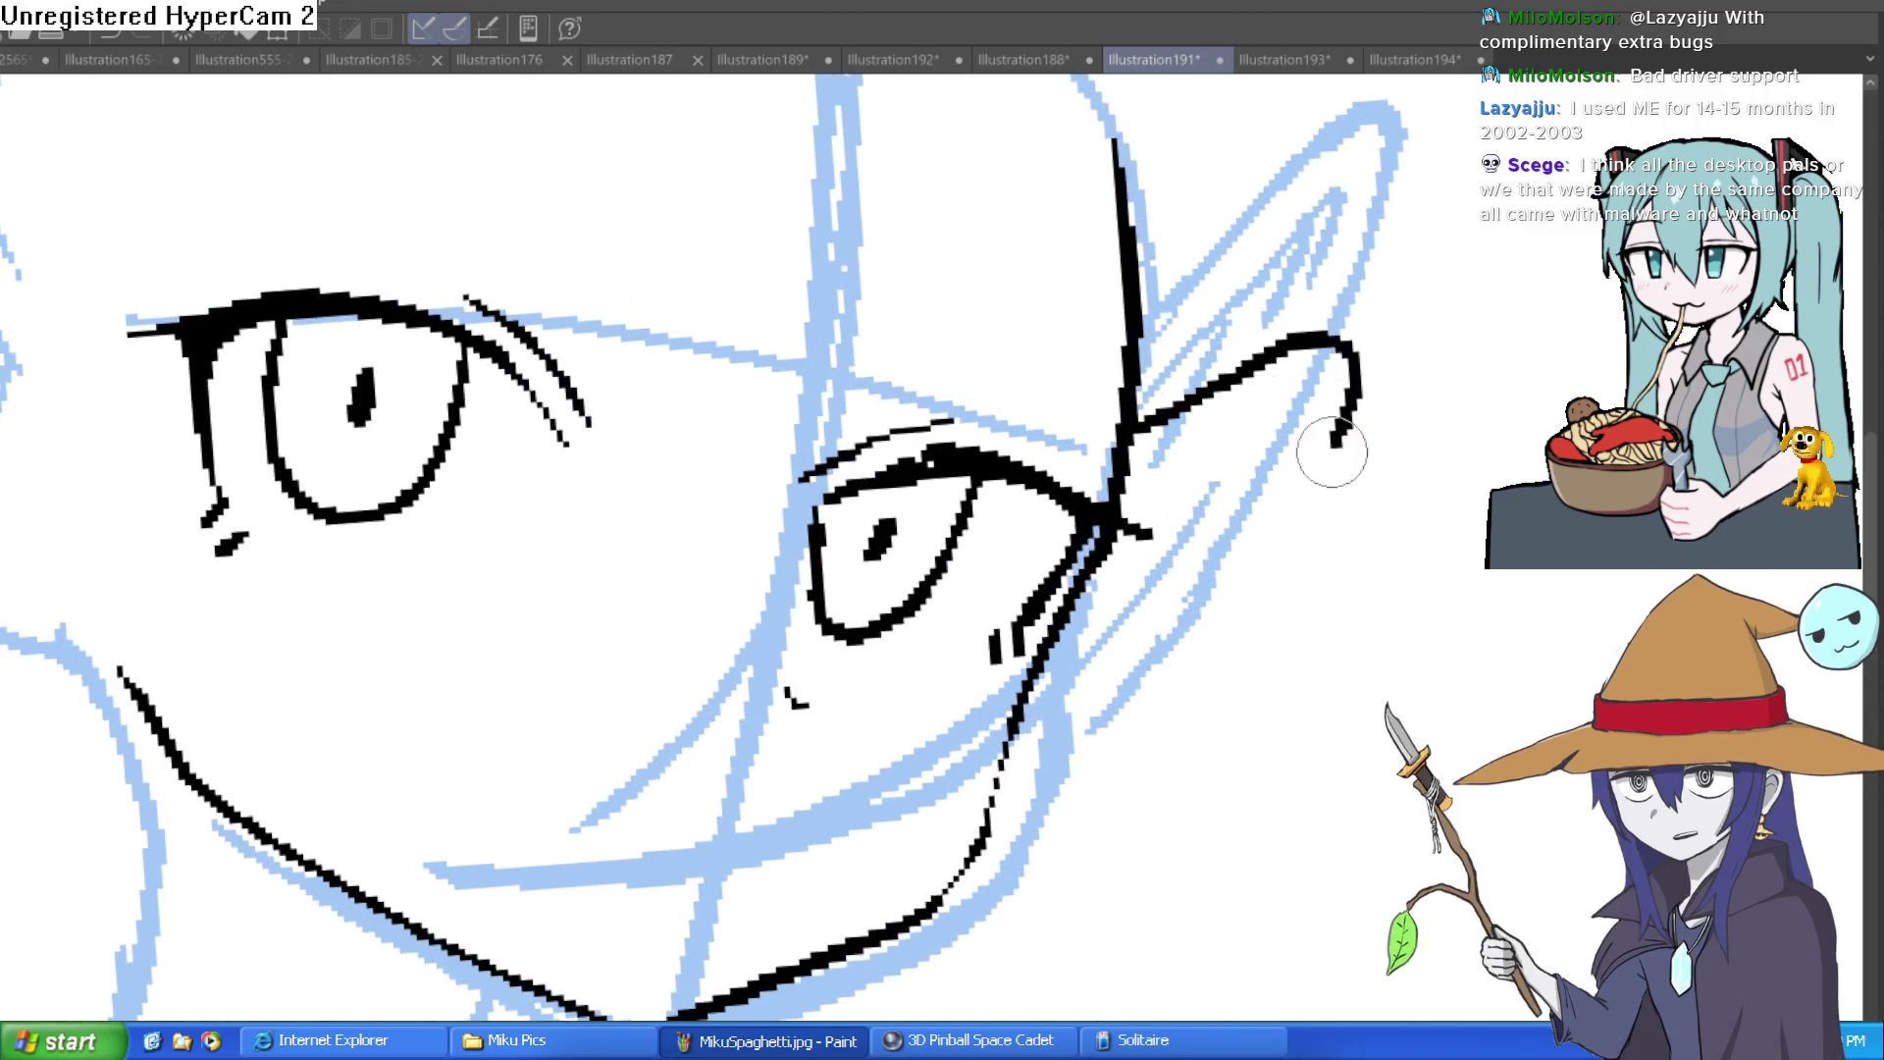
{"action": "key", "text": "ctrl+z"}
{"action": "key", "text": "ctrl+z"}
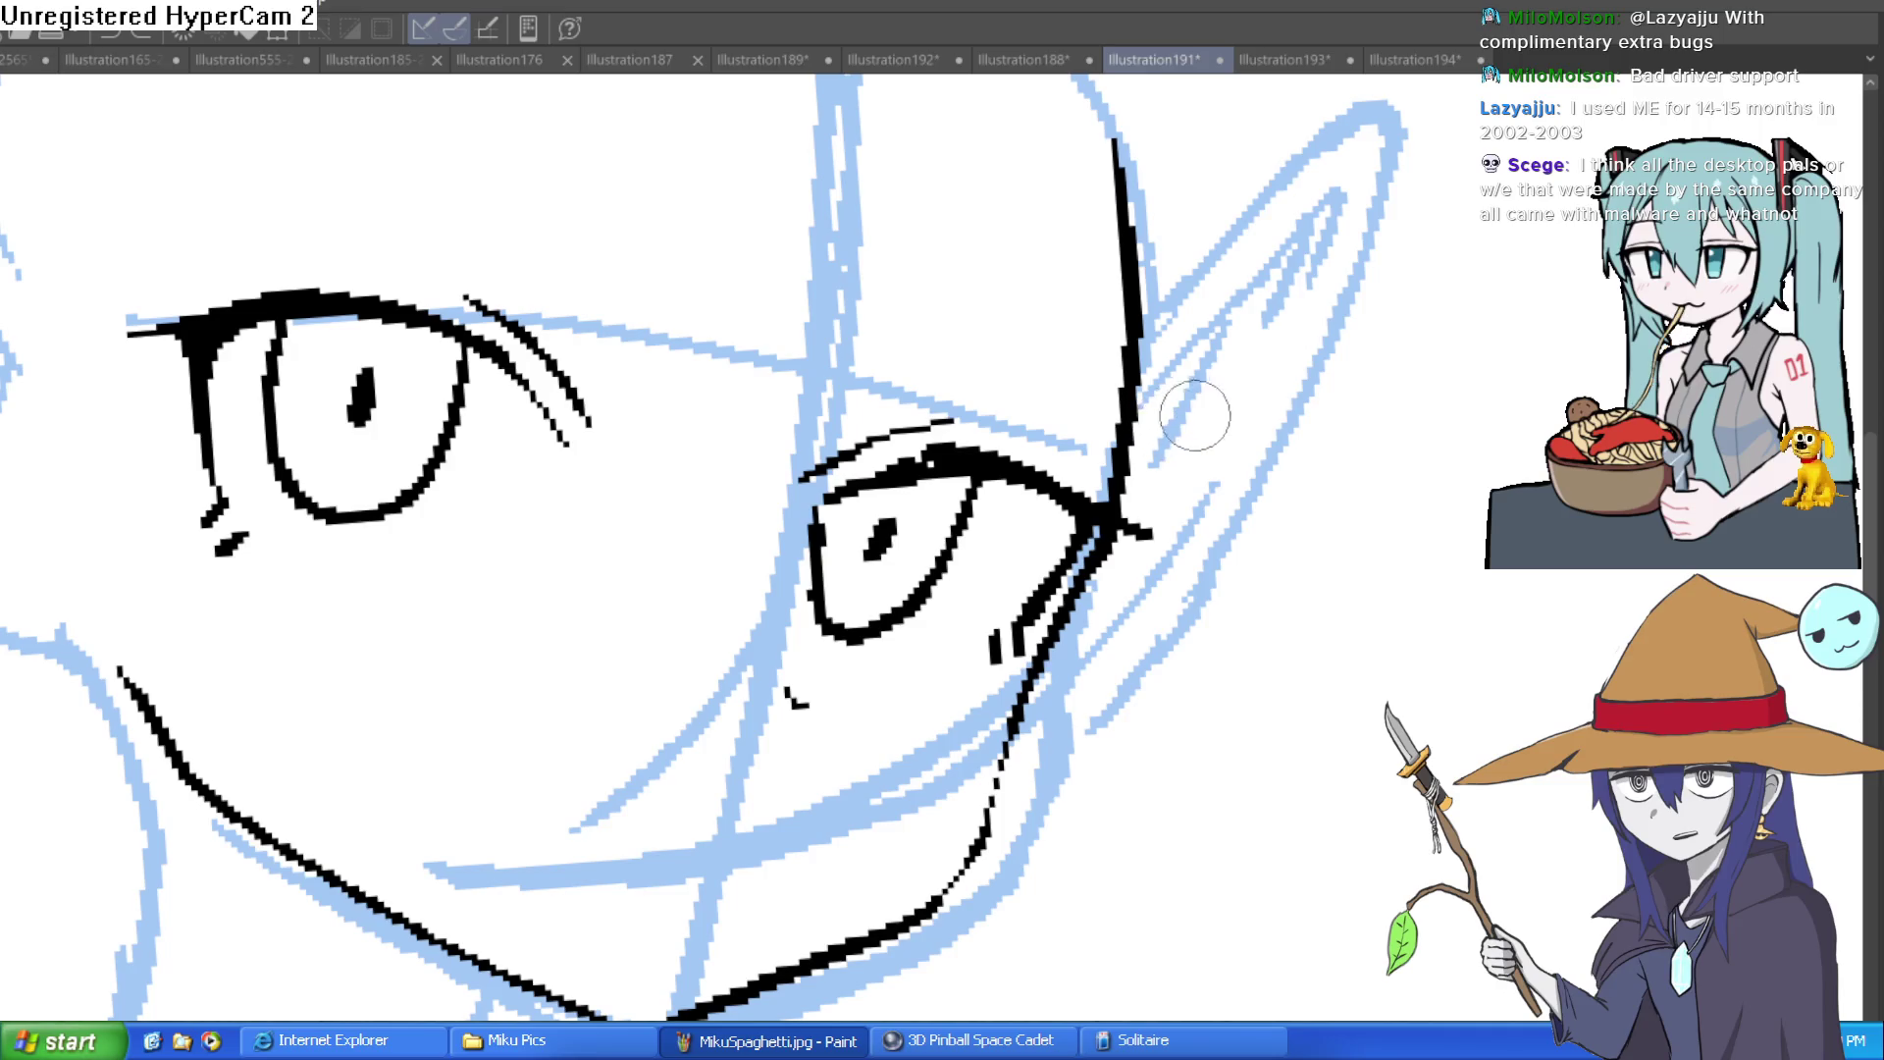
{"action": "mouse_move", "coordinate": [1138, 412]}
{"action": "left_mouse_down"}
{"action": "mouse_move", "coordinate": [1364, 305]}
{"action": "mouse_move", "coordinate": [1308, 525]}
{"action": "mouse_move", "coordinate": [1143, 672]}
{"action": "left_mouse_up"}
{"action": "key", "text": "ctrl+z"}
{"action": "key", "text": "ctrl+z"}
{"action": "mouse_move", "coordinate": [1130, 446]}
{"action": "left_mouse_down"}
{"action": "mouse_move", "coordinate": [1345, 397]}
{"action": "mouse_move", "coordinate": [1169, 652]}
{"action": "mouse_move", "coordinate": [1011, 756]}
{"action": "mouse_move", "coordinate": [996, 611]}
{"action": "left_mouse_up"}
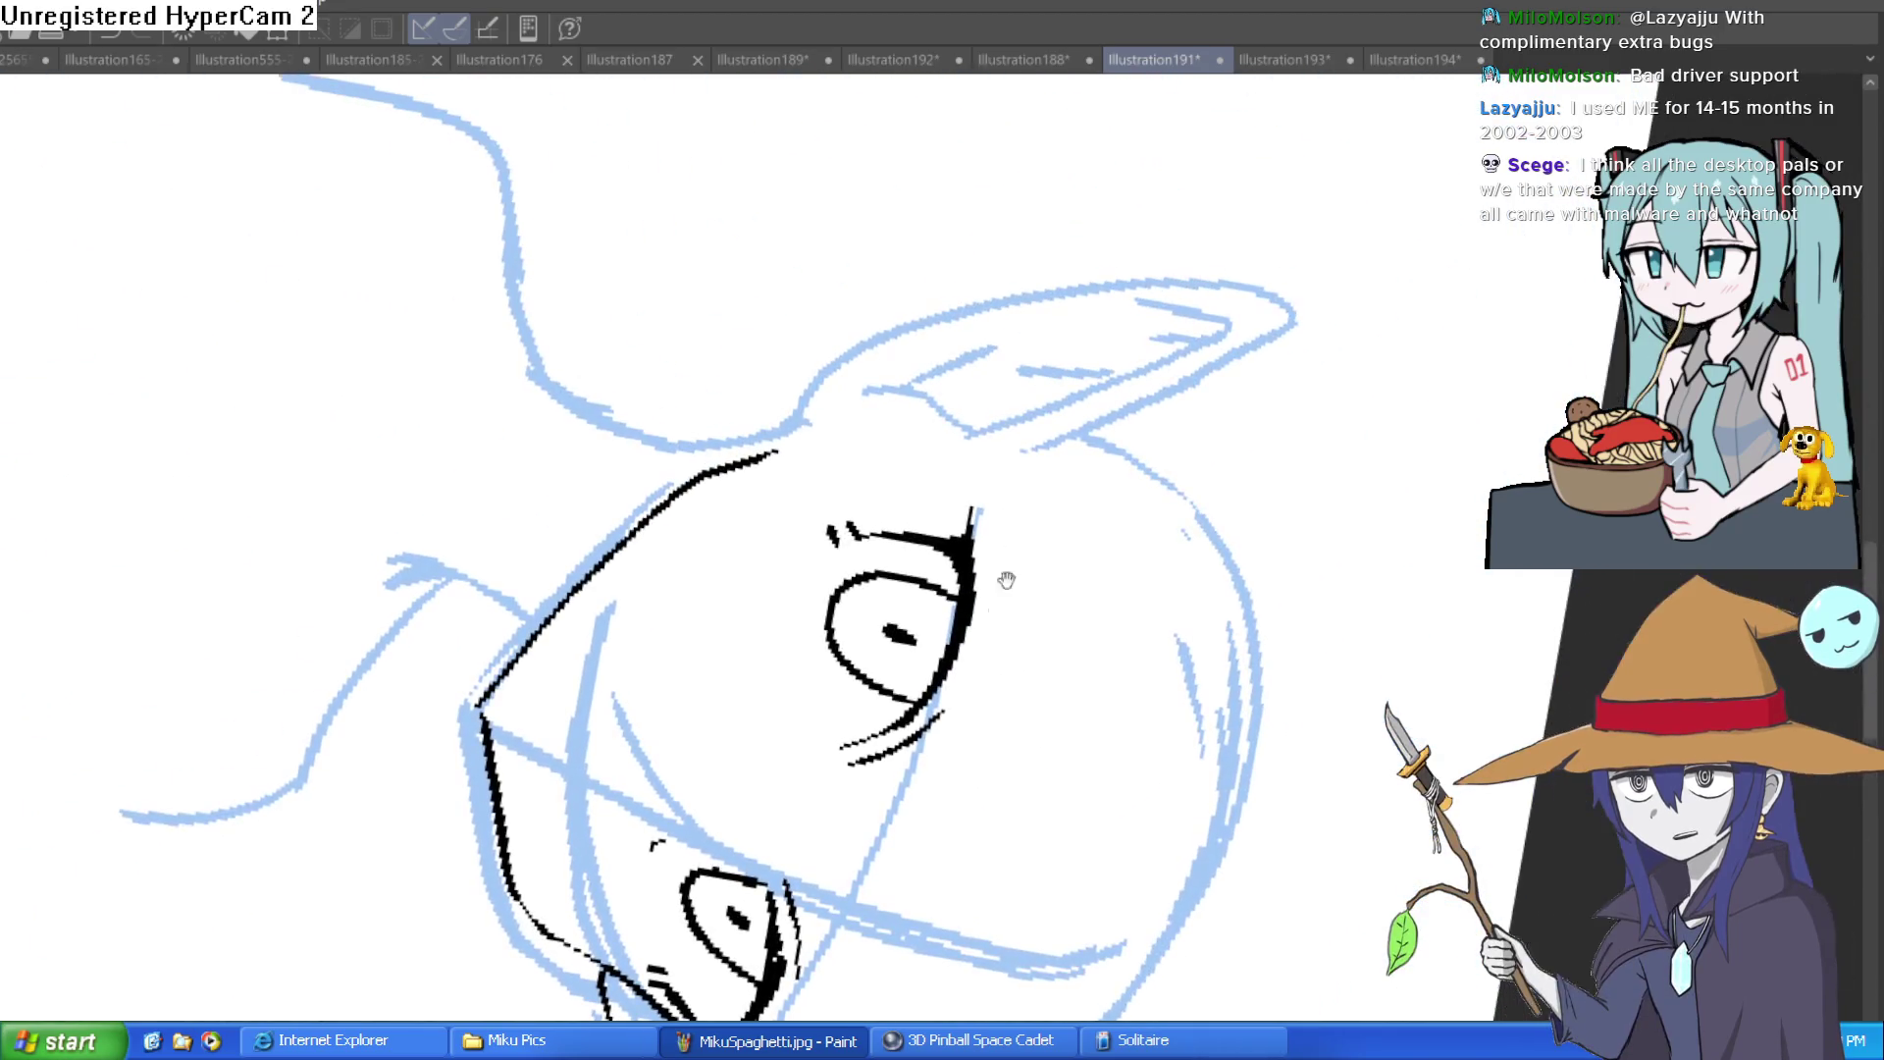
{"action": "scroll", "coordinate": [997, 610], "scroll_direction": "up", "scroll_amount": 3}
{"action": "mouse_move", "coordinate": [1011, 476]}
{"action": "left_mouse_down"}
{"action": "mouse_move", "coordinate": [1322, 126]}
{"action": "mouse_move", "coordinate": [1205, 407]}
{"action": "mouse_move", "coordinate": [1203, 261]}
{"action": "mouse_move", "coordinate": [1079, 245]}
{"action": "mouse_move", "coordinate": [540, 481]}
{"action": "mouse_move", "coordinate": [370, 660]}
{"action": "left_mouse_up"}
{"action": "mouse_move", "coordinate": [841, 517]}
{"action": "left_mouse_down"}
{"action": "mouse_move", "coordinate": [1025, 524]}
{"action": "mouse_move", "coordinate": [1461, 748]}
{"action": "mouse_move", "coordinate": [1191, 614]}
{"action": "left_mouse_up"}
Step: Draw both neck lines down from the chin, clean the jaw, then hide the blue sketch
{"action": "scroll", "coordinate": [1177, 628], "scroll_direction": "up", "scroll_amount": 3}
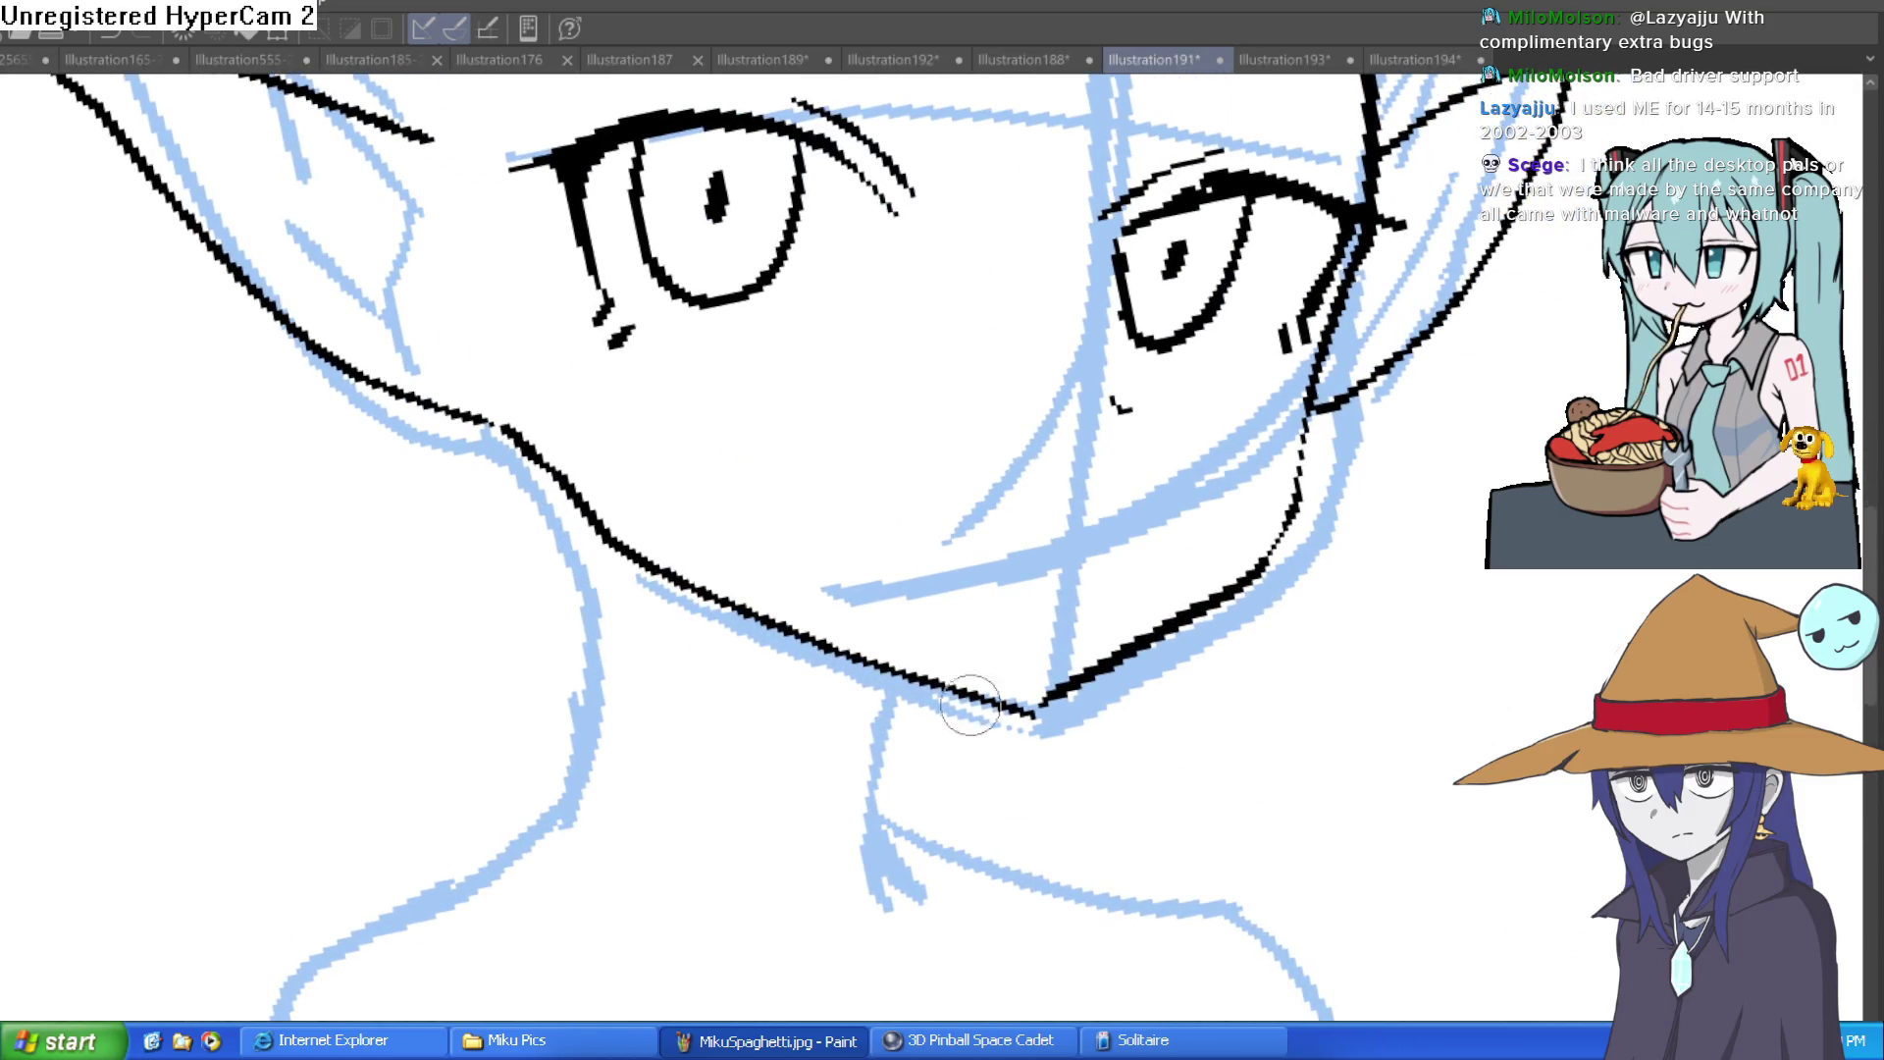
{"action": "left_click_drag", "start_coordinate": [946, 692], "coordinate": [920, 888]}
{"action": "mouse_move", "coordinate": [655, 569]}
{"action": "left_mouse_down"}
{"action": "mouse_move", "coordinate": [647, 717]}
{"action": "mouse_move", "coordinate": [574, 834]}
{"action": "left_mouse_up"}
{"action": "left_click_drag", "start_coordinate": [786, 664], "coordinate": [693, 560]}
{"action": "scroll", "coordinate": [1030, 448], "scroll_direction": "down", "scroll_amount": 3}
{"action": "scroll", "coordinate": [1030, 447], "scroll_direction": "down", "scroll_amount": 2}
{"action": "key", "text": "Delete"}
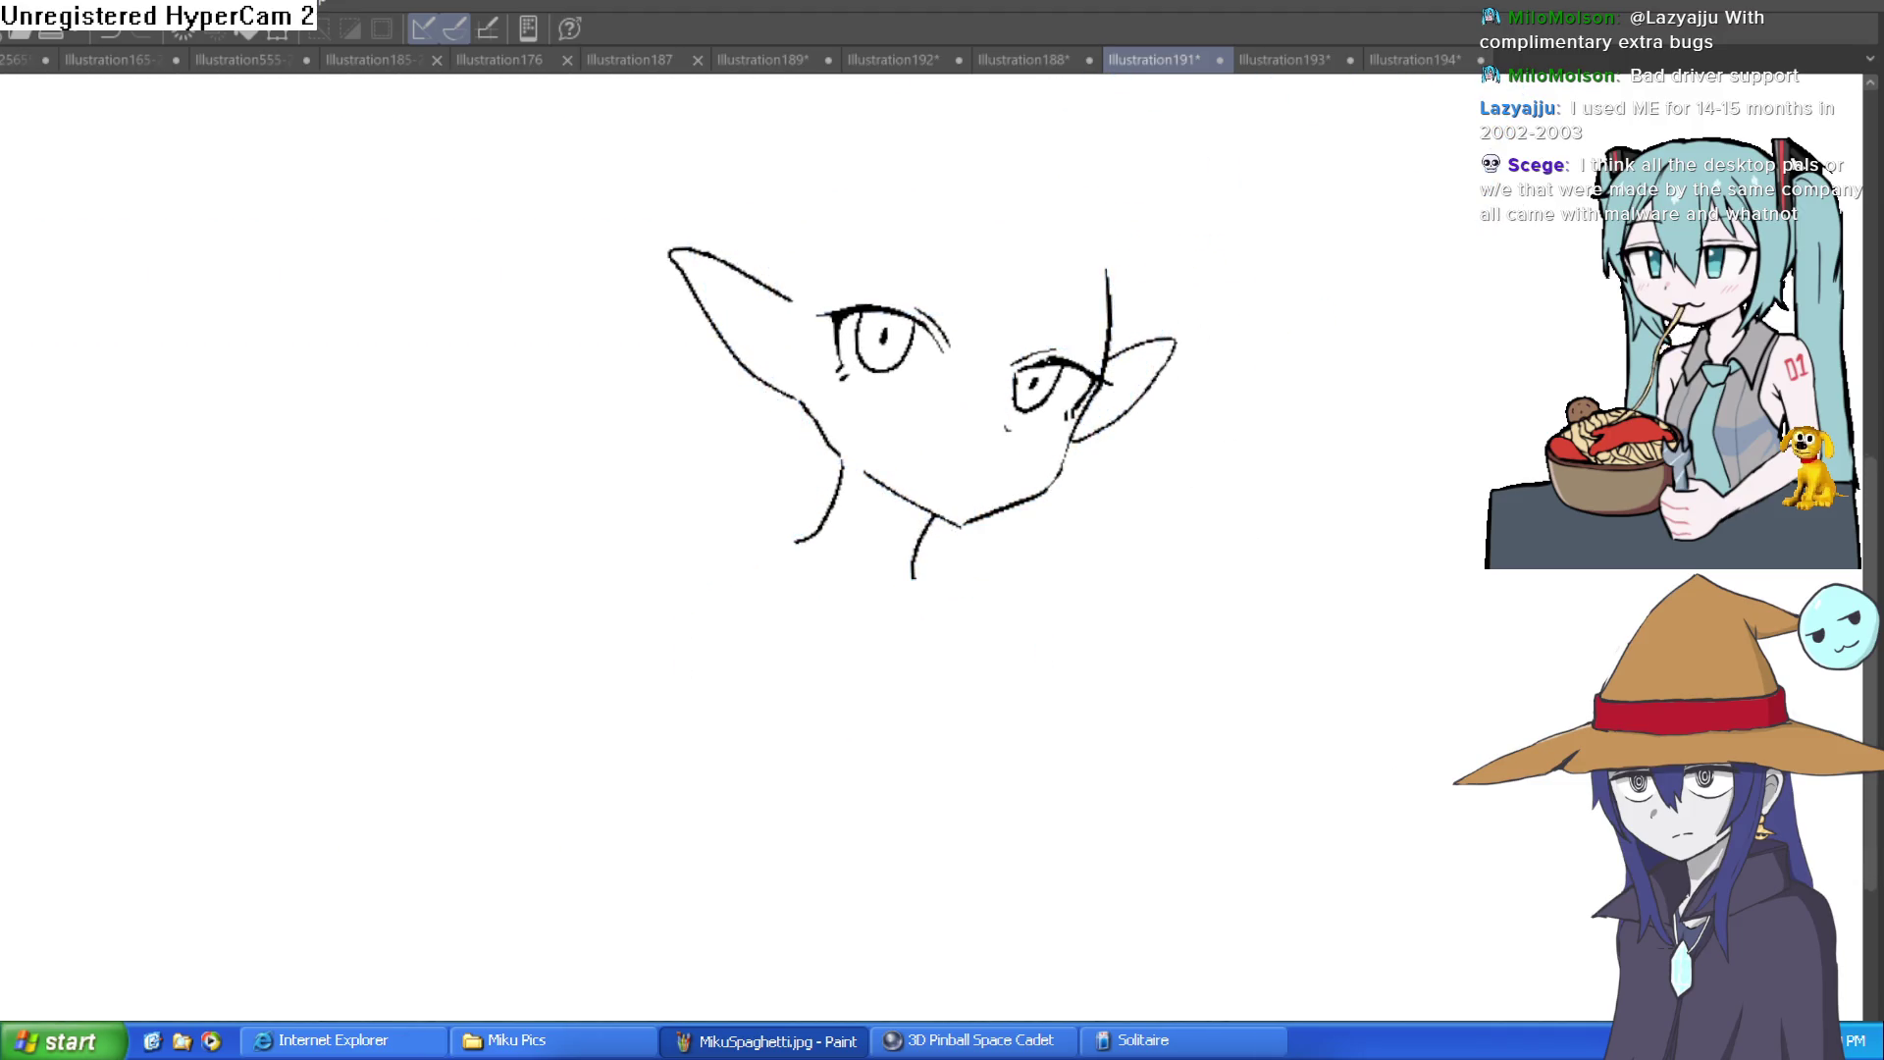
{"action": "key", "text": "h"}
{"action": "key", "text": "h"}
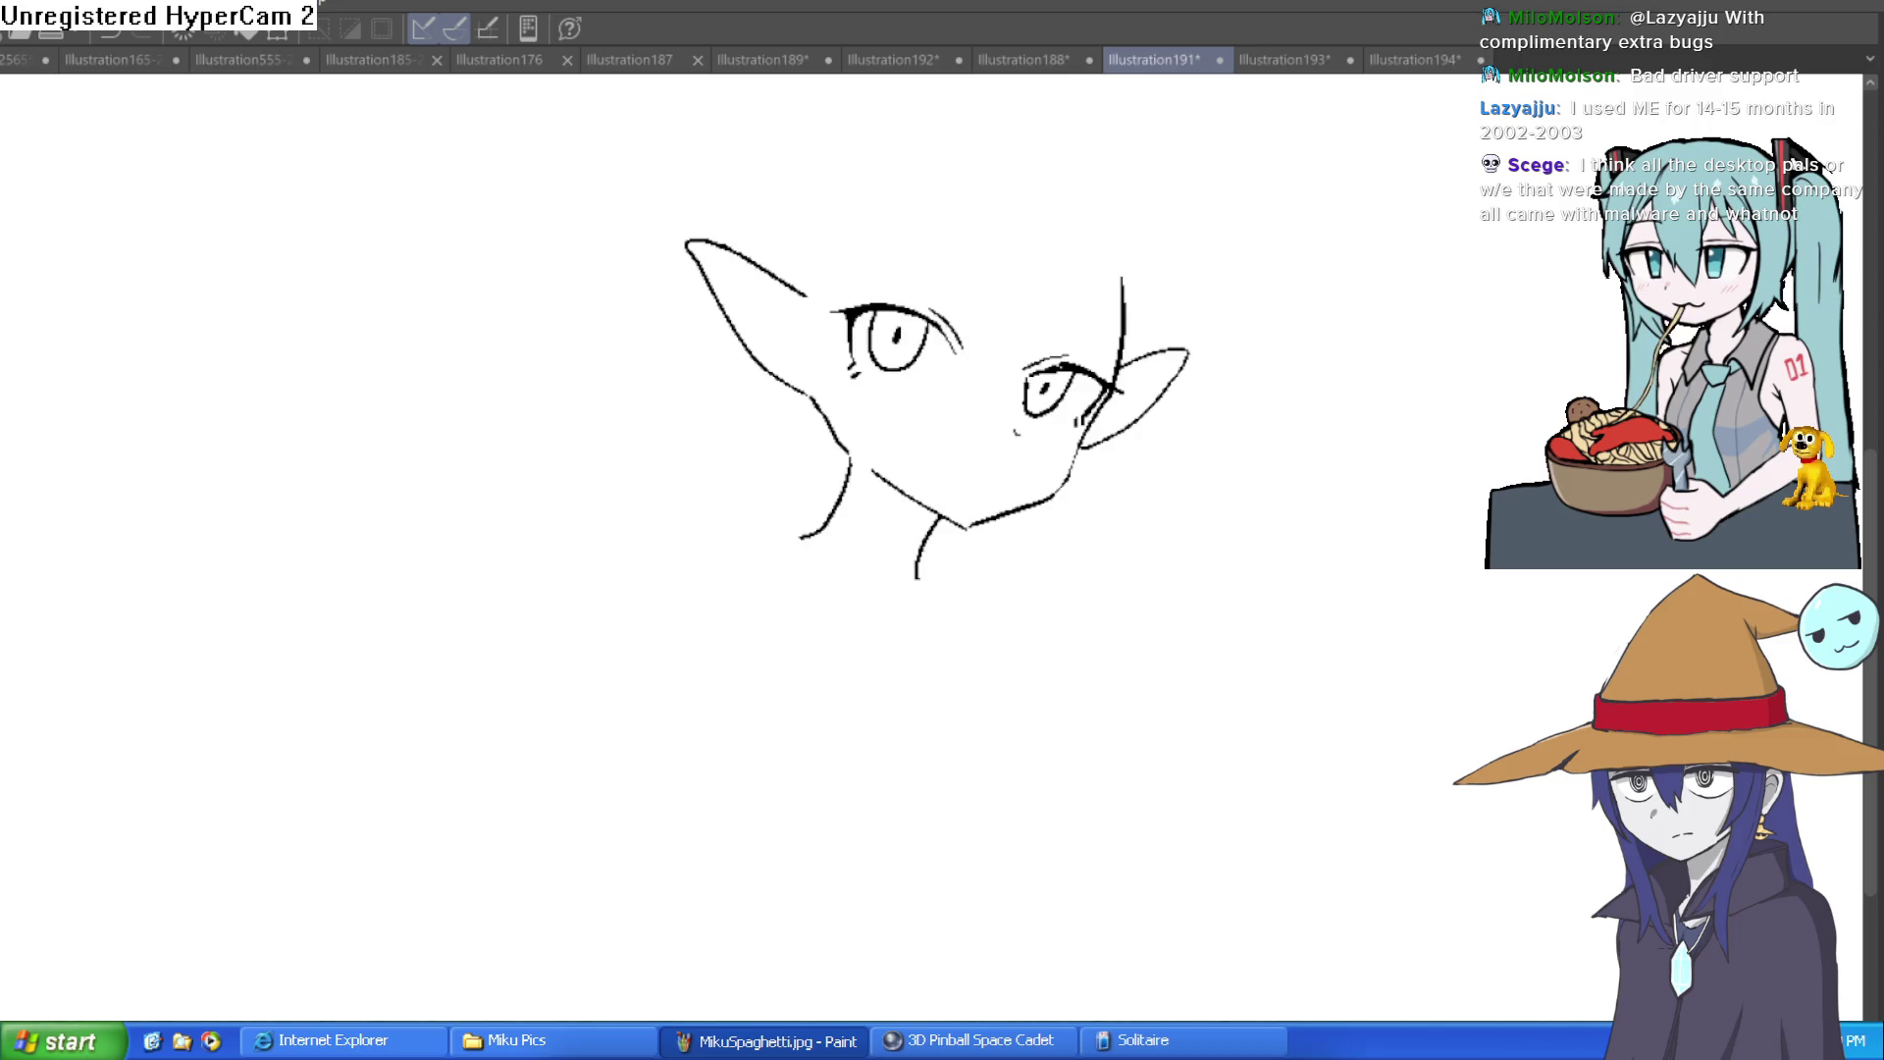
{"action": "key", "text": "ctrl+z"}
{"action": "key", "text": "ctrl+@"}
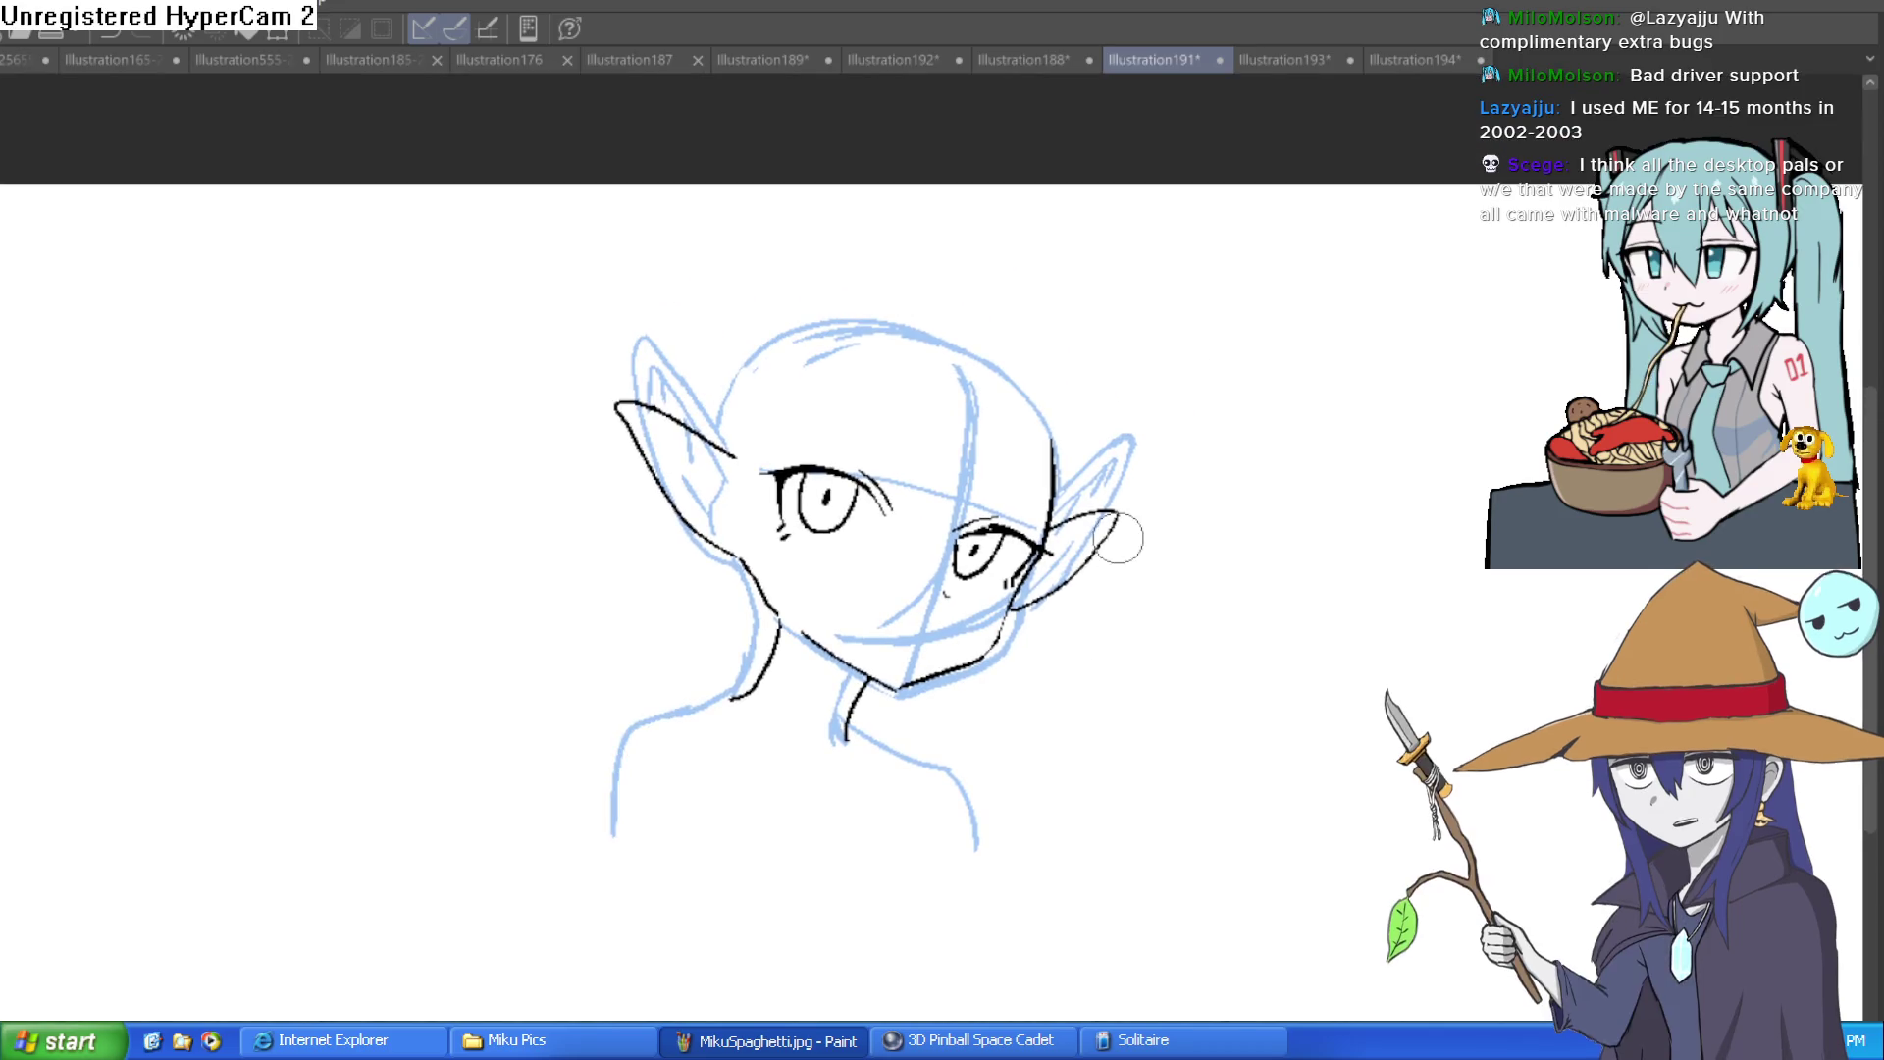
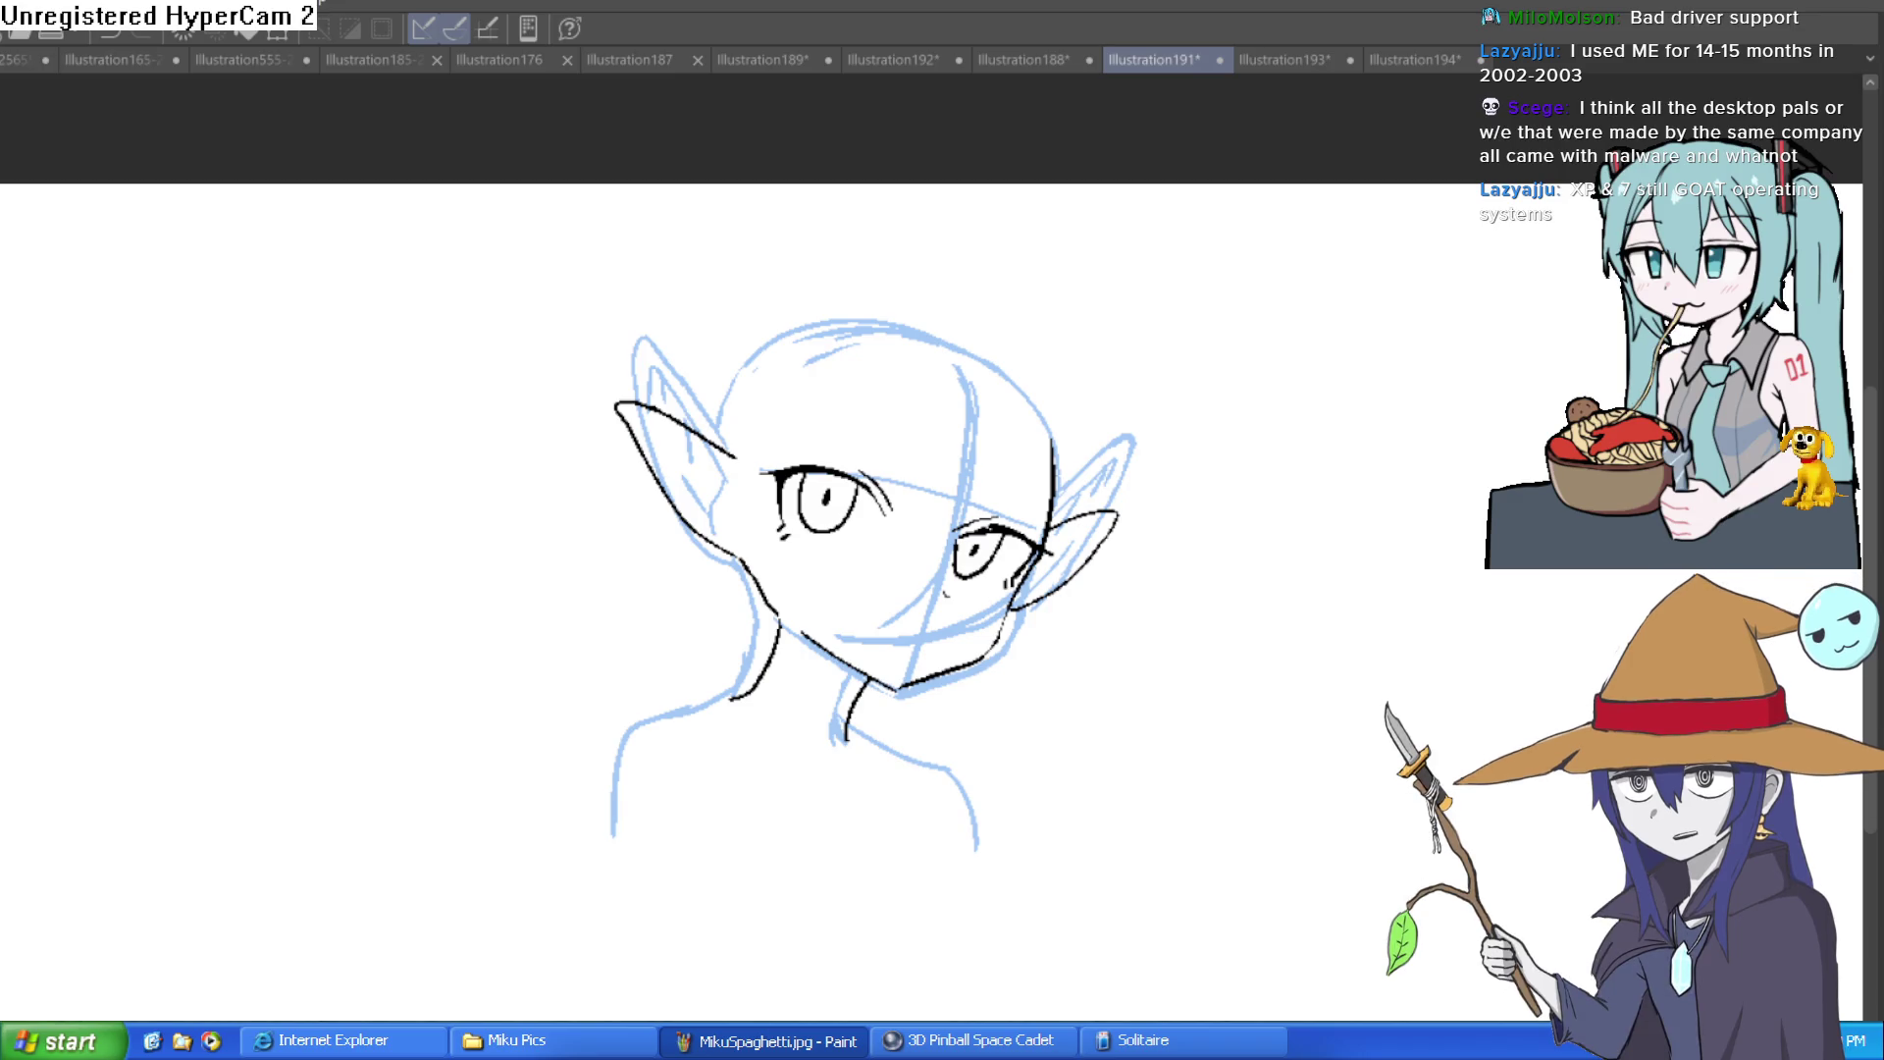
Step: Erase the old right and left ear lines, then try and undo a stroke inside the left ear
{"action": "mouse_move", "coordinate": [1045, 584]}
{"action": "left_mouse_down"}
{"action": "mouse_move", "coordinate": [1016, 606]}
{"action": "mouse_move", "coordinate": [1114, 534]}
{"action": "mouse_move", "coordinate": [1089, 510]}
{"action": "left_mouse_up"}
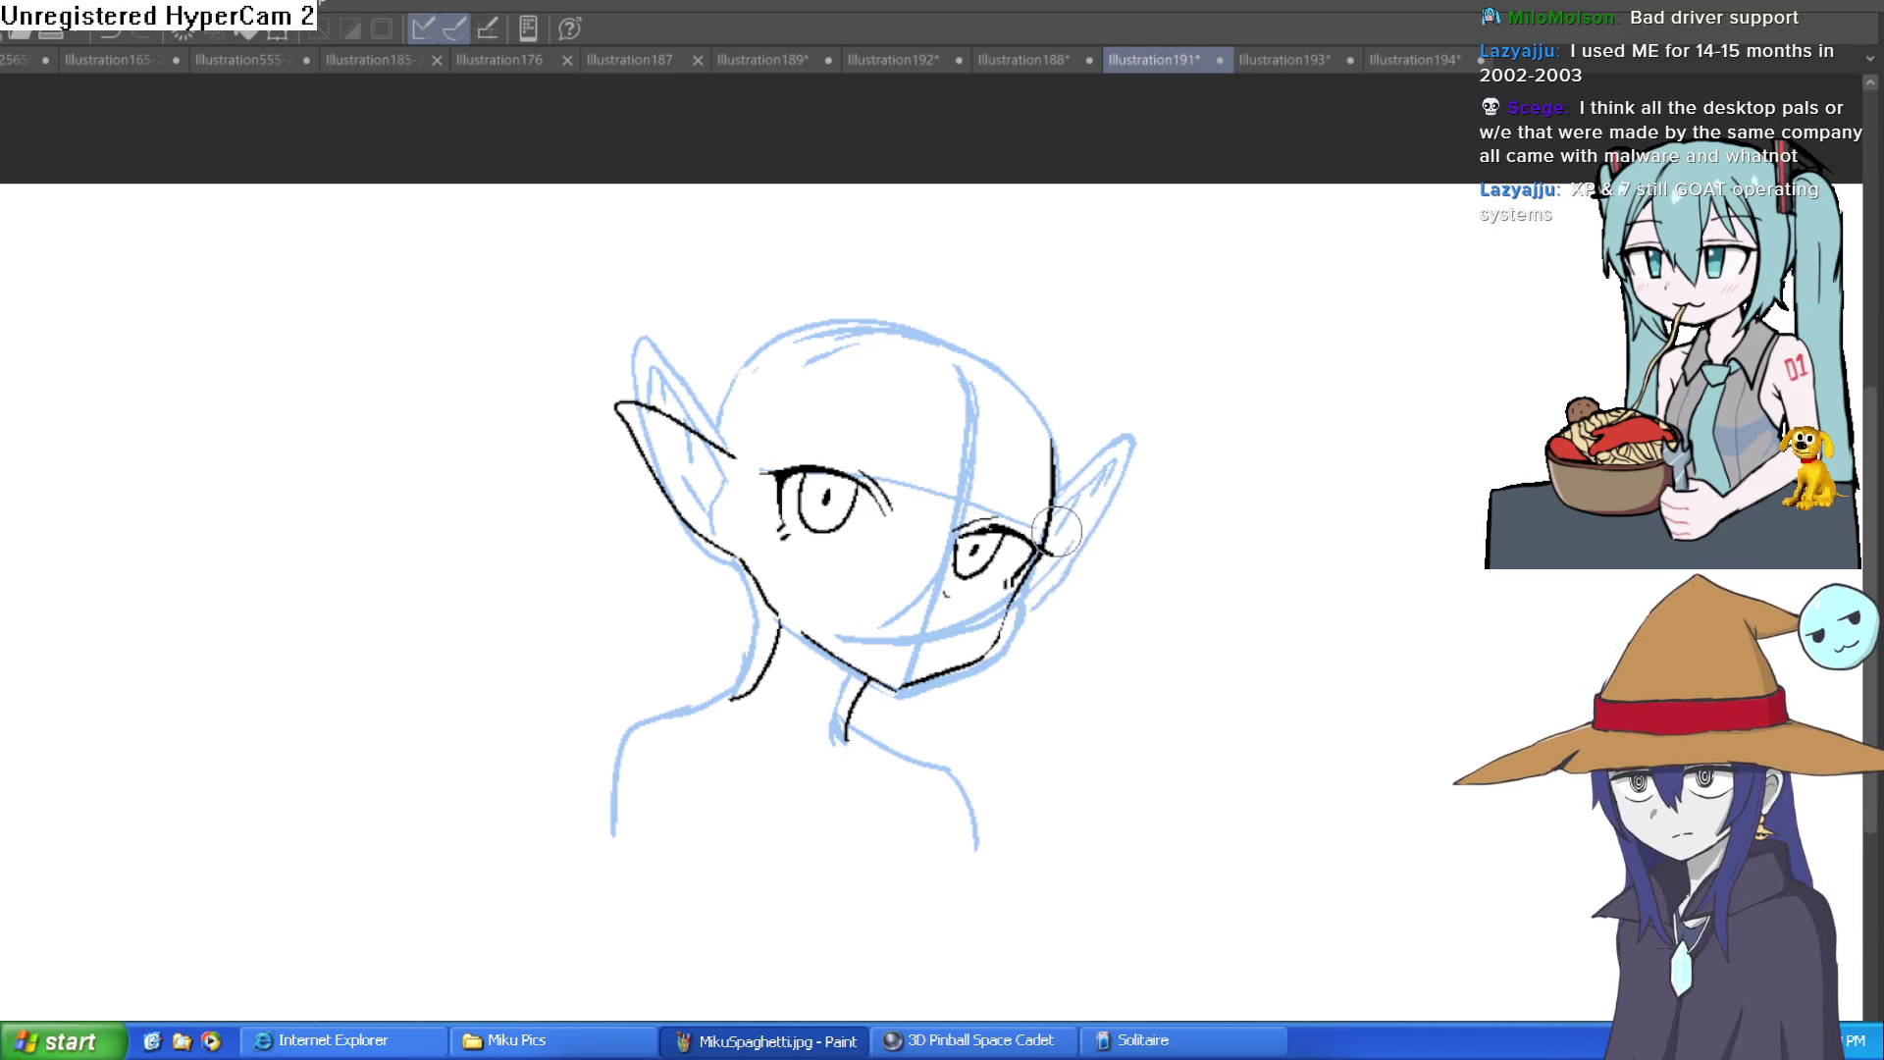
{"action": "mouse_move", "coordinate": [731, 454]}
{"action": "left_mouse_down"}
{"action": "mouse_move", "coordinate": [628, 417]}
{"action": "mouse_move", "coordinate": [751, 569]}
{"action": "left_mouse_up"}
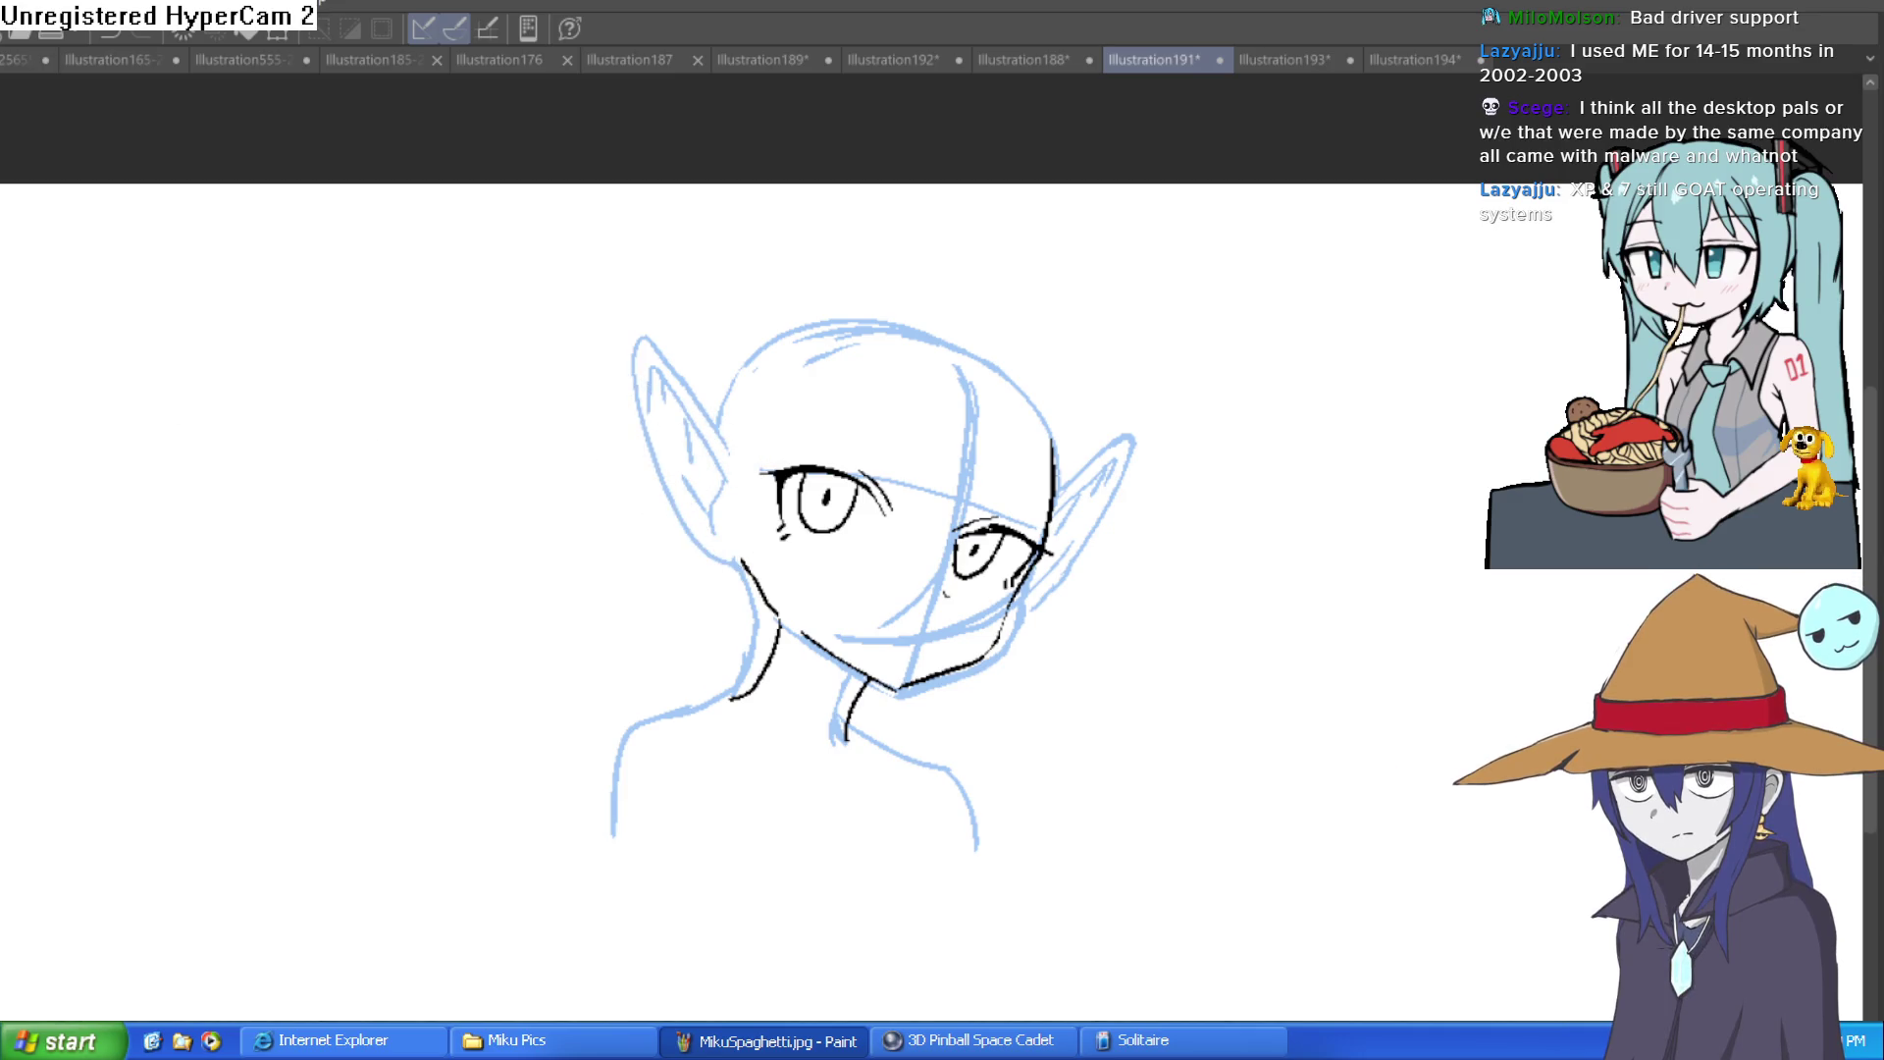
{"action": "mouse_move", "coordinate": [526, 349]}
{"action": "left_mouse_down"}
{"action": "mouse_move", "coordinate": [1240, 379]}
{"action": "mouse_move", "coordinate": [958, 425]}
{"action": "mouse_move", "coordinate": [1102, 446]}
{"action": "mouse_move", "coordinate": [1000, 513]}
{"action": "mouse_move", "coordinate": [944, 514]}
{"action": "mouse_move", "coordinate": [1249, 514]}
{"action": "mouse_move", "coordinate": [1127, 583]}
{"action": "left_mouse_up"}
{"action": "mouse_move", "coordinate": [691, 482]}
{"action": "left_mouse_down"}
{"action": "mouse_move", "coordinate": [530, 614]}
{"action": "mouse_move", "coordinate": [713, 567]}
{"action": "left_mouse_up"}
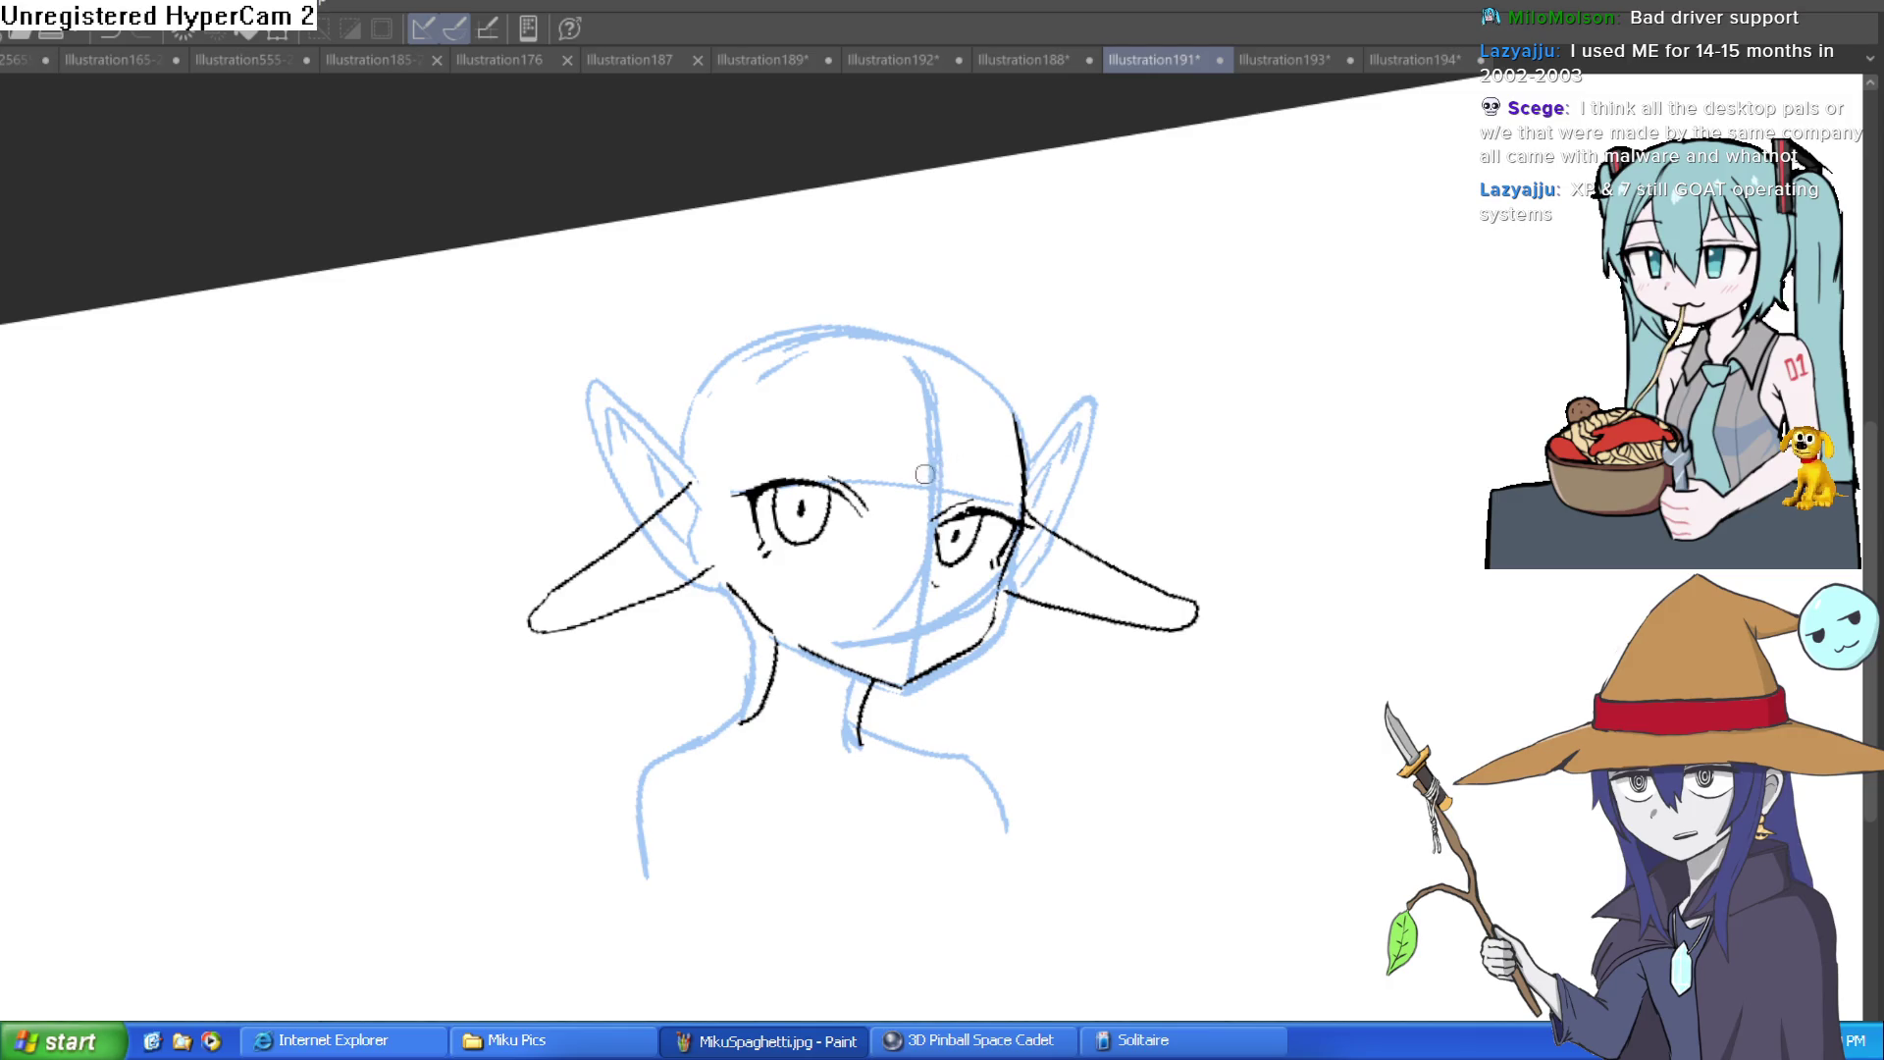
{"action": "key", "text": "ctrl+z"}
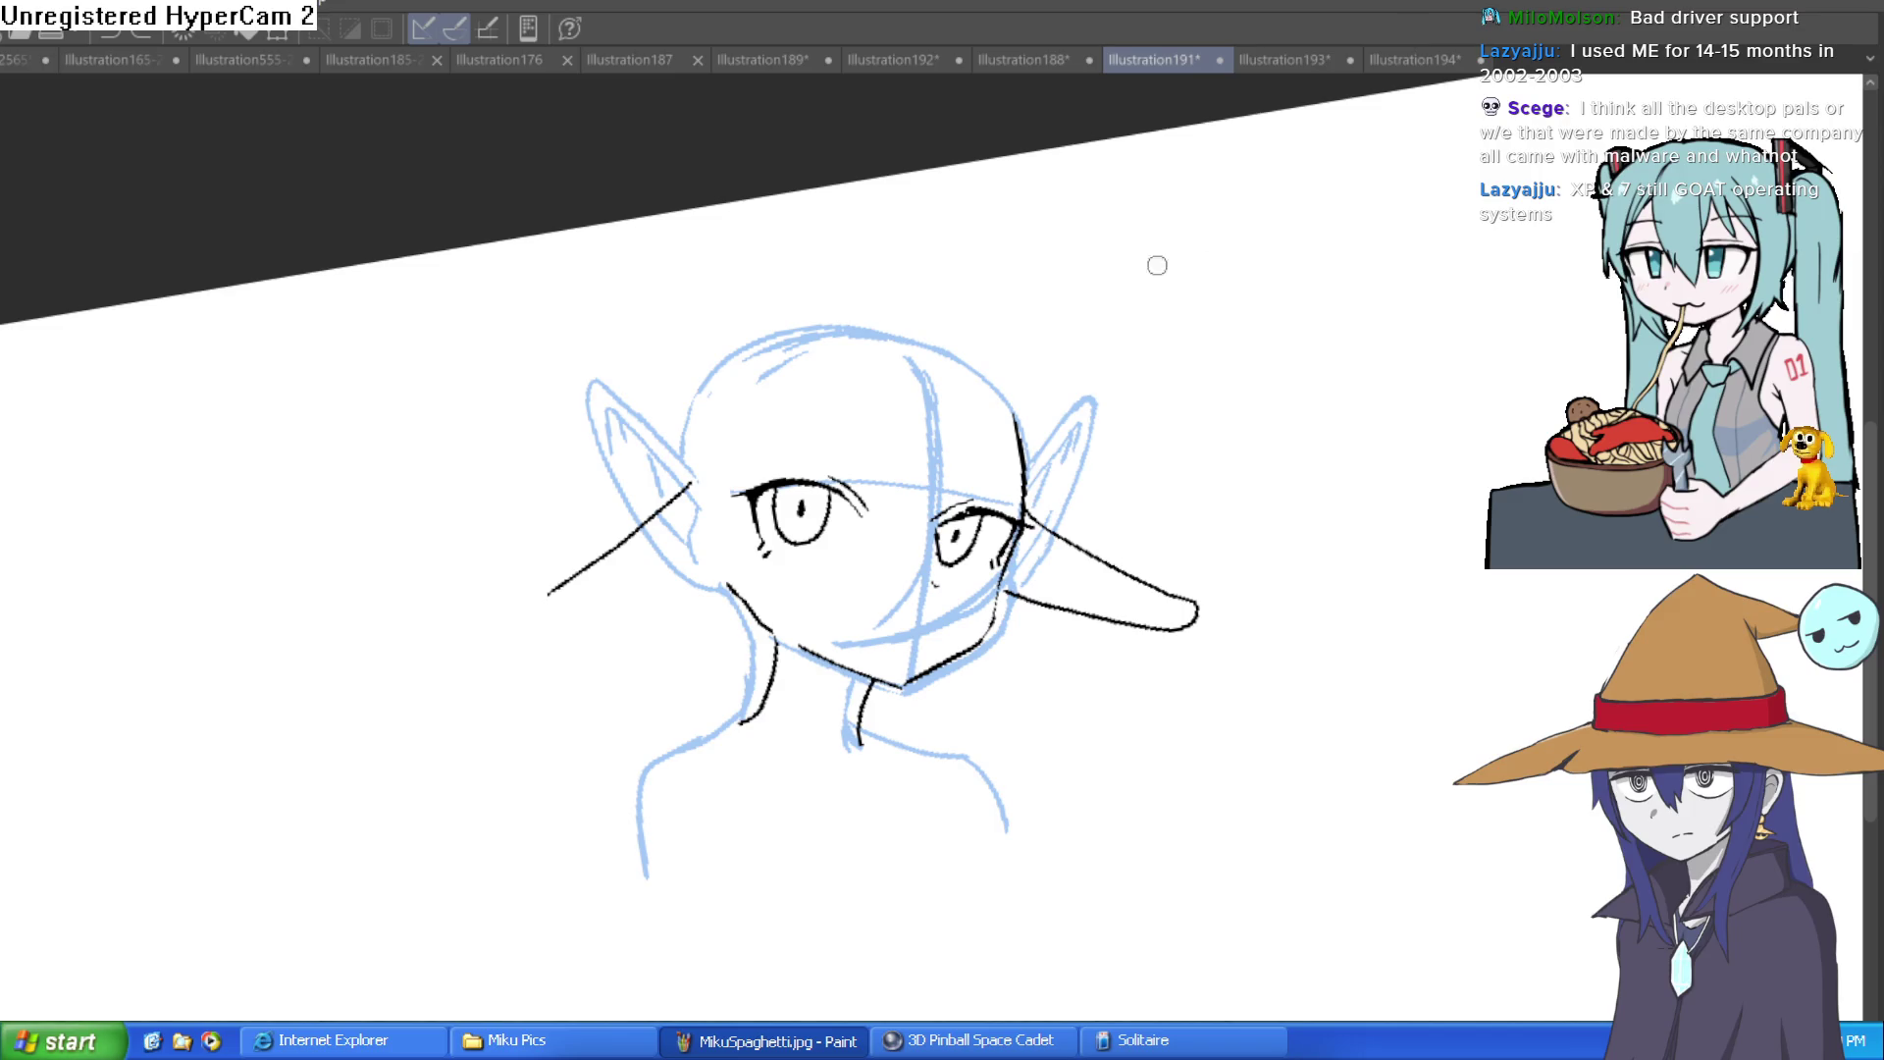
Step: Erase the left ear stroke and redraw the ear as one continuous pointed outline
{"action": "key", "text": "e"}
{"action": "mouse_move", "coordinate": [694, 464]}
{"action": "left_mouse_down"}
{"action": "mouse_move", "coordinate": [522, 610]}
{"action": "mouse_move", "coordinate": [535, 598]}
{"action": "left_mouse_up"}
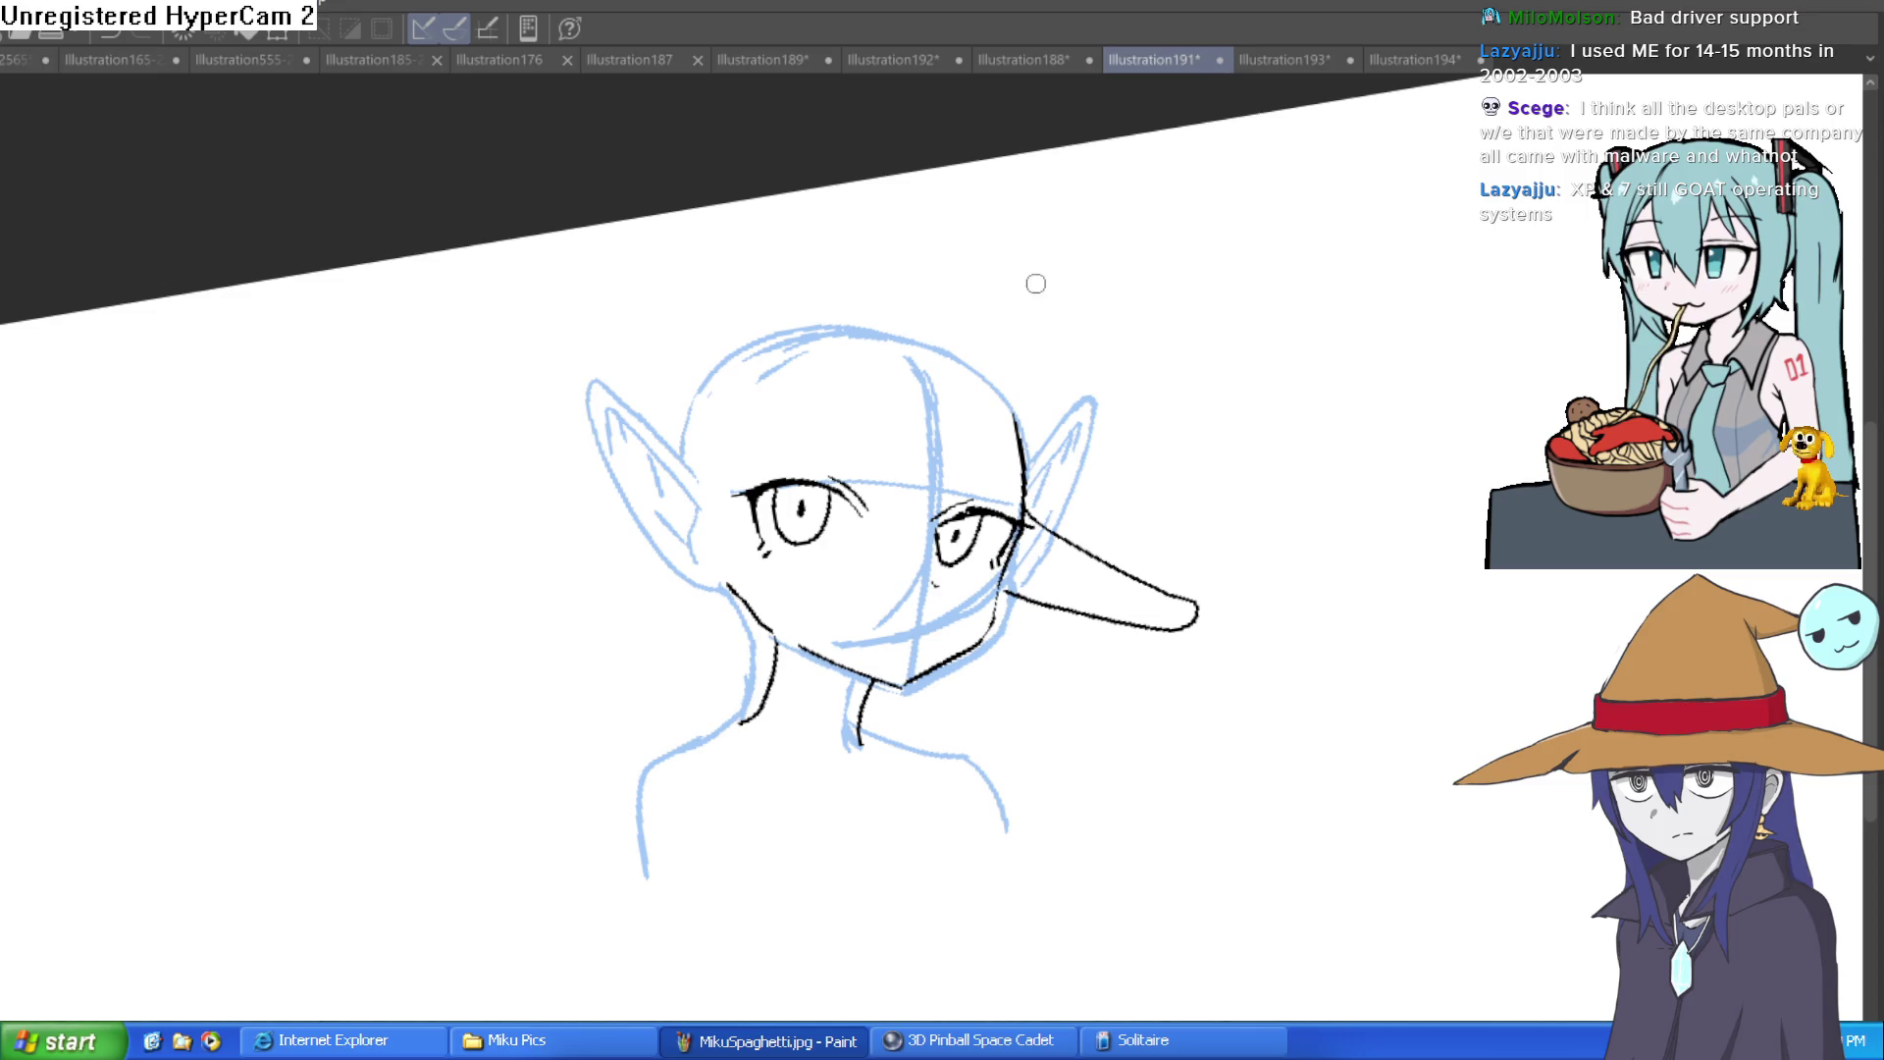
{"action": "key", "text": "ctrl+plus"}
{"action": "key", "text": "ctrl+minus"}
{"action": "mouse_move", "coordinate": [1311, 609]}
{"action": "left_mouse_down"}
{"action": "mouse_move", "coordinate": [1304, 160]}
{"action": "mouse_move", "coordinate": [1059, 261]}
{"action": "left_mouse_up"}
{"action": "mouse_move", "coordinate": [846, 349]}
{"action": "left_mouse_down"}
{"action": "mouse_move", "coordinate": [1236, 208]}
{"action": "mouse_move", "coordinate": [1240, 324]}
{"action": "mouse_move", "coordinate": [970, 502]}
{"action": "mouse_move", "coordinate": [1156, 370]}
{"action": "mouse_move", "coordinate": [1240, 295]}
{"action": "mouse_move", "coordinate": [1262, 244]}
{"action": "mouse_move", "coordinate": [1359, 283]}
{"action": "mouse_move", "coordinate": [1216, 778]}
{"action": "mouse_move", "coordinate": [1132, 622]}
{"action": "mouse_move", "coordinate": [1164, 598]}
{"action": "left_mouse_up"}
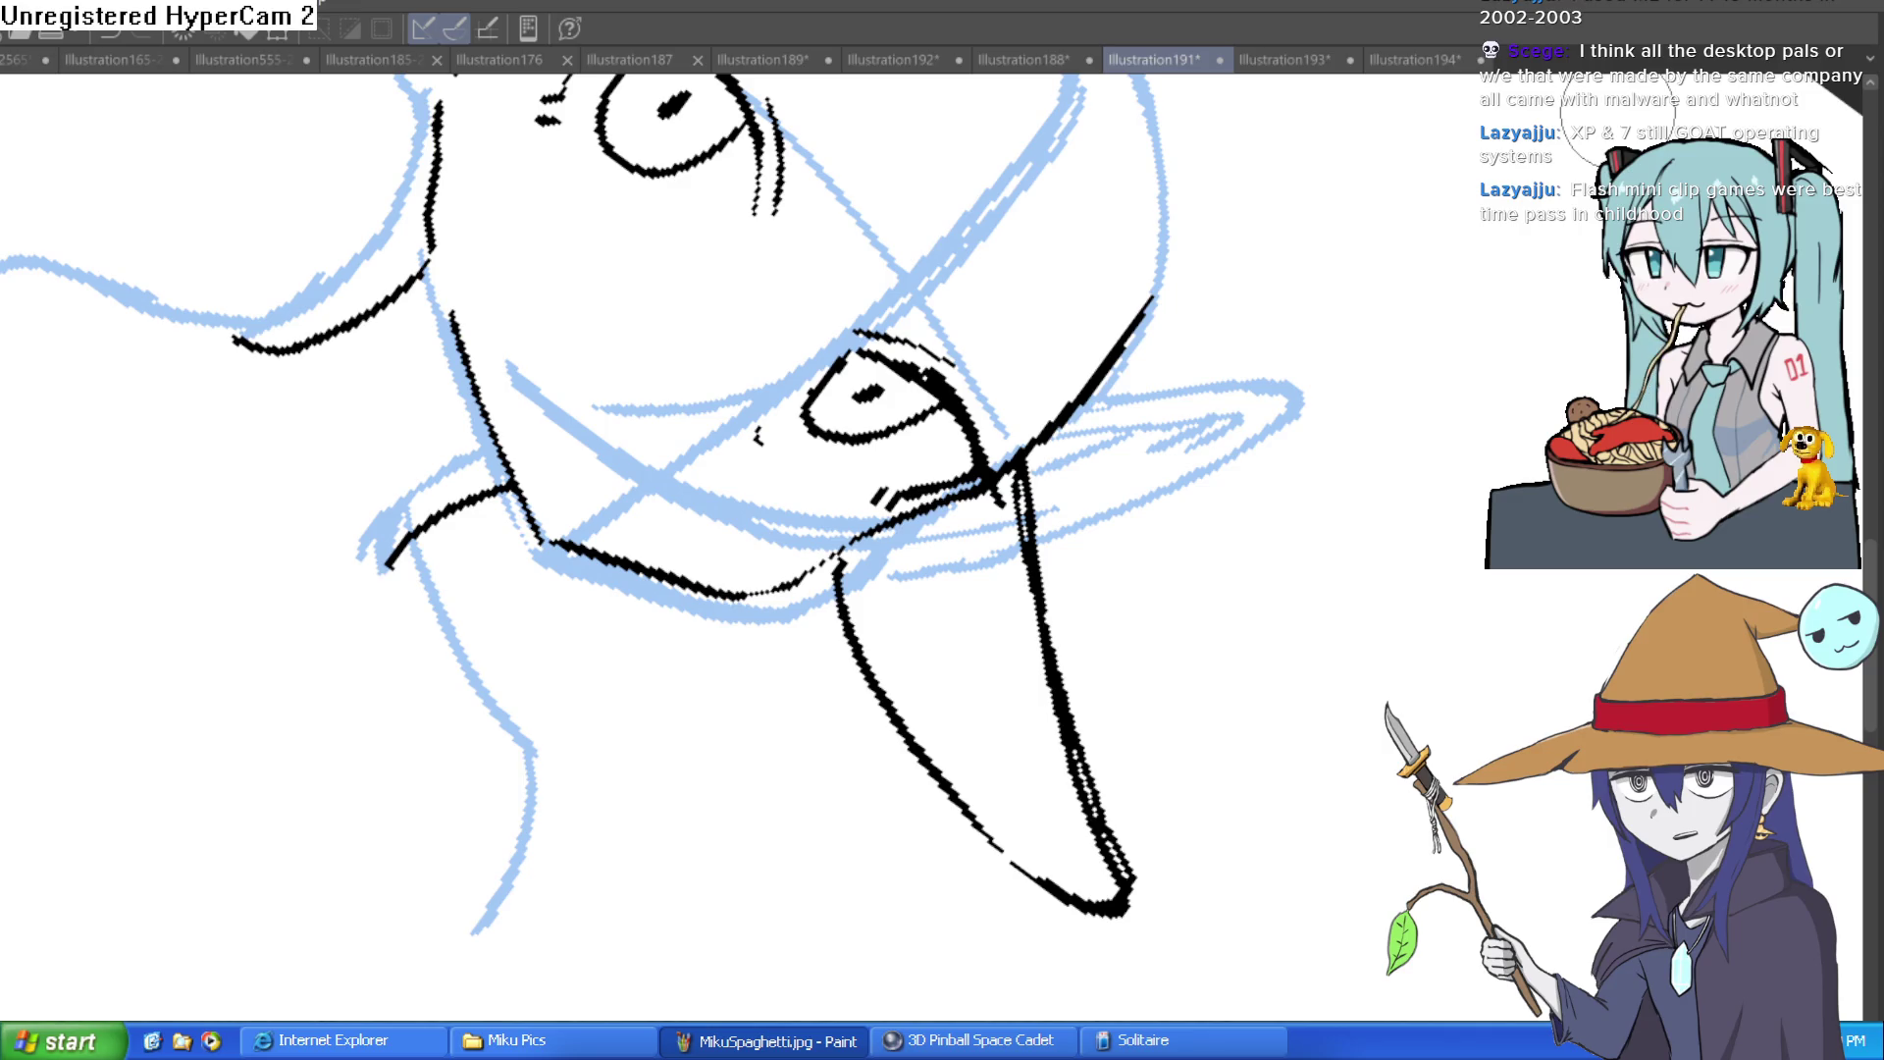
Step: Undo the stray tick on the cheek
{"action": "scroll", "coordinate": [1266, 336], "scroll_direction": "down", "scroll_amount": 5}
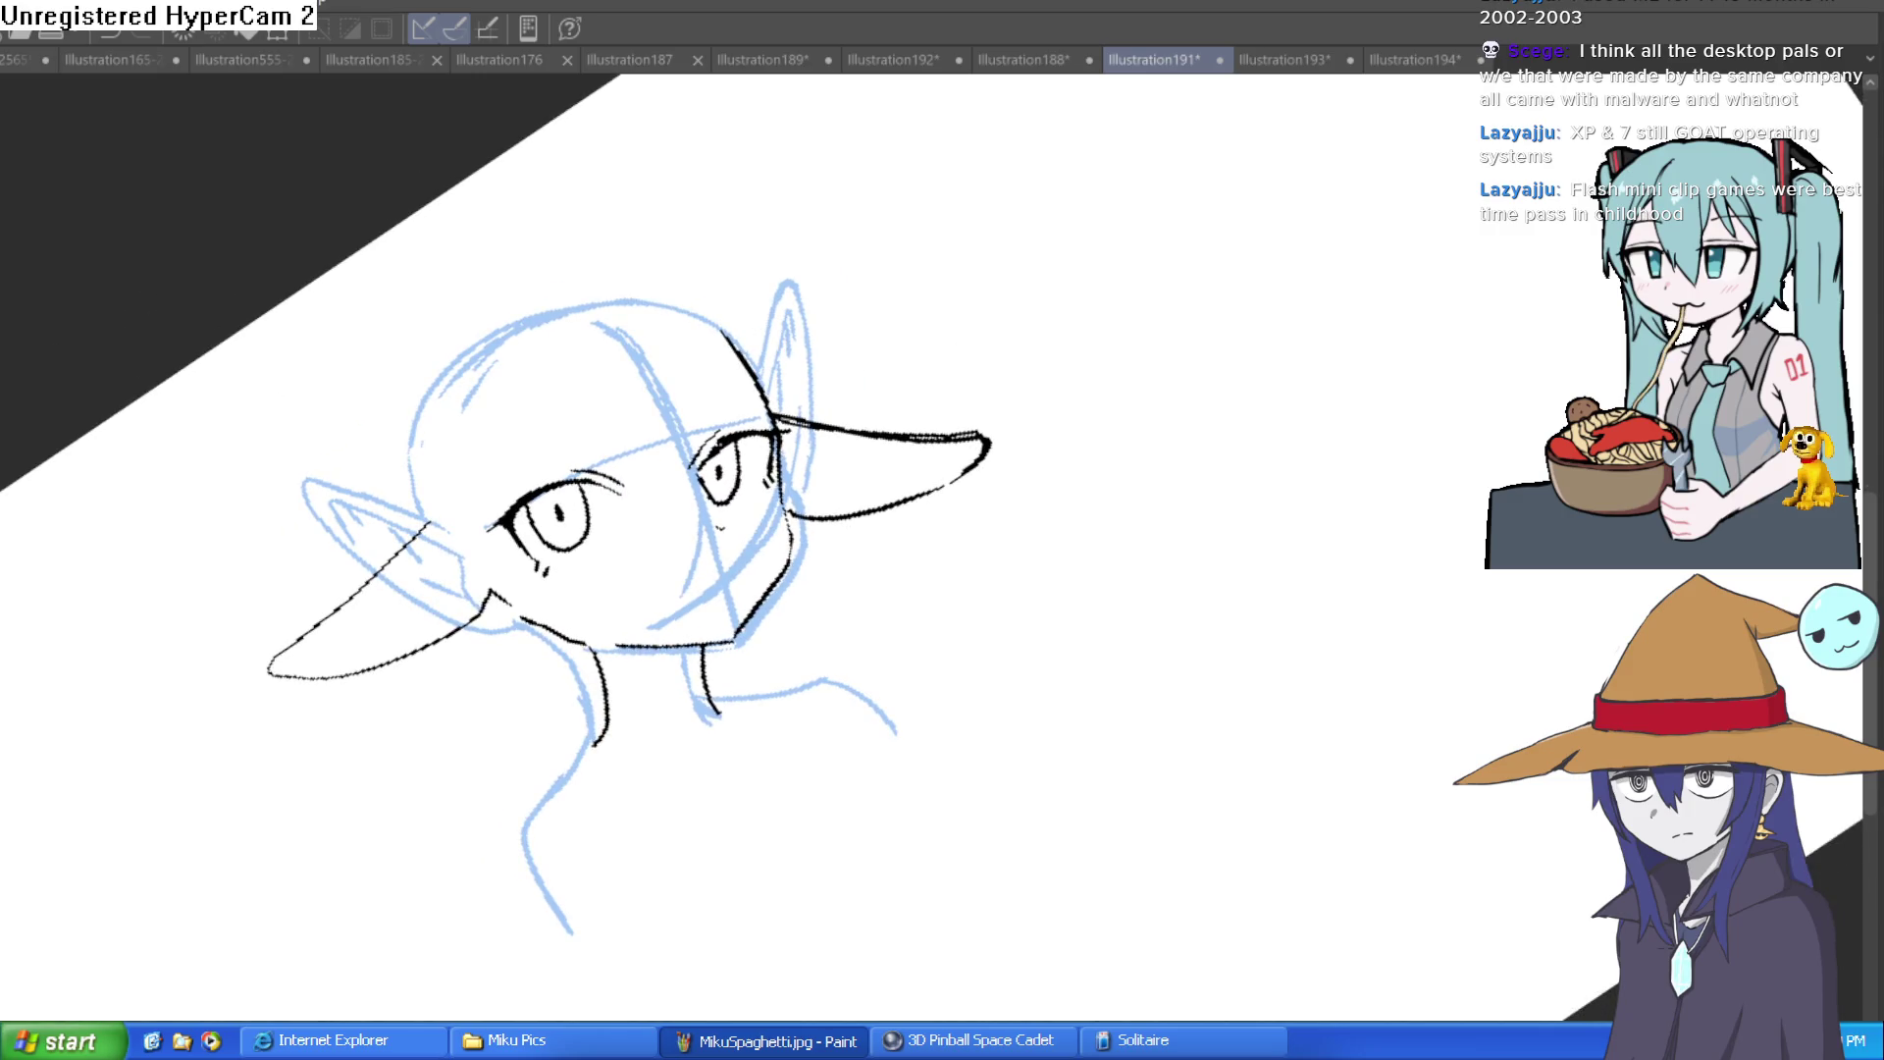
{"action": "scroll", "coordinate": [883, 500], "scroll_direction": "up", "scroll_amount": 5}
{"action": "key", "text": "ctrl+z"}
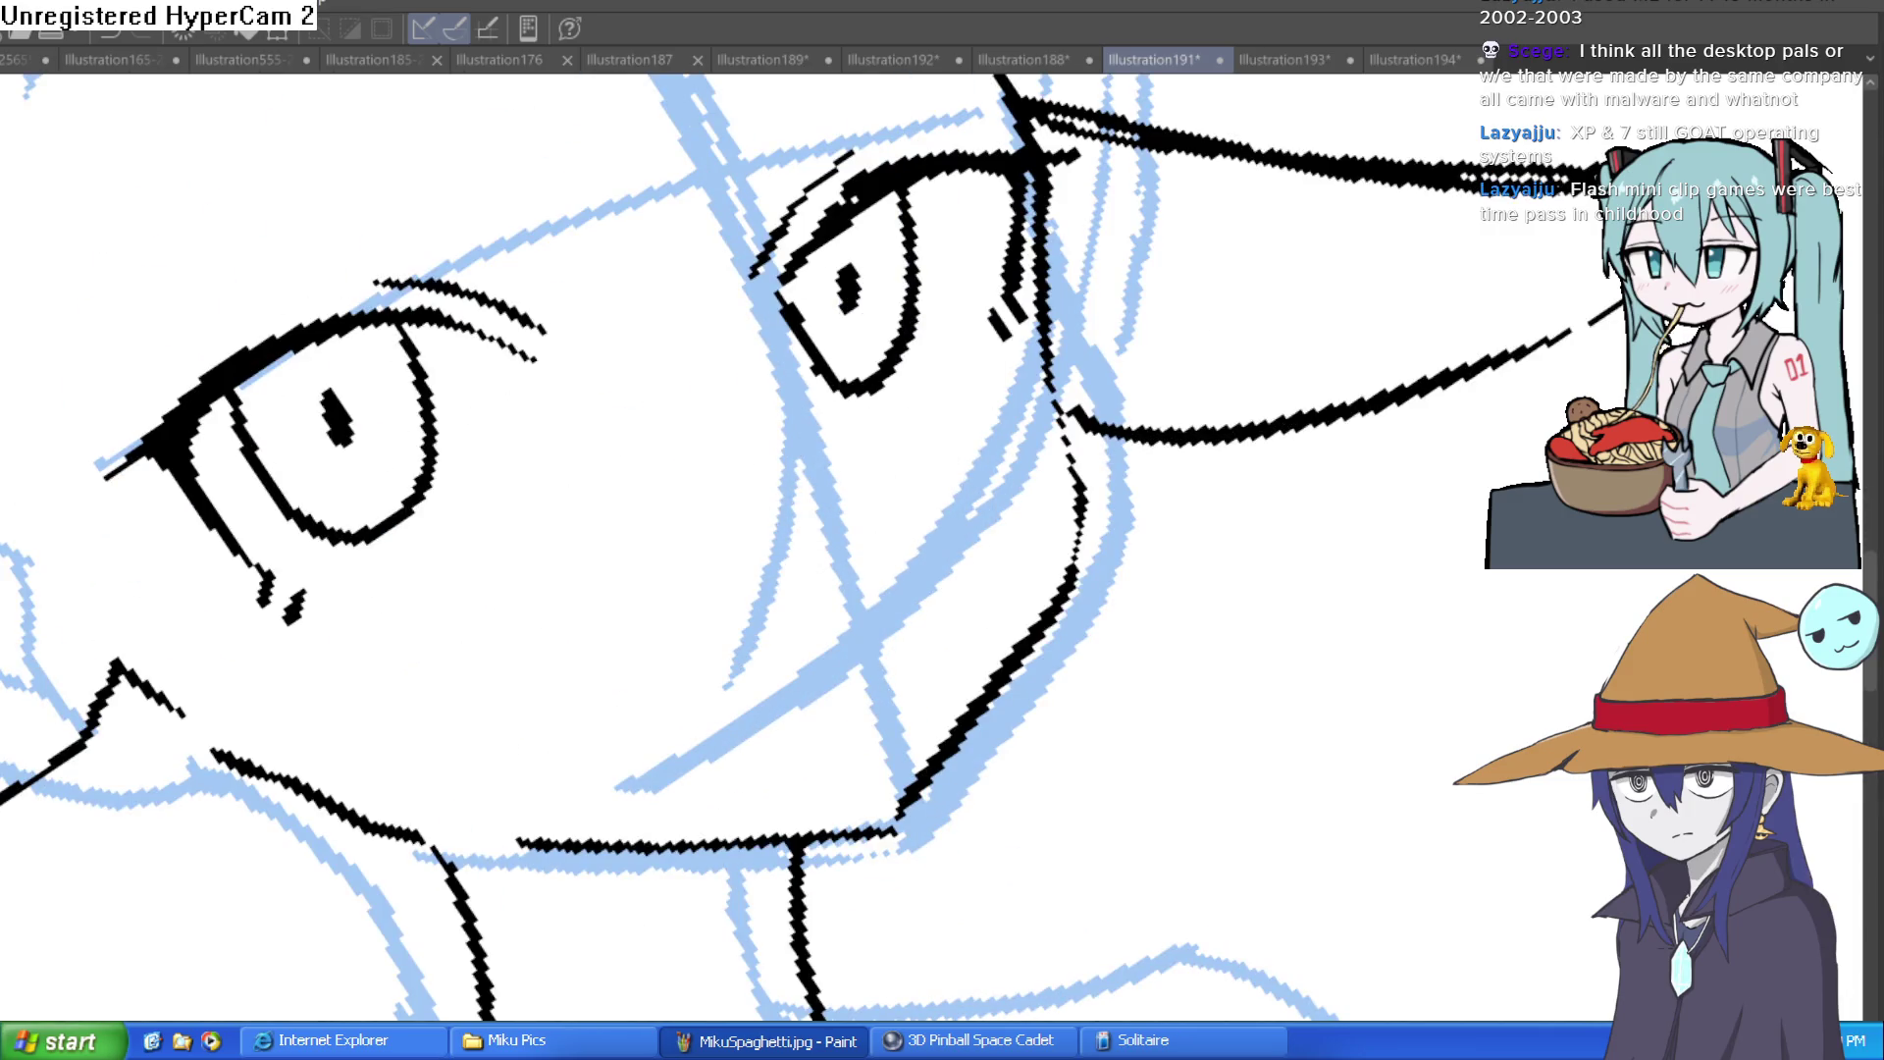
Step: Level the face and ink a short nose-and-mouth line, then reset the view
{"action": "key", "text": "minus"}
{"action": "key", "text": "minus"}
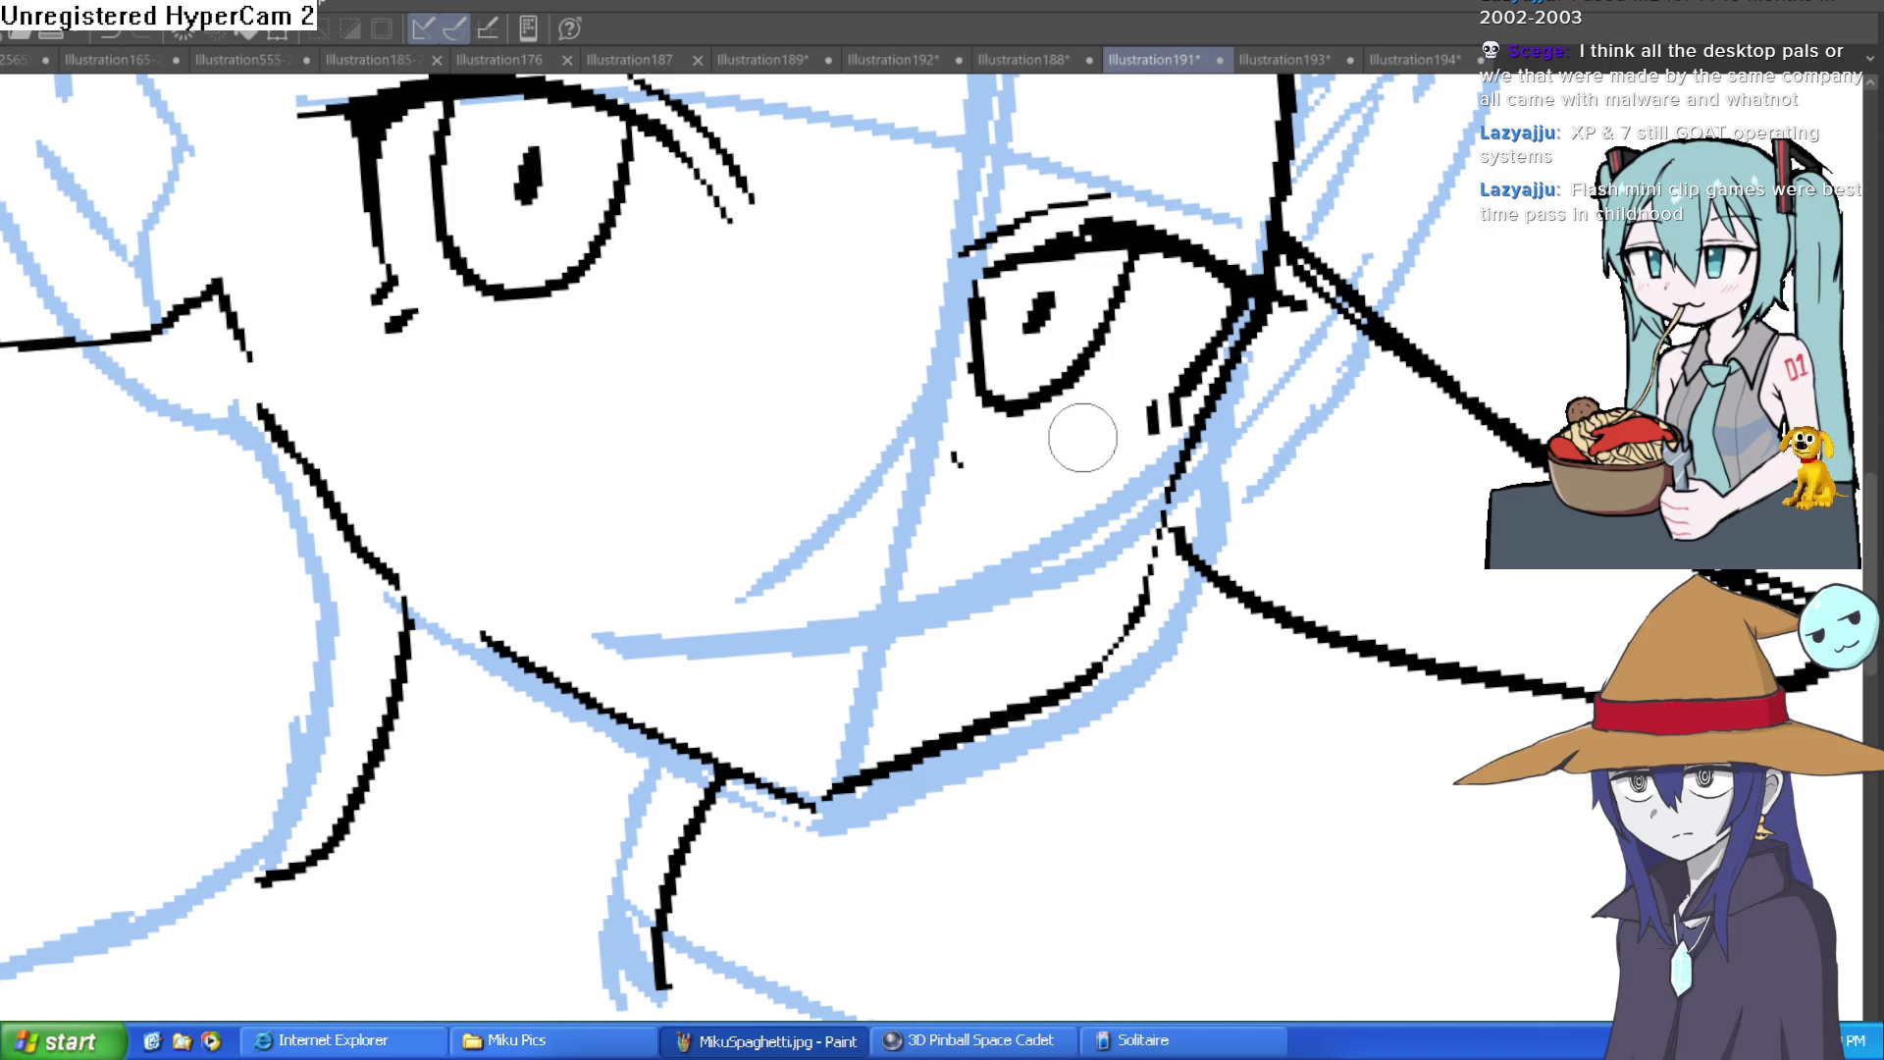
{"action": "key", "text": "minus"}
{"action": "key", "text": "minus"}
{"action": "key", "text": "minus"}
{"action": "key", "text": "asciicircum"}
{"action": "key", "text": "asciicircum"}
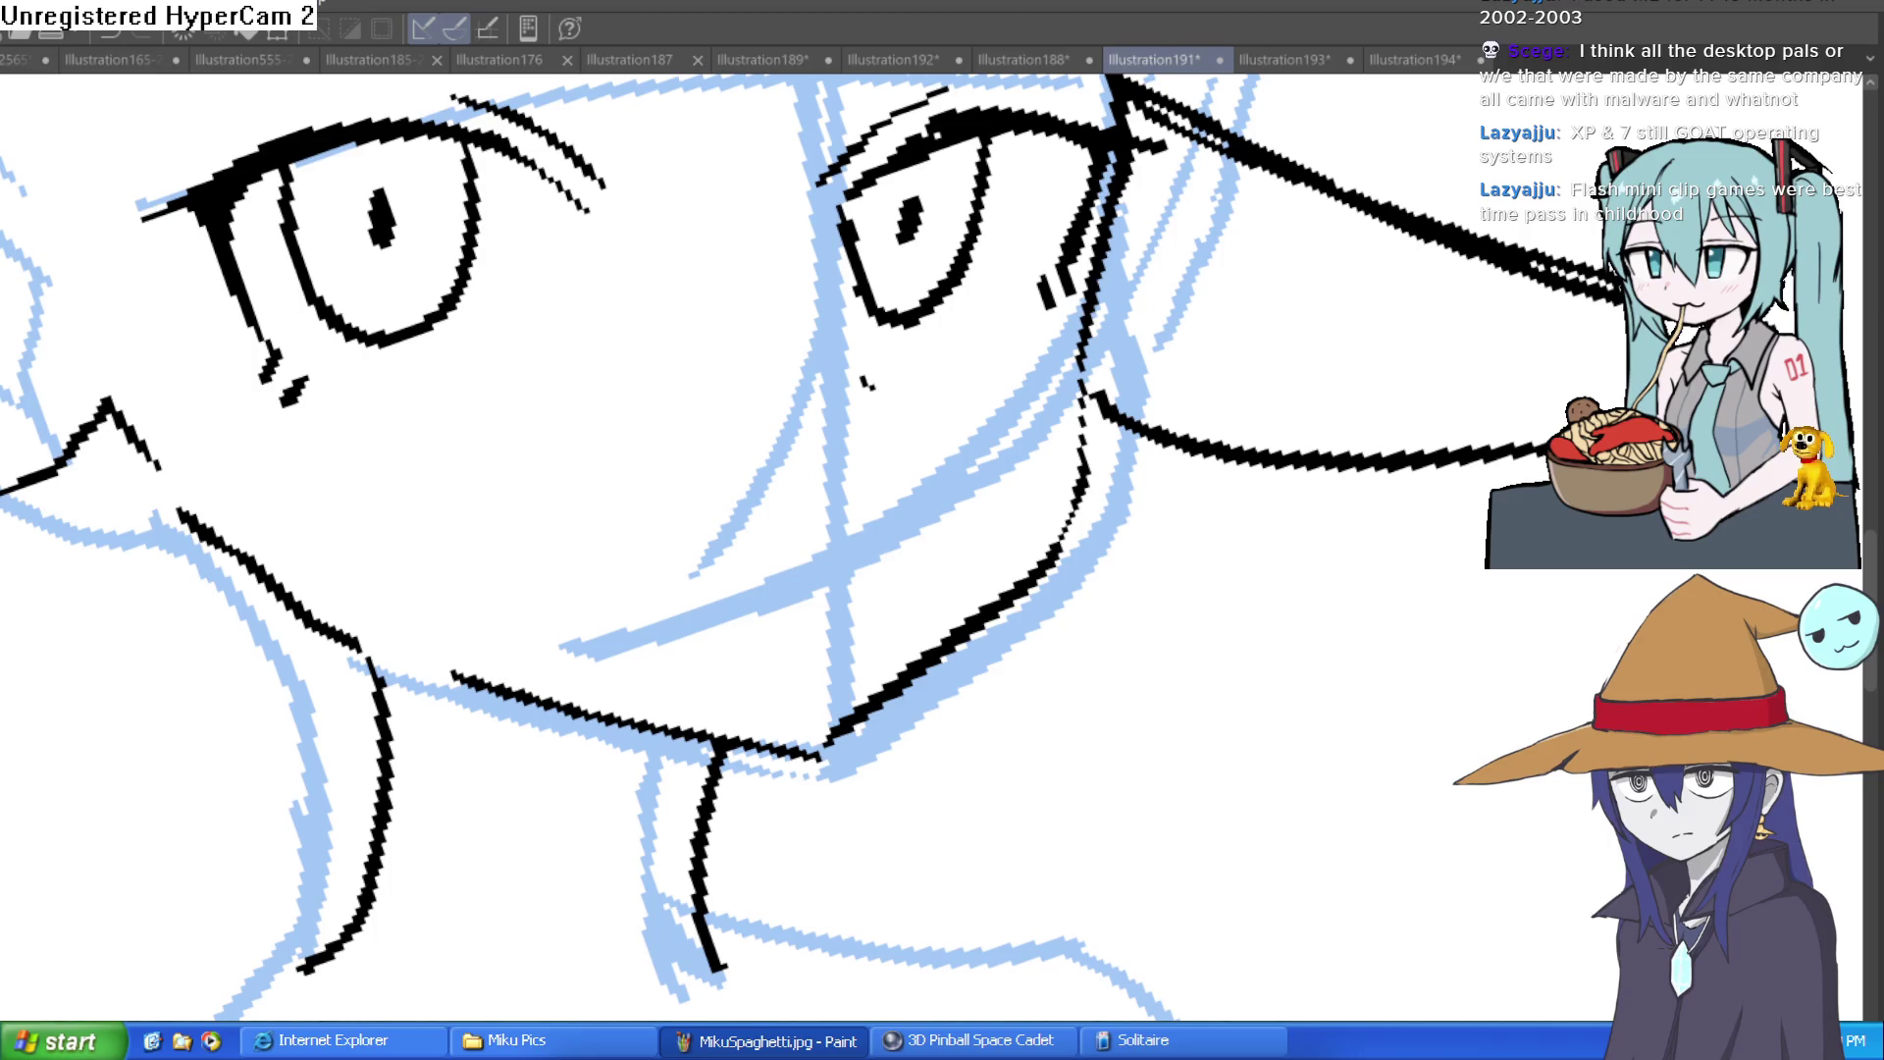
{"action": "mouse_move", "coordinate": [677, 535]}
{"action": "left_mouse_down"}
{"action": "mouse_move", "coordinate": [761, 504]}
{"action": "mouse_move", "coordinate": [849, 509]}
{"action": "left_mouse_up"}
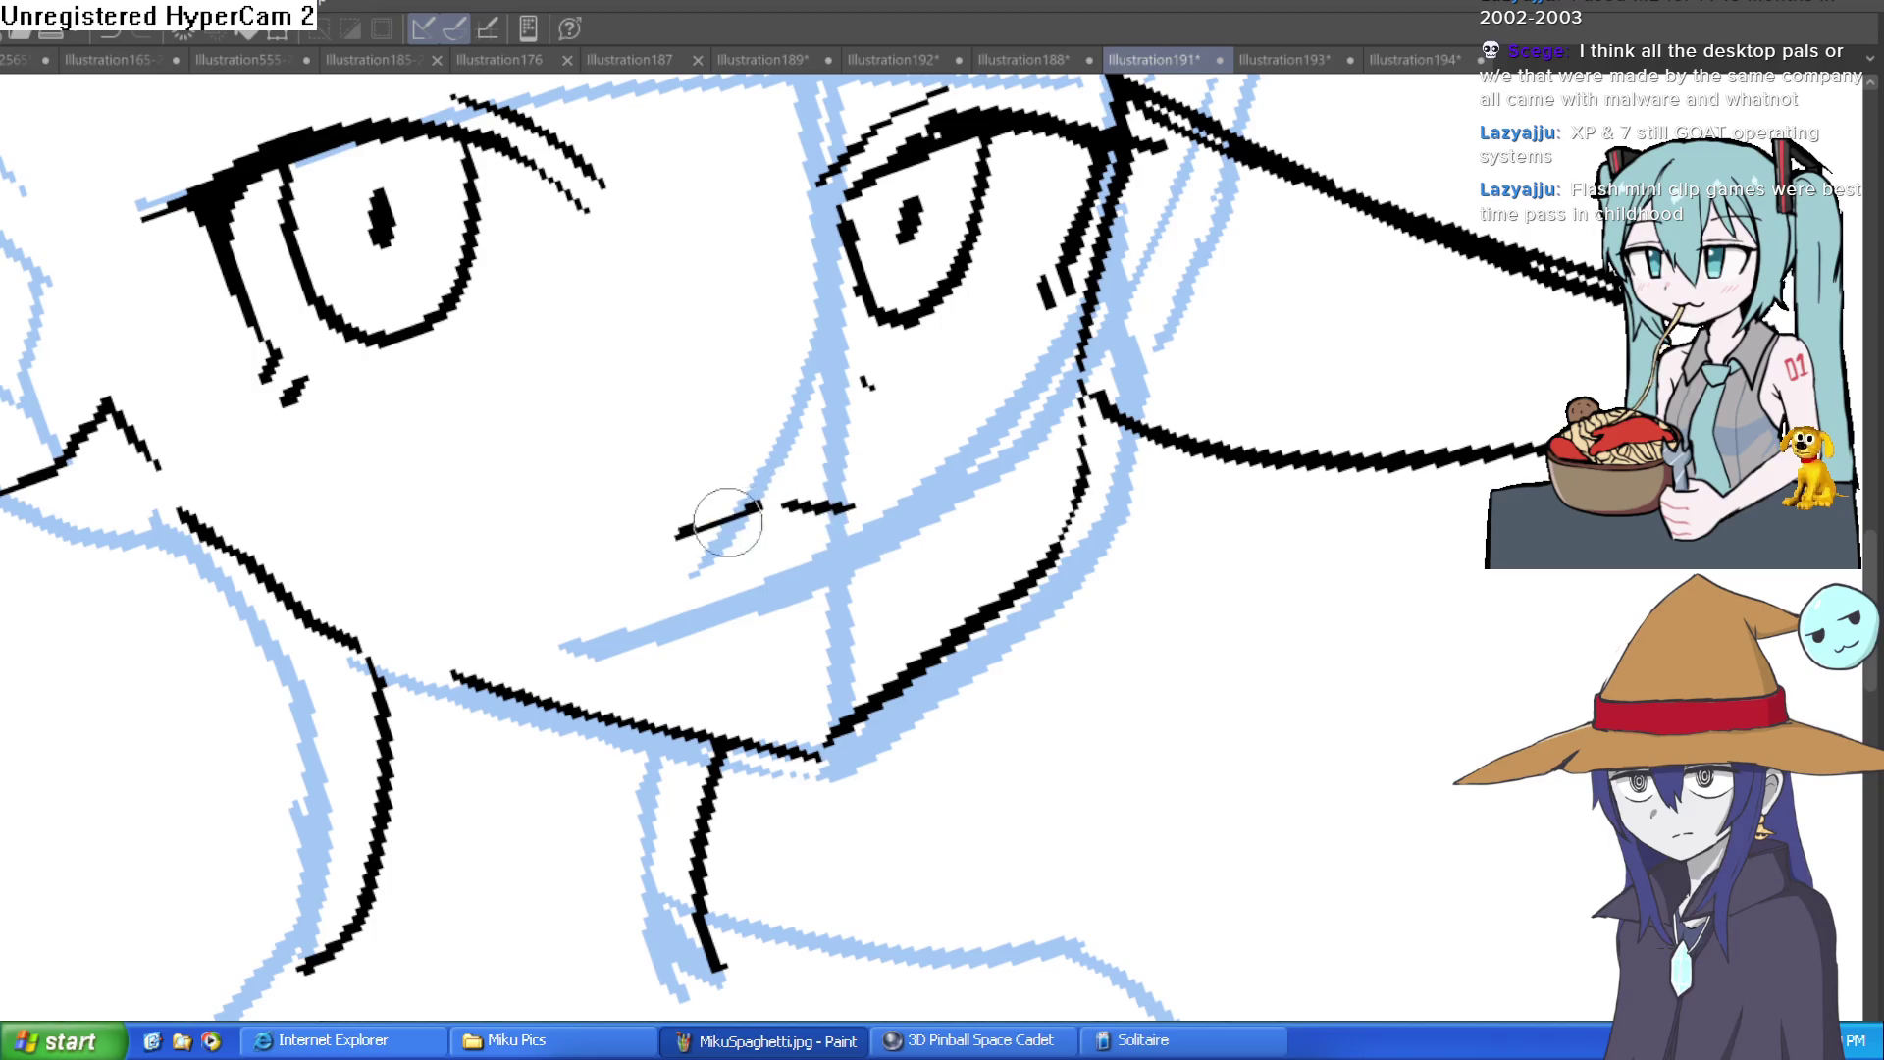
{"action": "key", "text": "ctrl+0"}
{"action": "mouse_move", "coordinate": [1071, 458]}
{"action": "left_mouse_down"}
{"action": "mouse_move", "coordinate": [1139, 462]}
{"action": "mouse_move", "coordinate": [1058, 522]}
{"action": "left_mouse_up"}
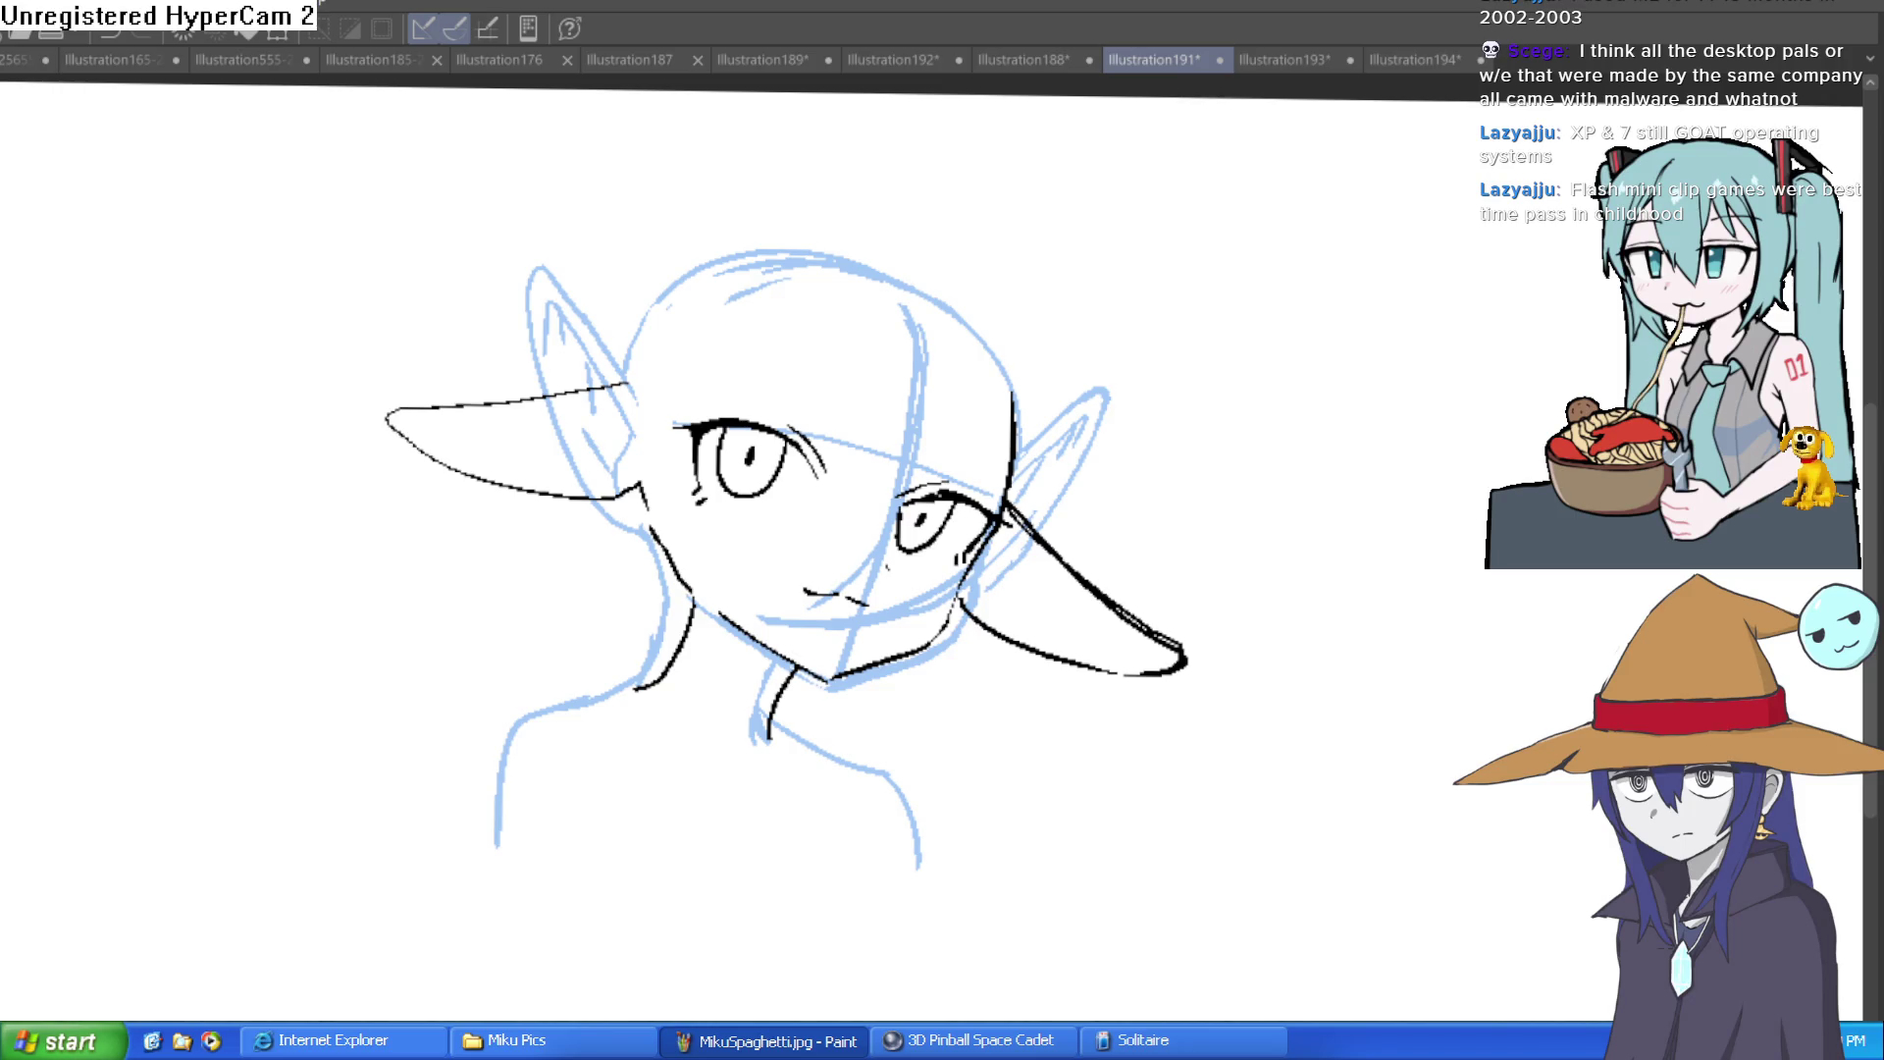
Step: Ink the shoulder line down from the neck and flip the canvas horizontally to check balance
{"action": "mouse_move", "coordinate": [633, 686]}
{"action": "left_mouse_down"}
{"action": "mouse_move", "coordinate": [569, 679]}
{"action": "mouse_move", "coordinate": [488, 845]}
{"action": "left_mouse_up"}
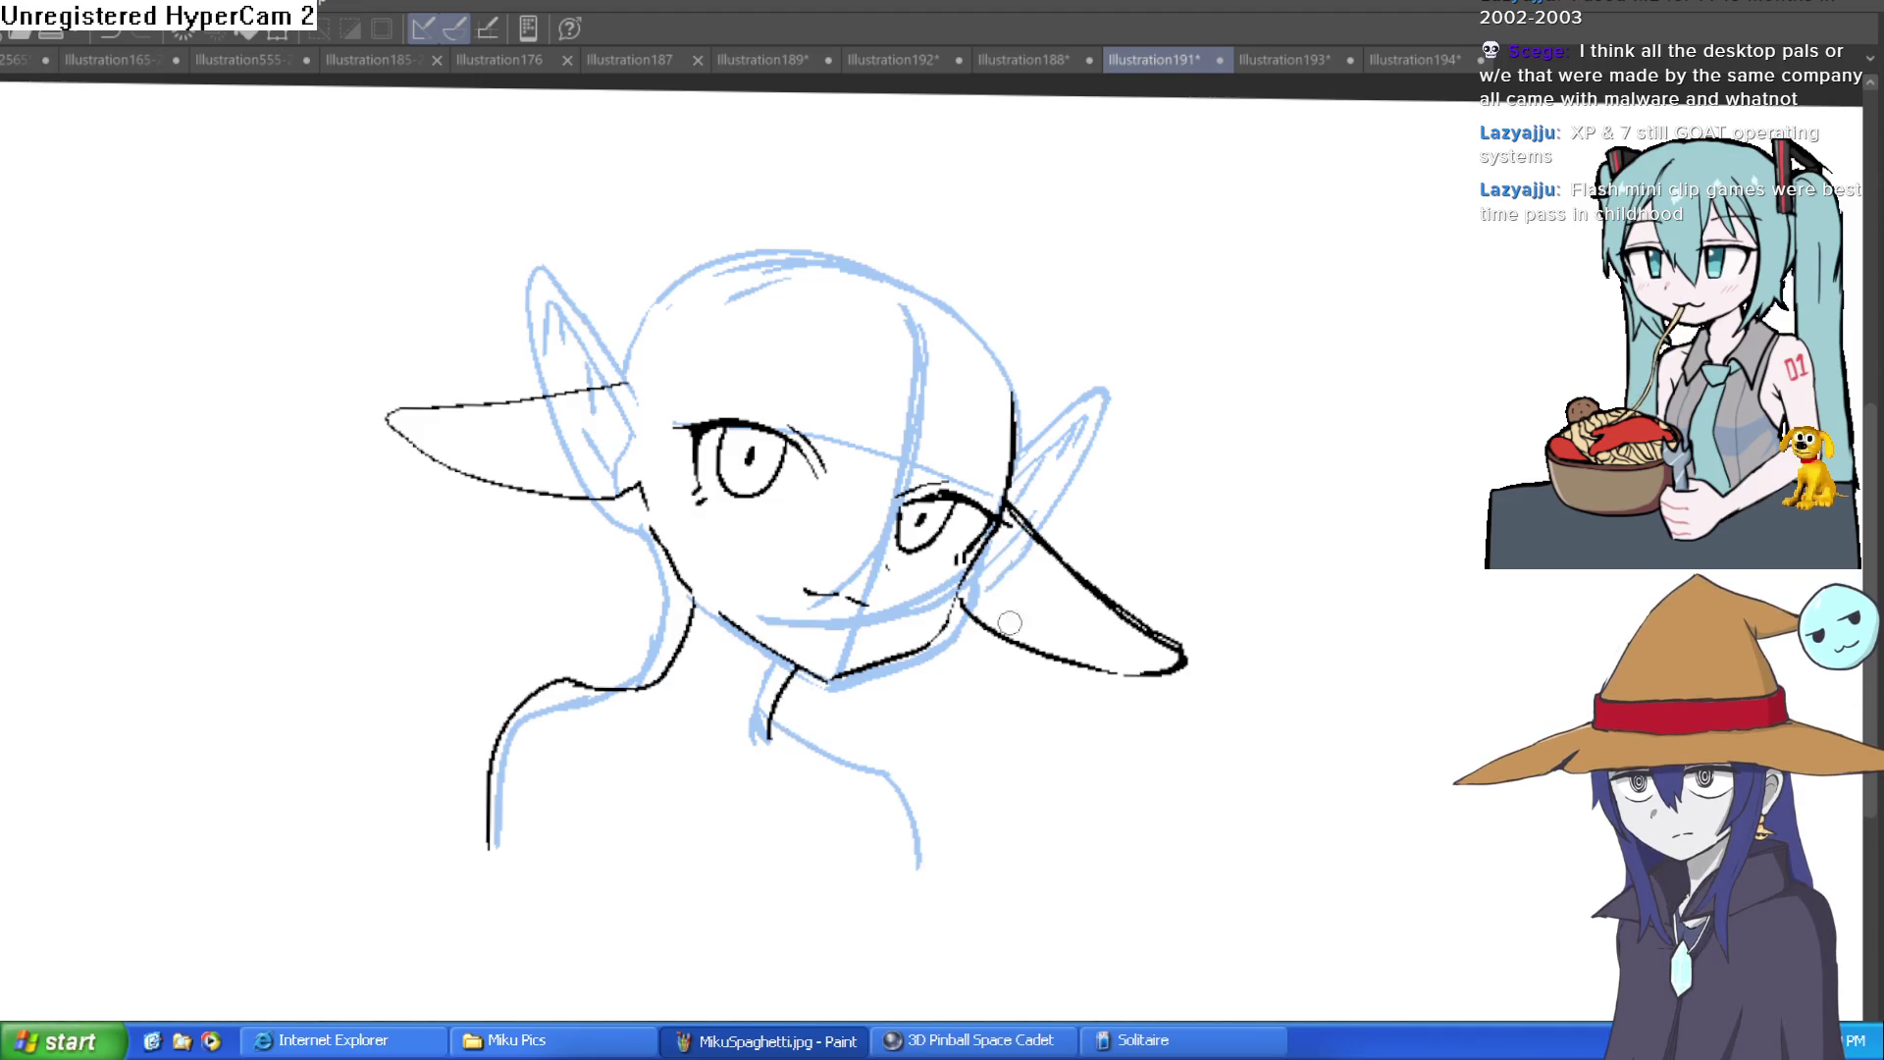
{"action": "key", "text": "h"}
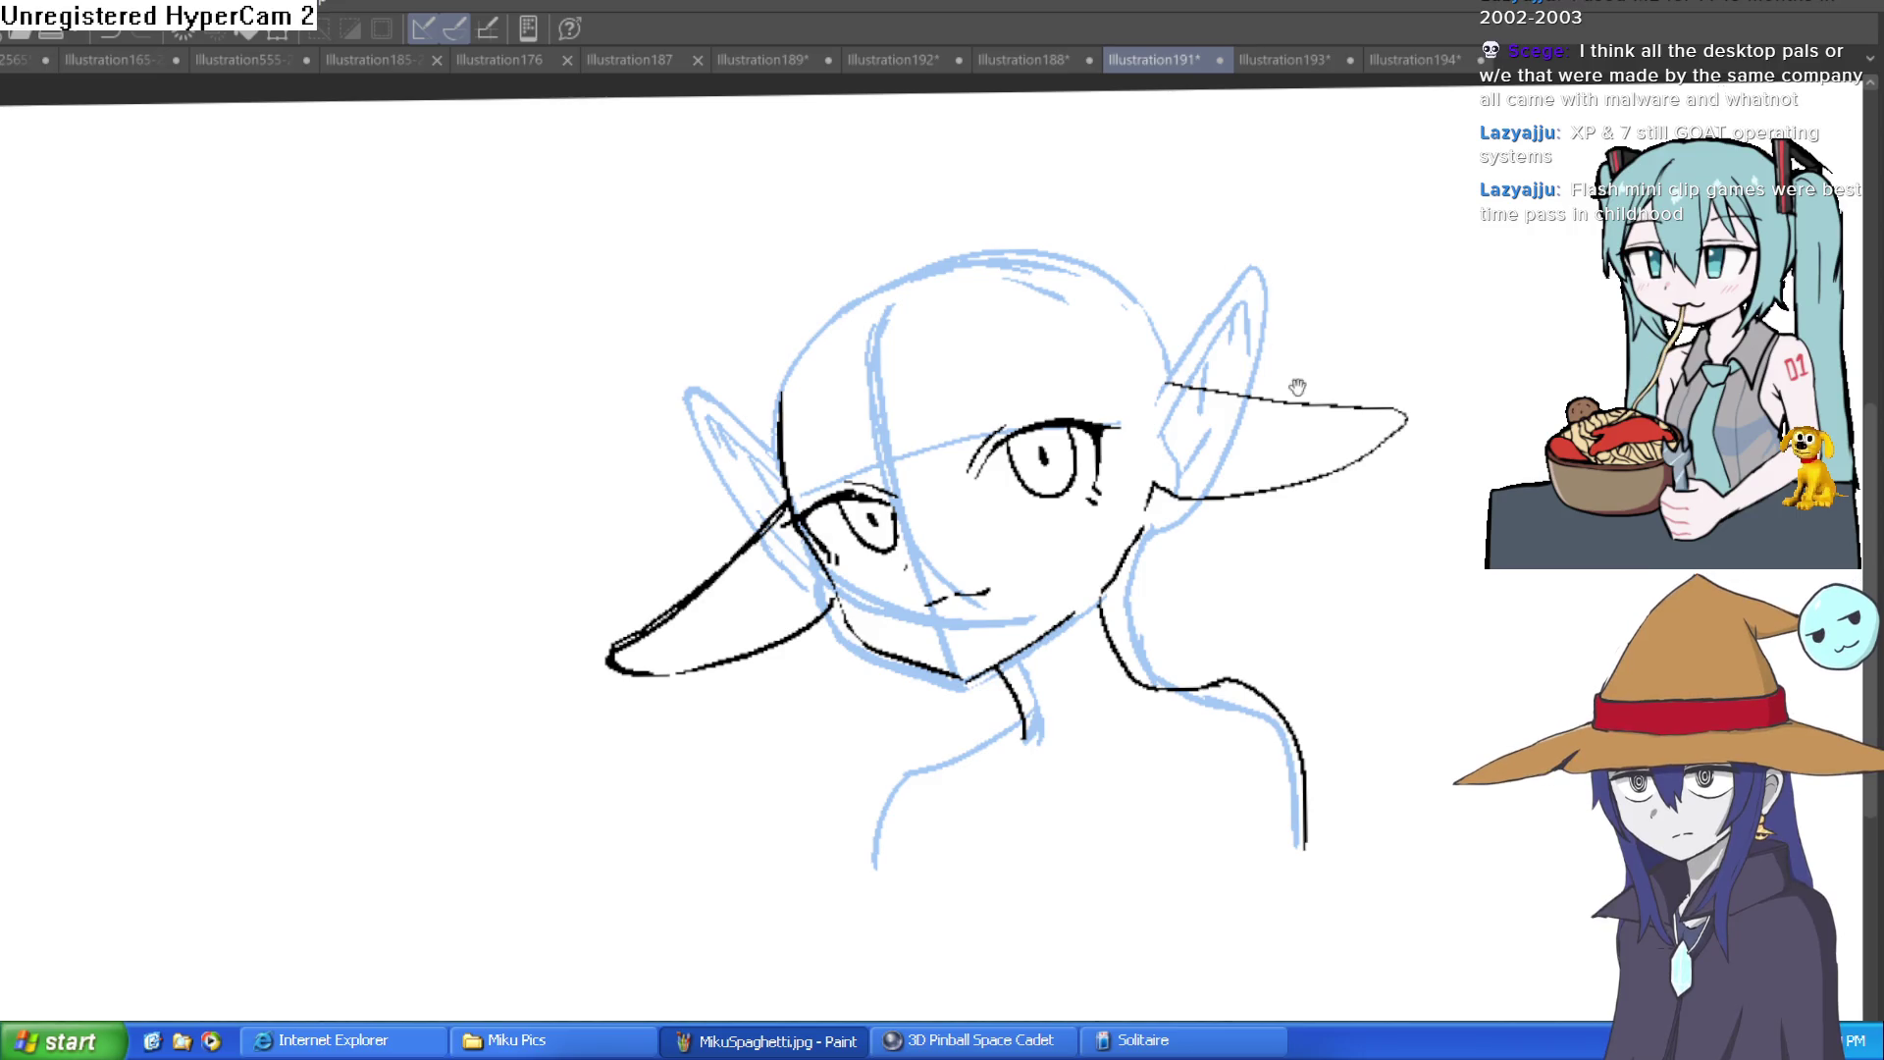
{"action": "left_click_drag", "start_coordinate": [1400, 327], "coordinate": [1222, 196]}
Step: Retrace the ear outline in bold ink and redraw the jaw line beneath it
{"action": "scroll", "coordinate": [1123, 292], "scroll_direction": "up", "scroll_amount": 3}
{"action": "mouse_move", "coordinate": [1034, 320]}
{"action": "left_mouse_down"}
{"action": "mouse_move", "coordinate": [1529, 202]}
{"action": "mouse_move", "coordinate": [1427, 353]}
{"action": "left_mouse_up"}
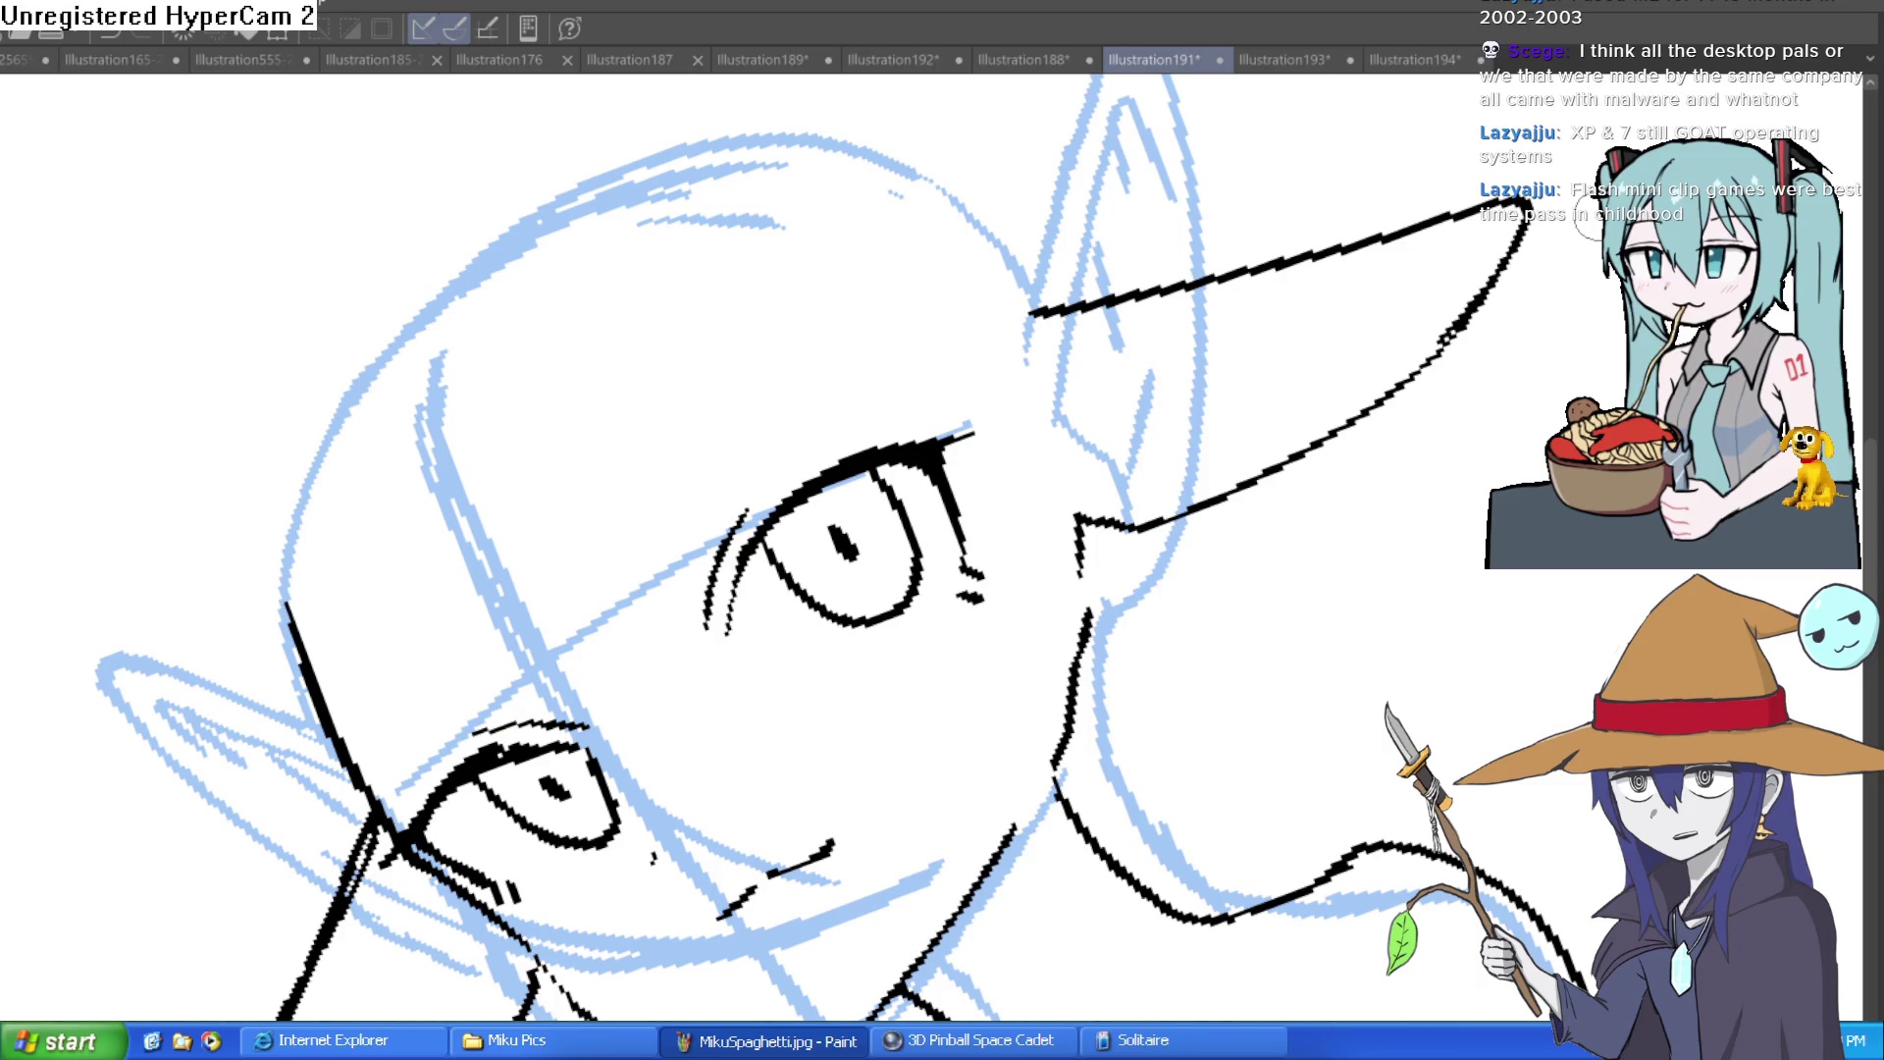
{"action": "mouse_move", "coordinate": [1538, 322]}
{"action": "left_mouse_down"}
{"action": "mouse_move", "coordinate": [1523, 581]}
{"action": "mouse_move", "coordinate": [1501, 667]}
{"action": "mouse_move", "coordinate": [1450, 707]}
{"action": "mouse_move", "coordinate": [1367, 450]}
{"action": "left_mouse_up"}
{"action": "left_click_drag", "start_coordinate": [911, 526], "coordinate": [861, 633]}
{"action": "scroll", "coordinate": [985, 484], "scroll_direction": "down", "scroll_amount": 10}
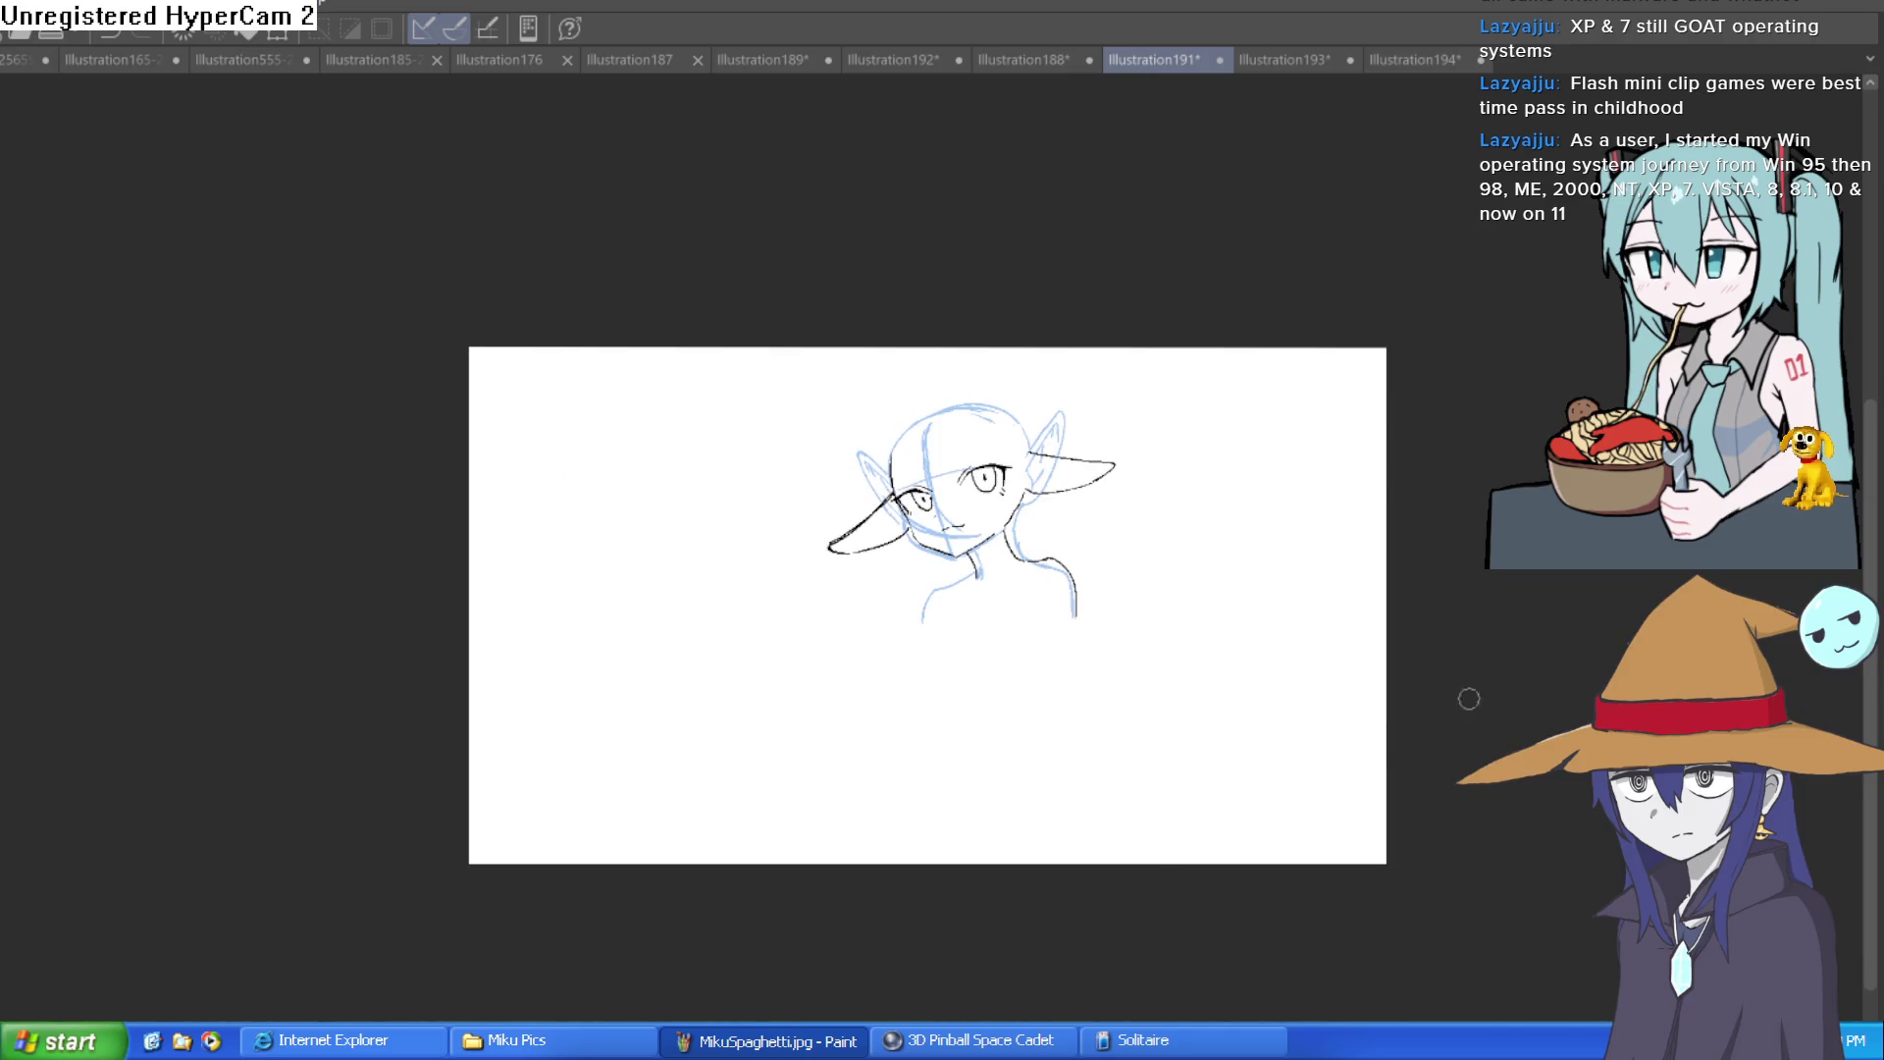
{"action": "scroll", "coordinate": [1093, 673], "scroll_direction": "up", "scroll_amount": 3}
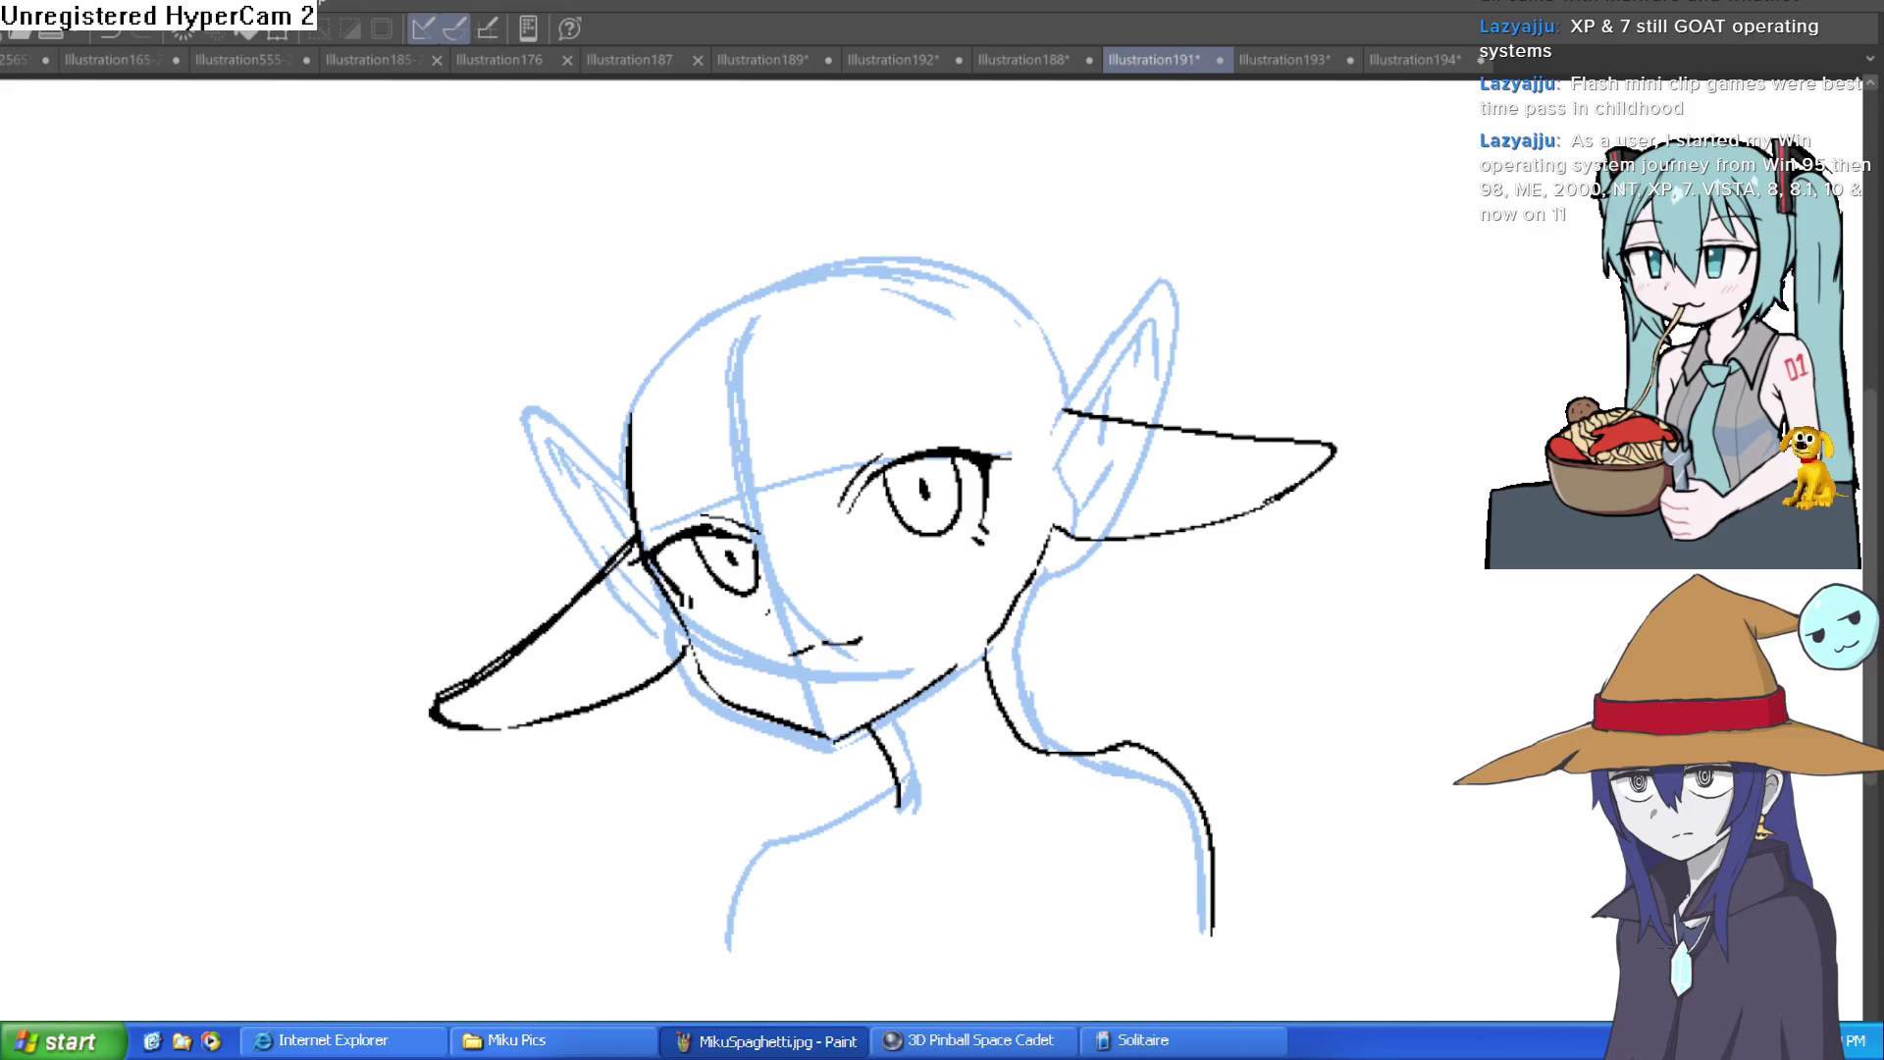
{"action": "left_click_drag", "start_coordinate": [1148, 334], "coordinate": [1096, 365]}
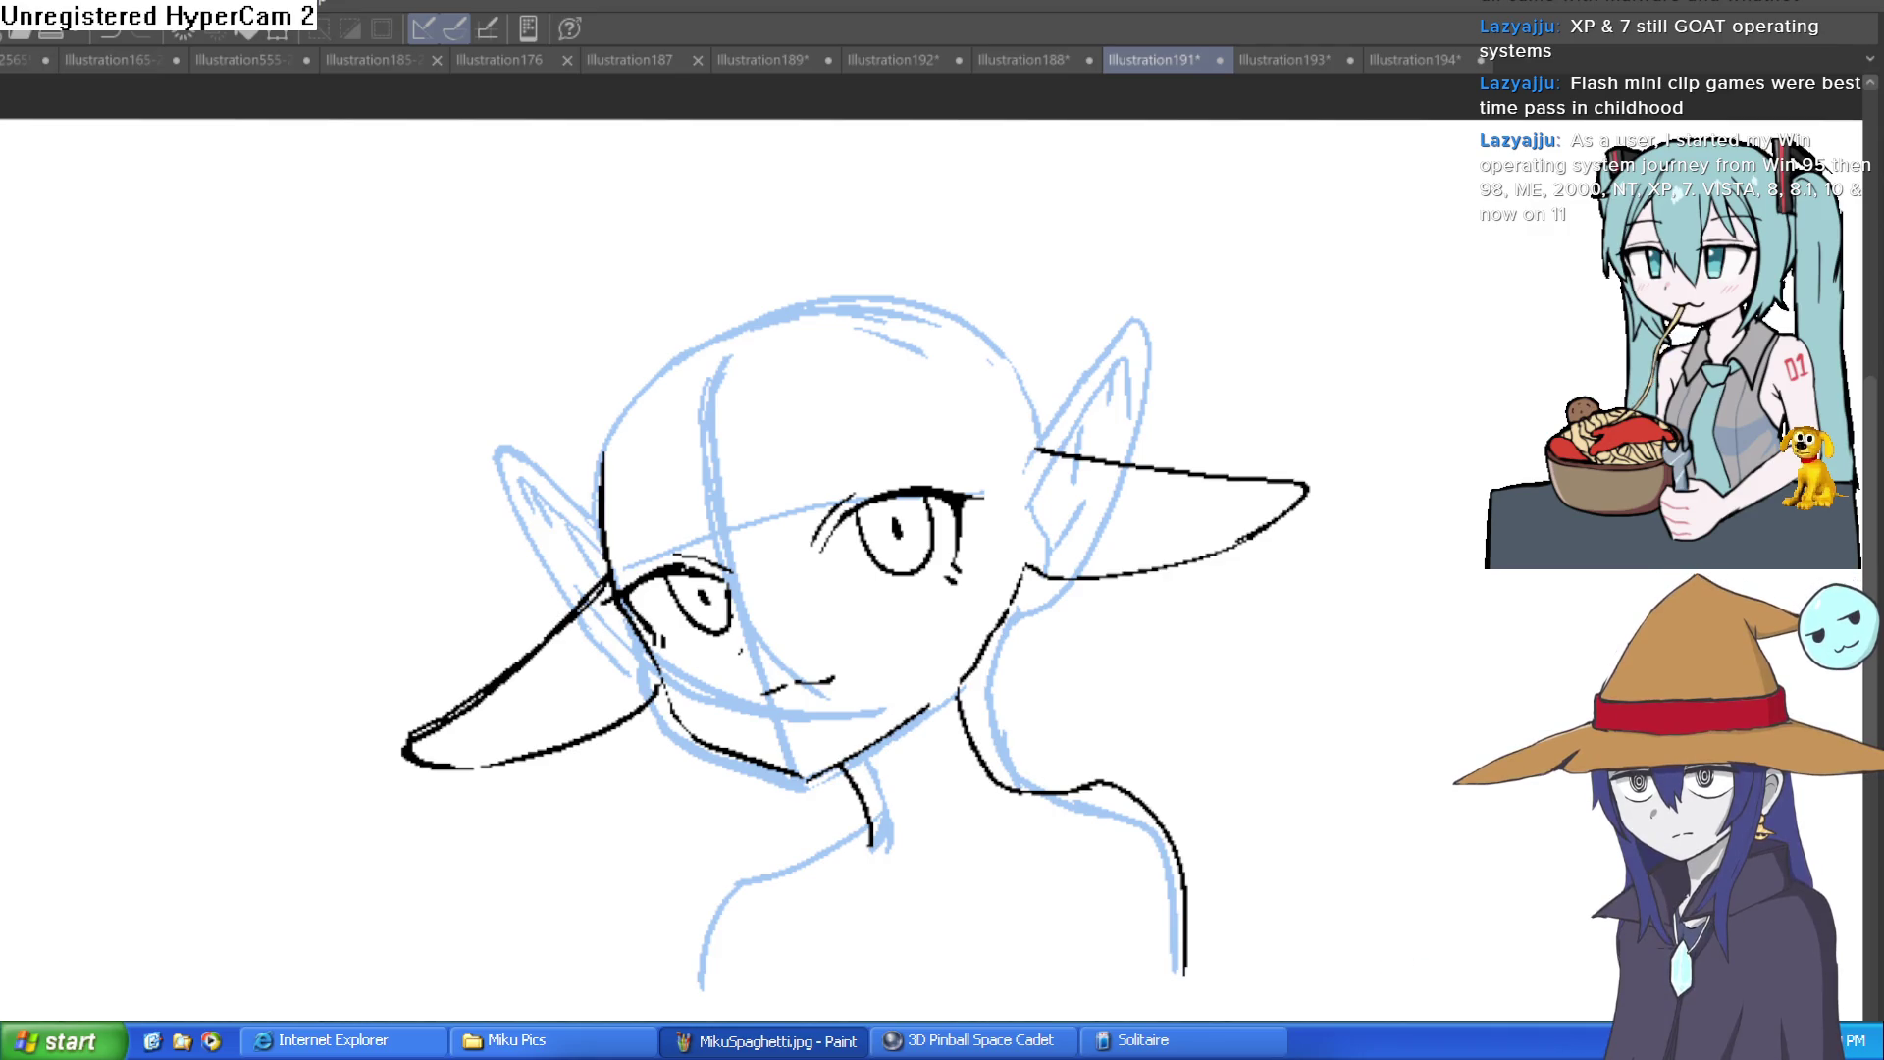
{"action": "left_click_drag", "start_coordinate": [1157, 706], "coordinate": [1275, 653]}
Step: Undo the test squiggle and add lash strokes above the eye
{"action": "key", "text": "ctrl+z"}
{"action": "scroll", "coordinate": [963, 487], "scroll_direction": "up", "scroll_amount": 5}
{"action": "mouse_move", "coordinate": [917, 490]}
{"action": "left_mouse_down"}
{"action": "mouse_move", "coordinate": [1025, 423]}
{"action": "mouse_move", "coordinate": [893, 549]}
{"action": "left_mouse_up"}
{"action": "left_click_drag", "start_coordinate": [977, 453], "coordinate": [883, 549]}
{"action": "scroll", "coordinate": [981, 491], "scroll_direction": "down", "scroll_amount": 5}
{"action": "scroll", "coordinate": [1062, 515], "scroll_direction": "up", "scroll_amount": 5}
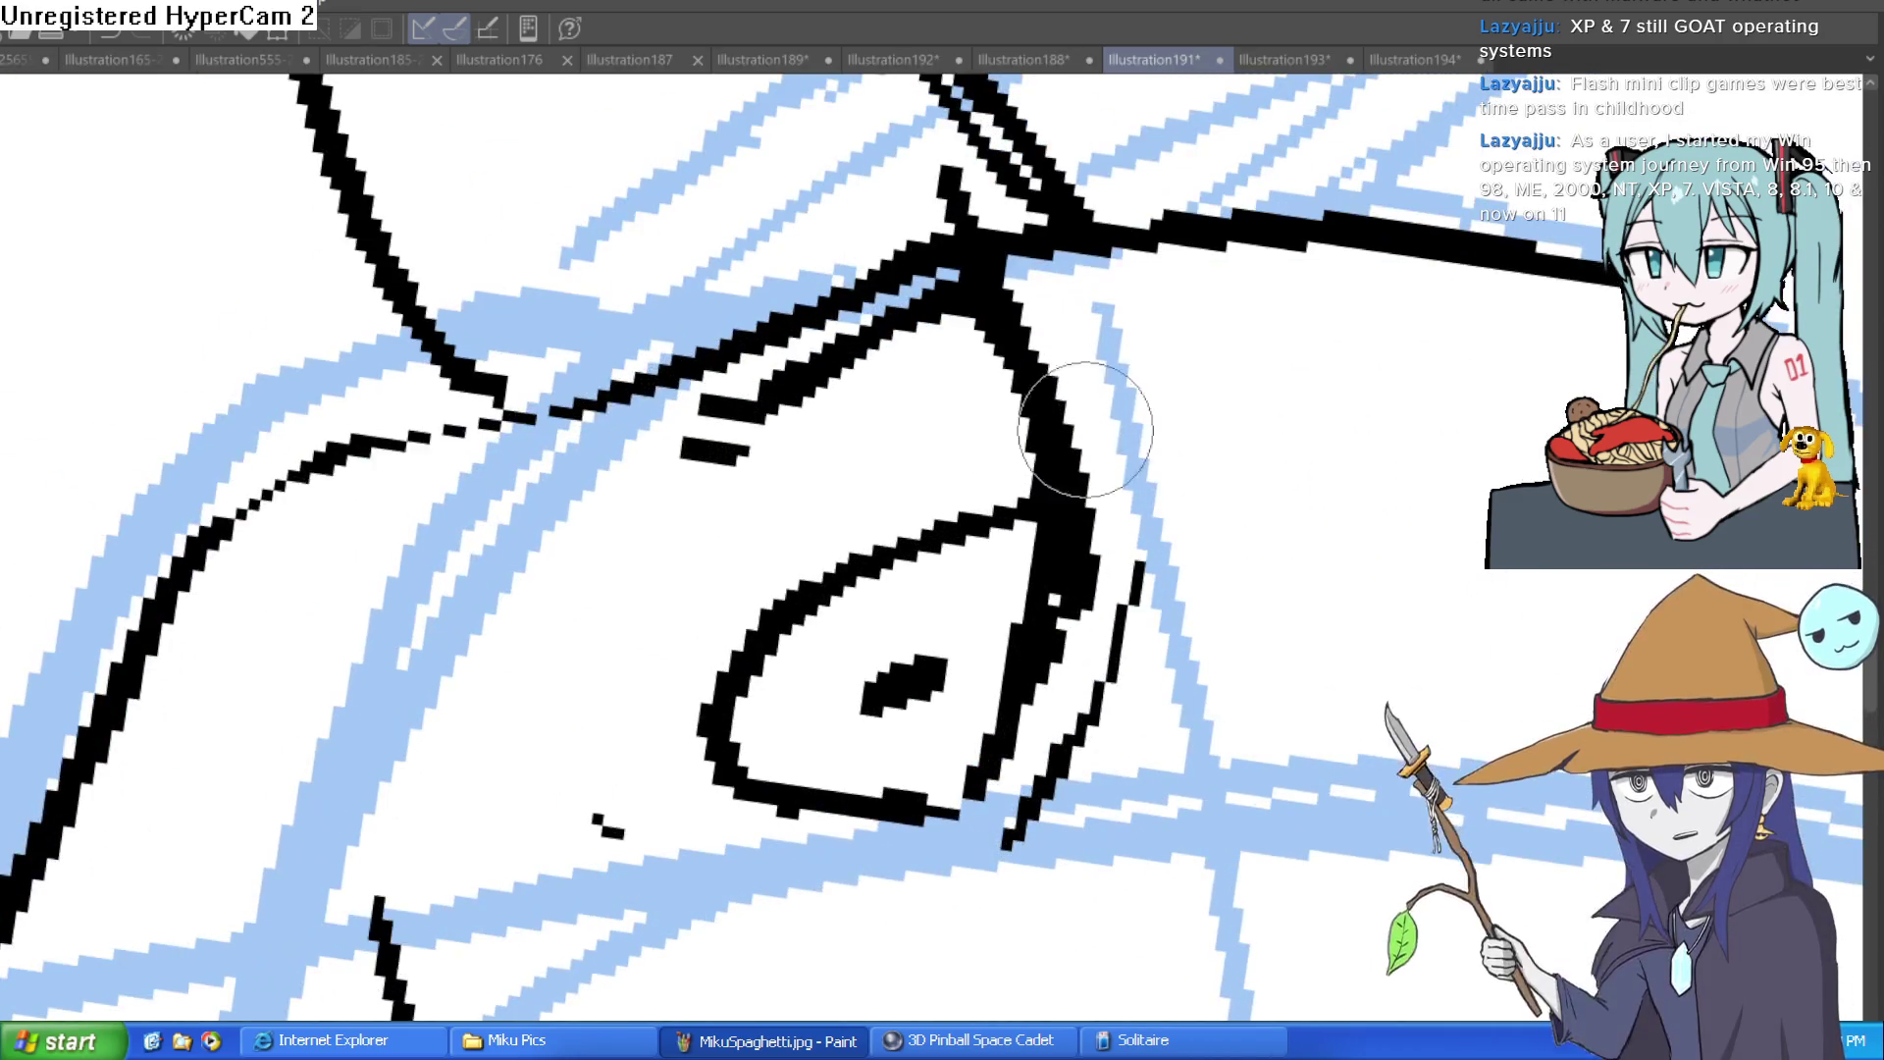
{"action": "scroll", "coordinate": [1205, 375], "scroll_direction": "down", "scroll_amount": 5}
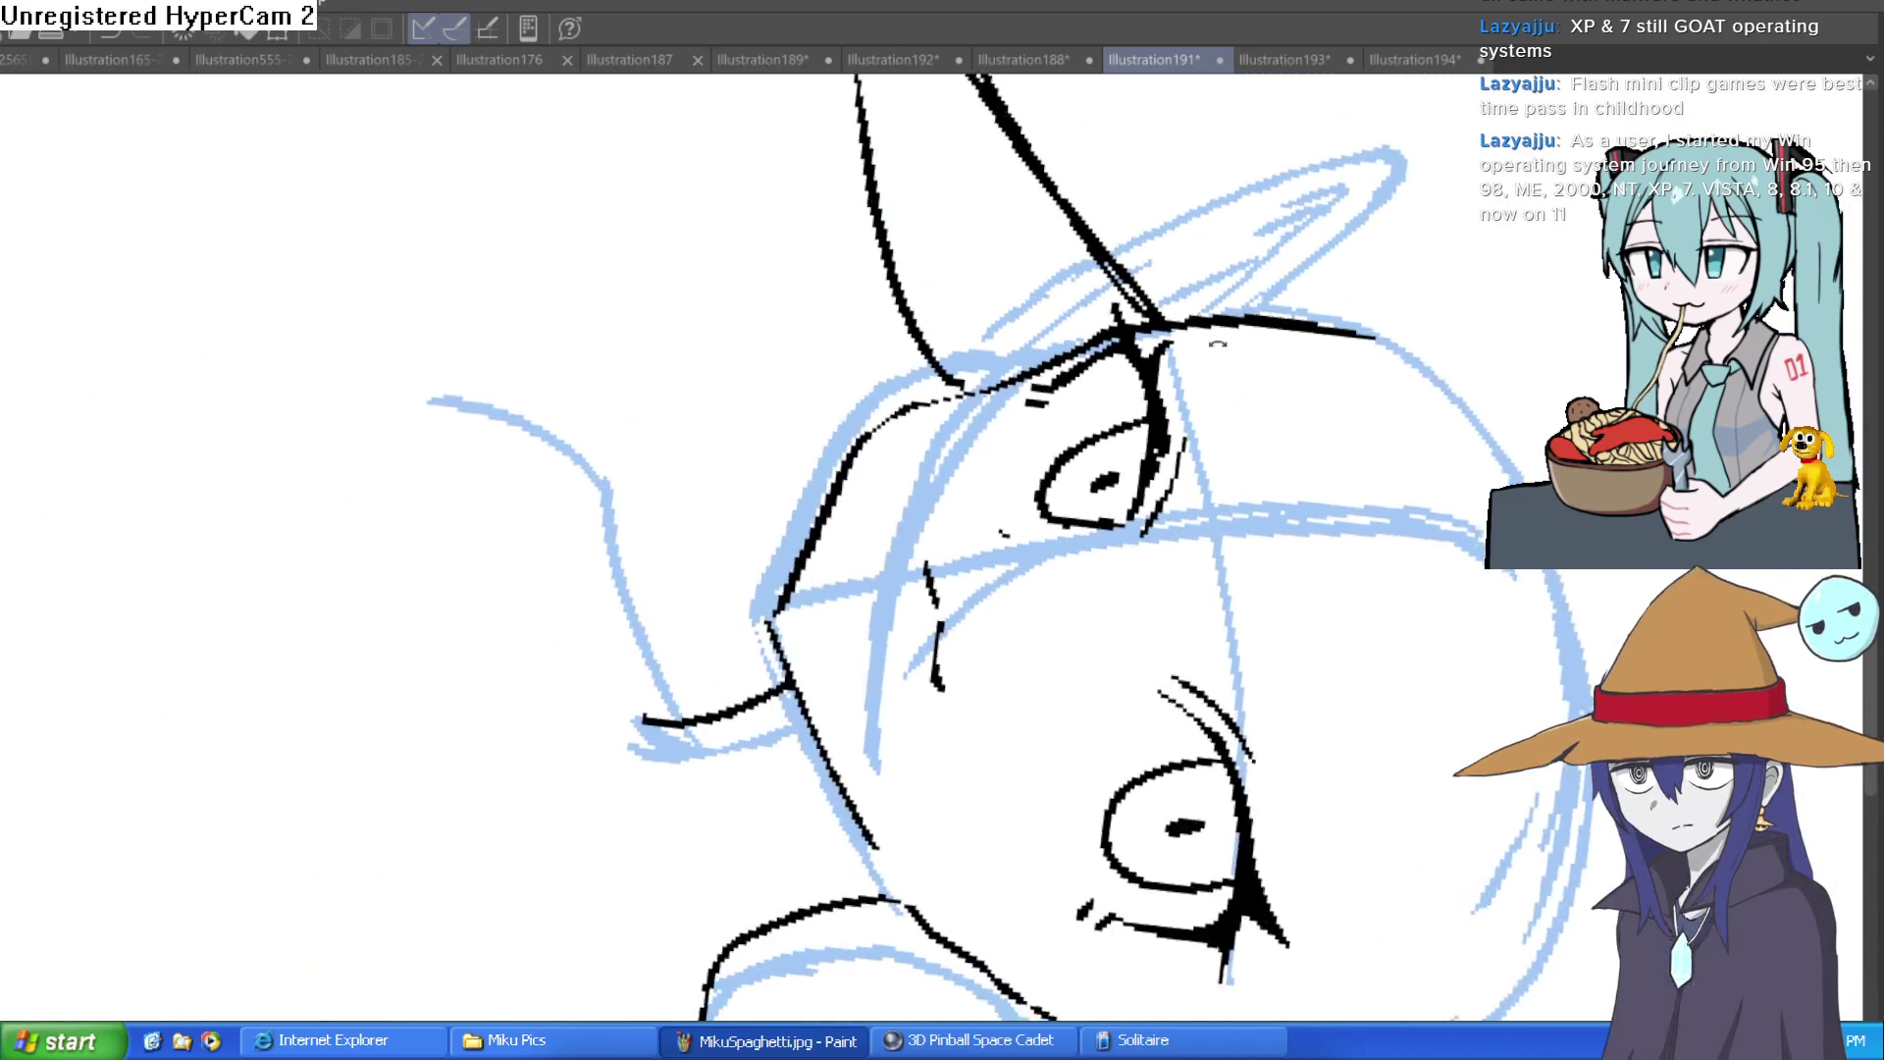
Step: Ink an eyebrow above the right eye and extend the ear outline upward
{"action": "mouse_move", "coordinate": [1029, 286]}
{"action": "left_mouse_down"}
{"action": "mouse_move", "coordinate": [985, 390]}
{"action": "mouse_move", "coordinate": [1115, 312]}
{"action": "mouse_move", "coordinate": [961, 409]}
{"action": "left_mouse_up"}
{"action": "left_click_drag", "start_coordinate": [1234, 286], "coordinate": [1149, 574]}
{"action": "mouse_move", "coordinate": [1025, 446]}
{"action": "left_mouse_down"}
{"action": "mouse_move", "coordinate": [1067, 282]}
{"action": "mouse_move", "coordinate": [1011, 470]}
{"action": "left_mouse_up"}
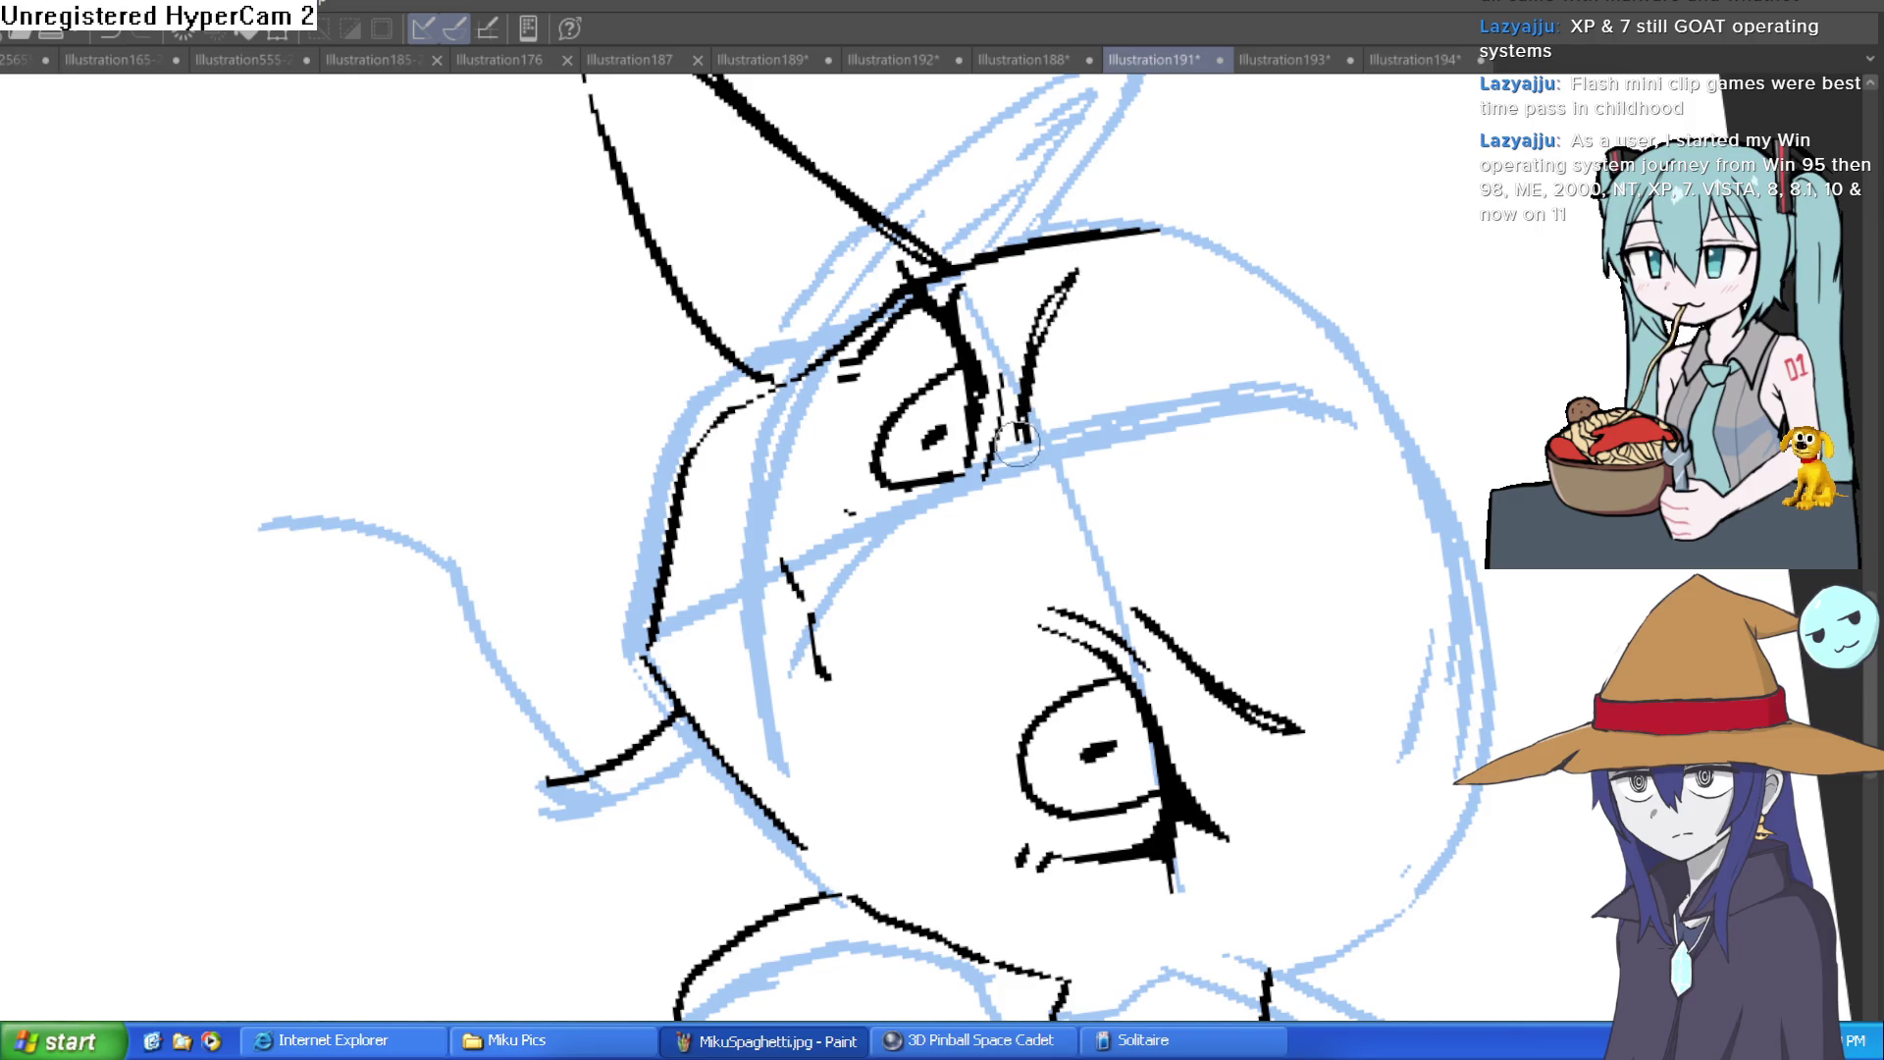
{"action": "scroll", "coordinate": [1011, 471], "scroll_direction": "down", "scroll_amount": 5}
{"action": "scroll", "coordinate": [911, 316], "scroll_direction": "up", "scroll_amount": 3}
{"action": "left_click_drag", "start_coordinate": [910, 316], "coordinate": [981, 294]}
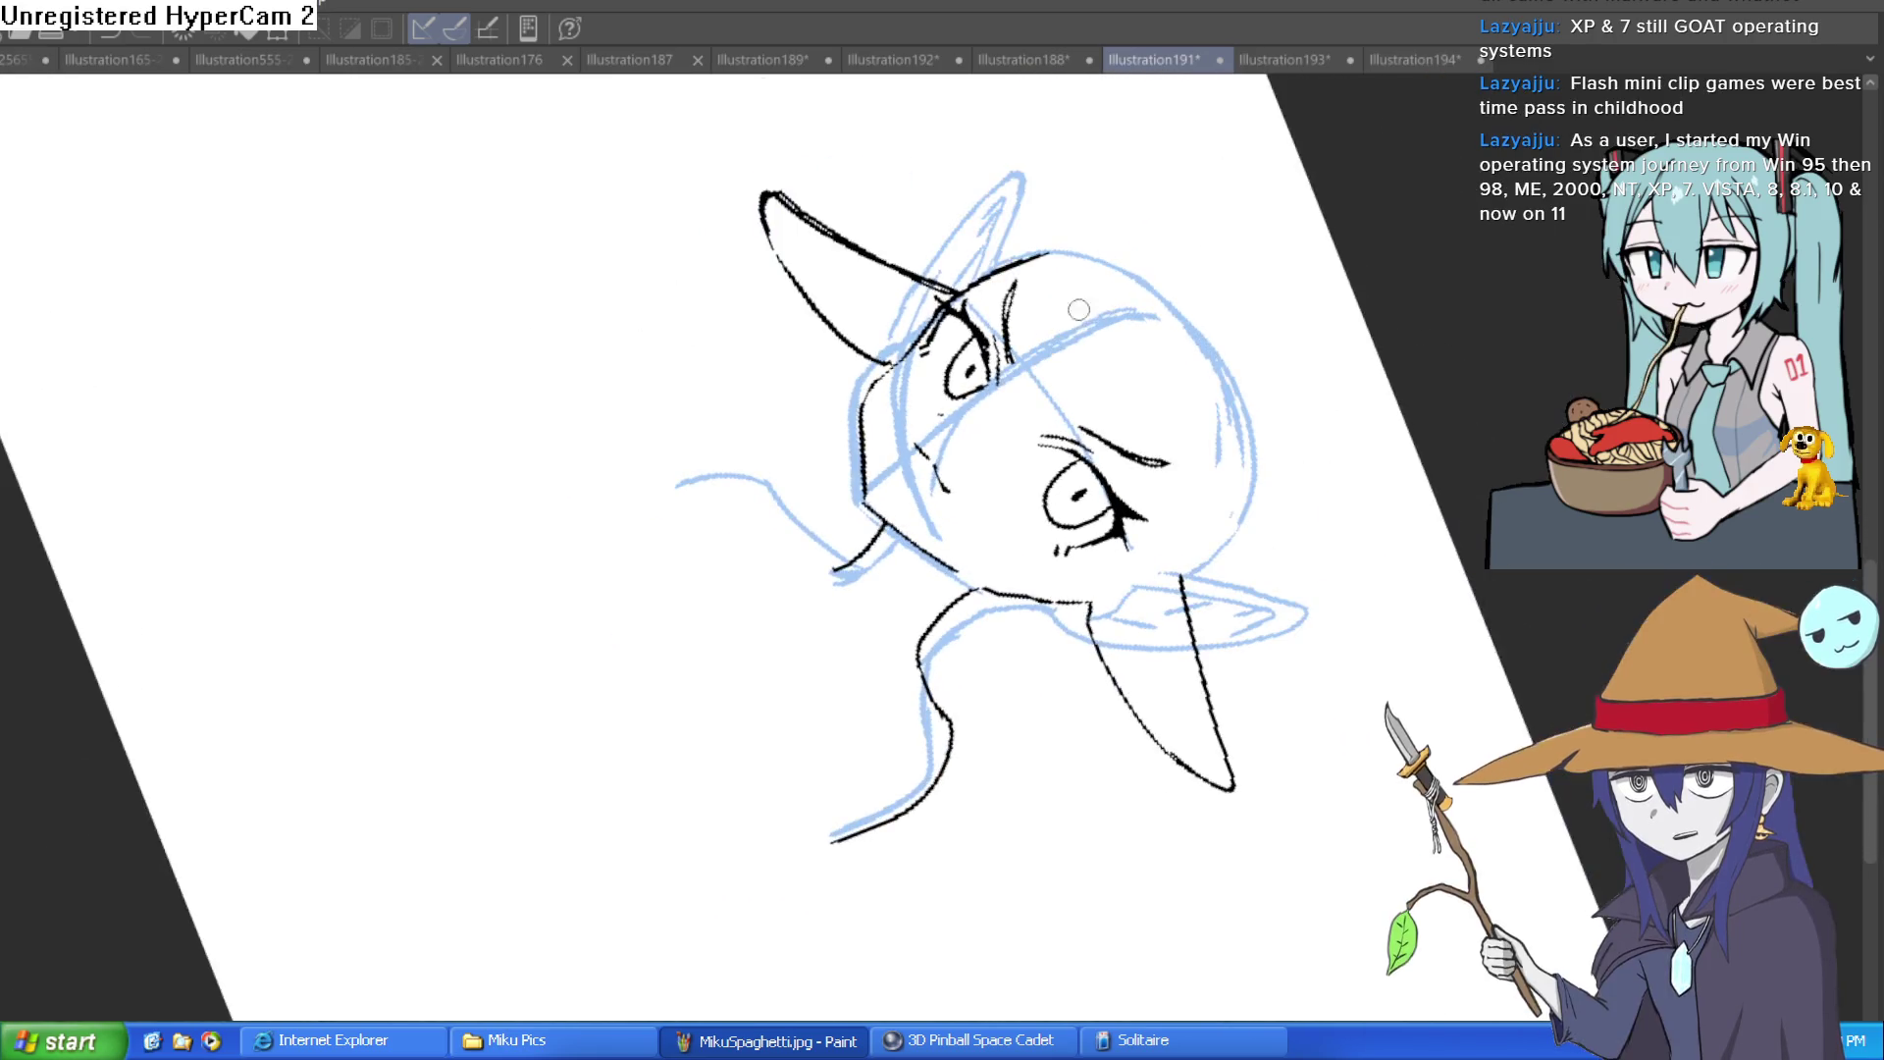
{"action": "scroll", "coordinate": [1029, 297], "scroll_direction": "up", "scroll_amount": 5}
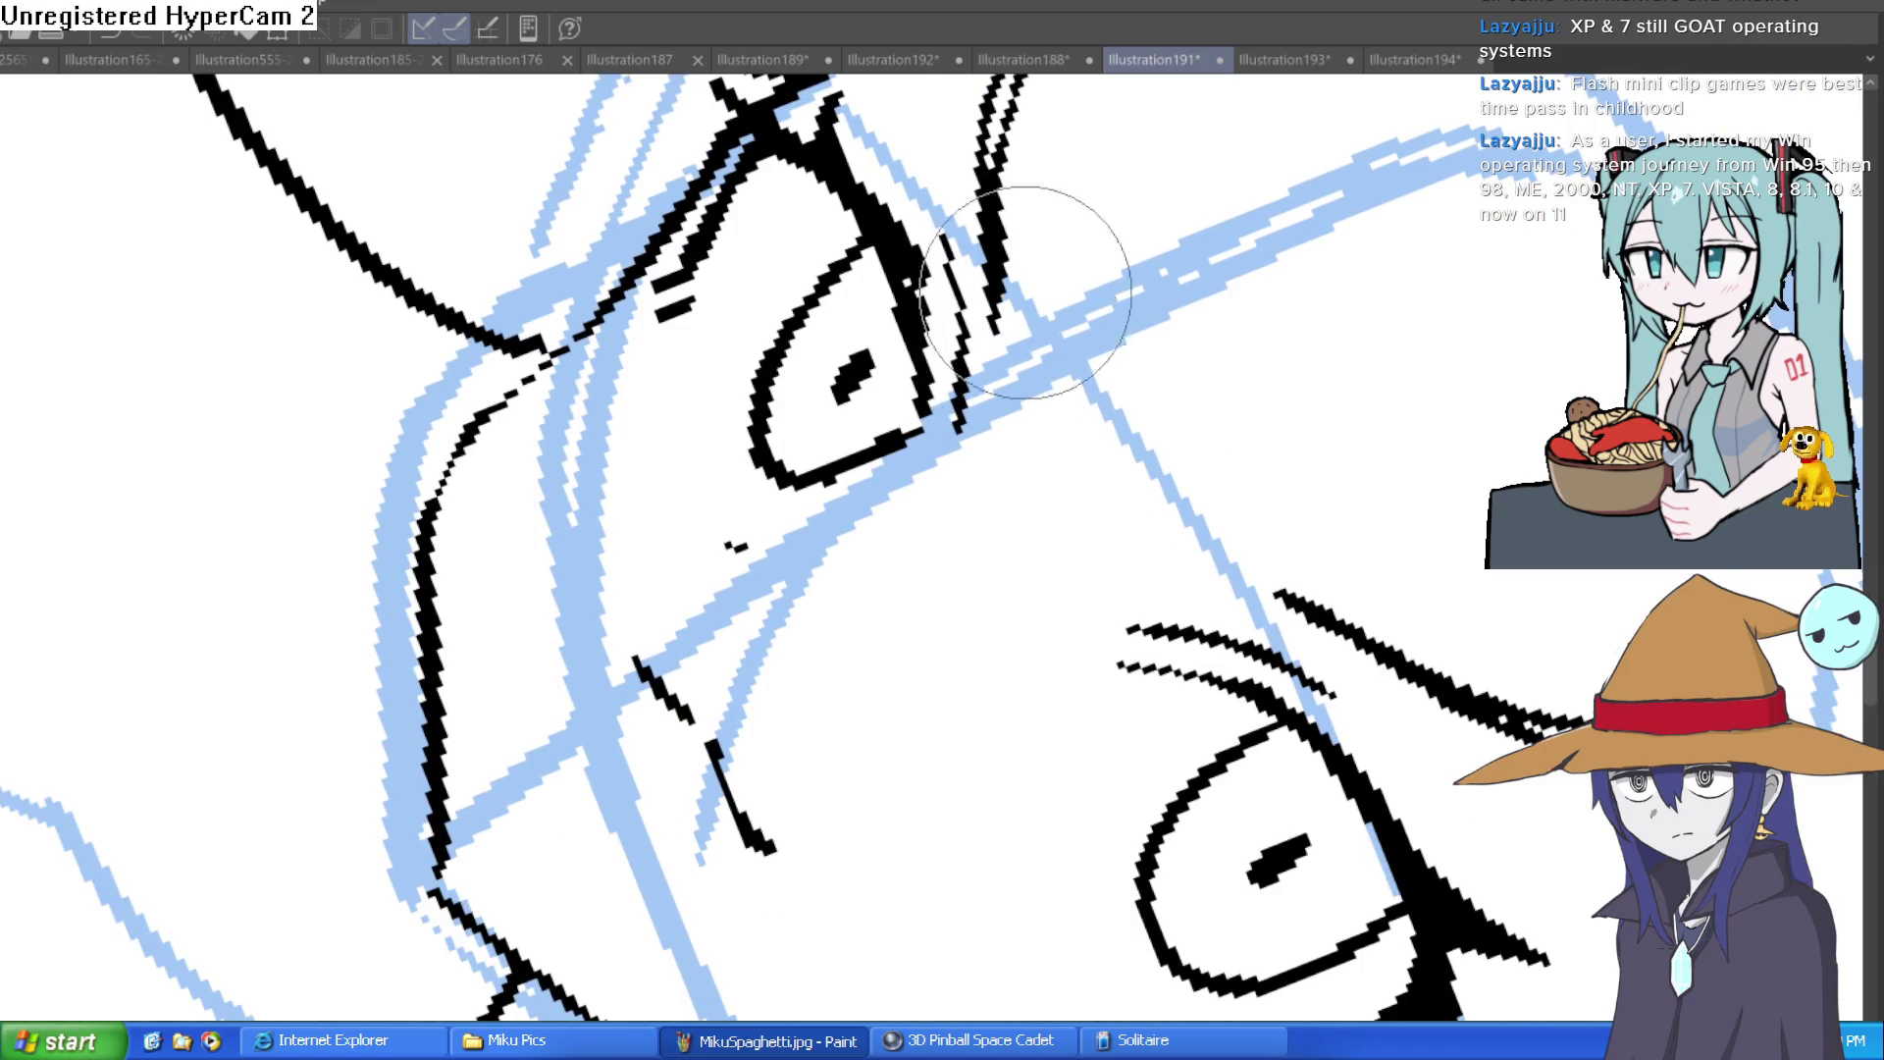
Step: Erase the stray eyebrow strokes above both eyes
{"action": "scroll", "coordinate": [981, 302], "scroll_direction": "down", "scroll_amount": 5}
{"action": "scroll", "coordinate": [953, 307], "scroll_direction": "down", "scroll_amount": 3}
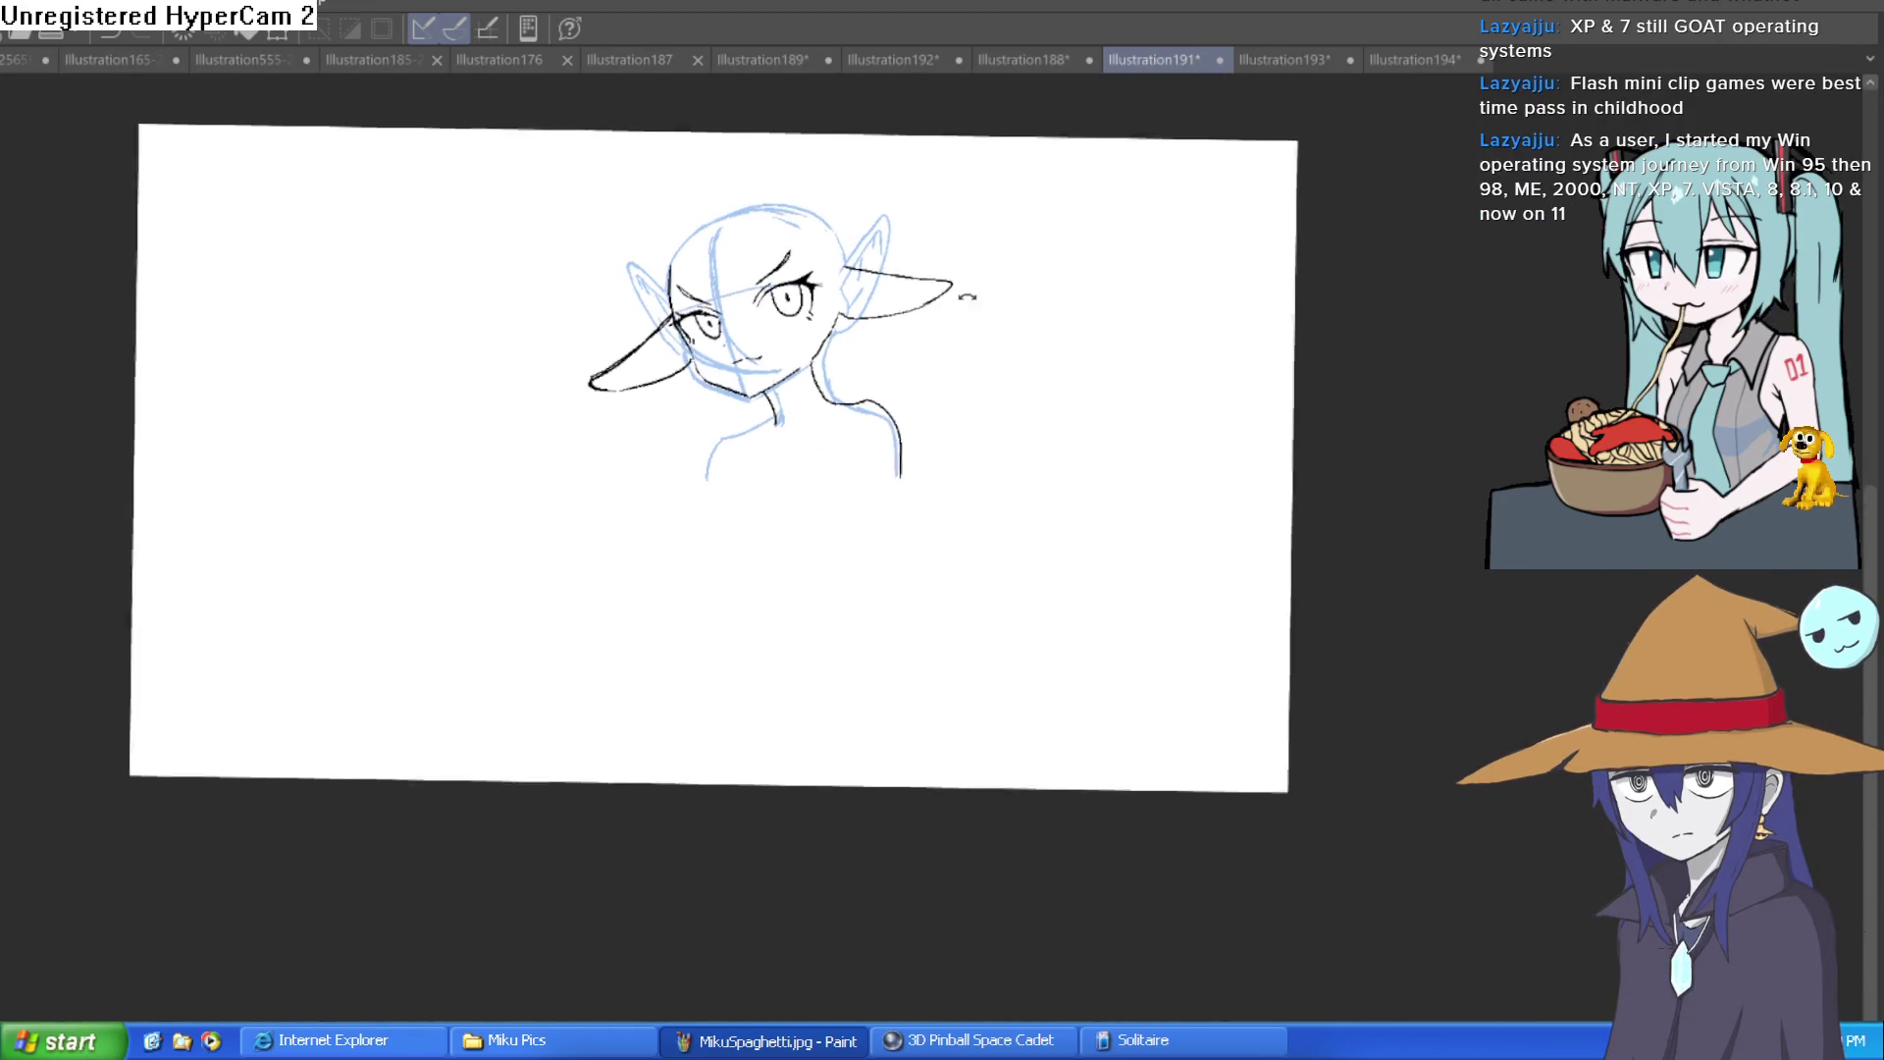
{"action": "scroll", "coordinate": [771, 526], "scroll_direction": "up", "scroll_amount": 6}
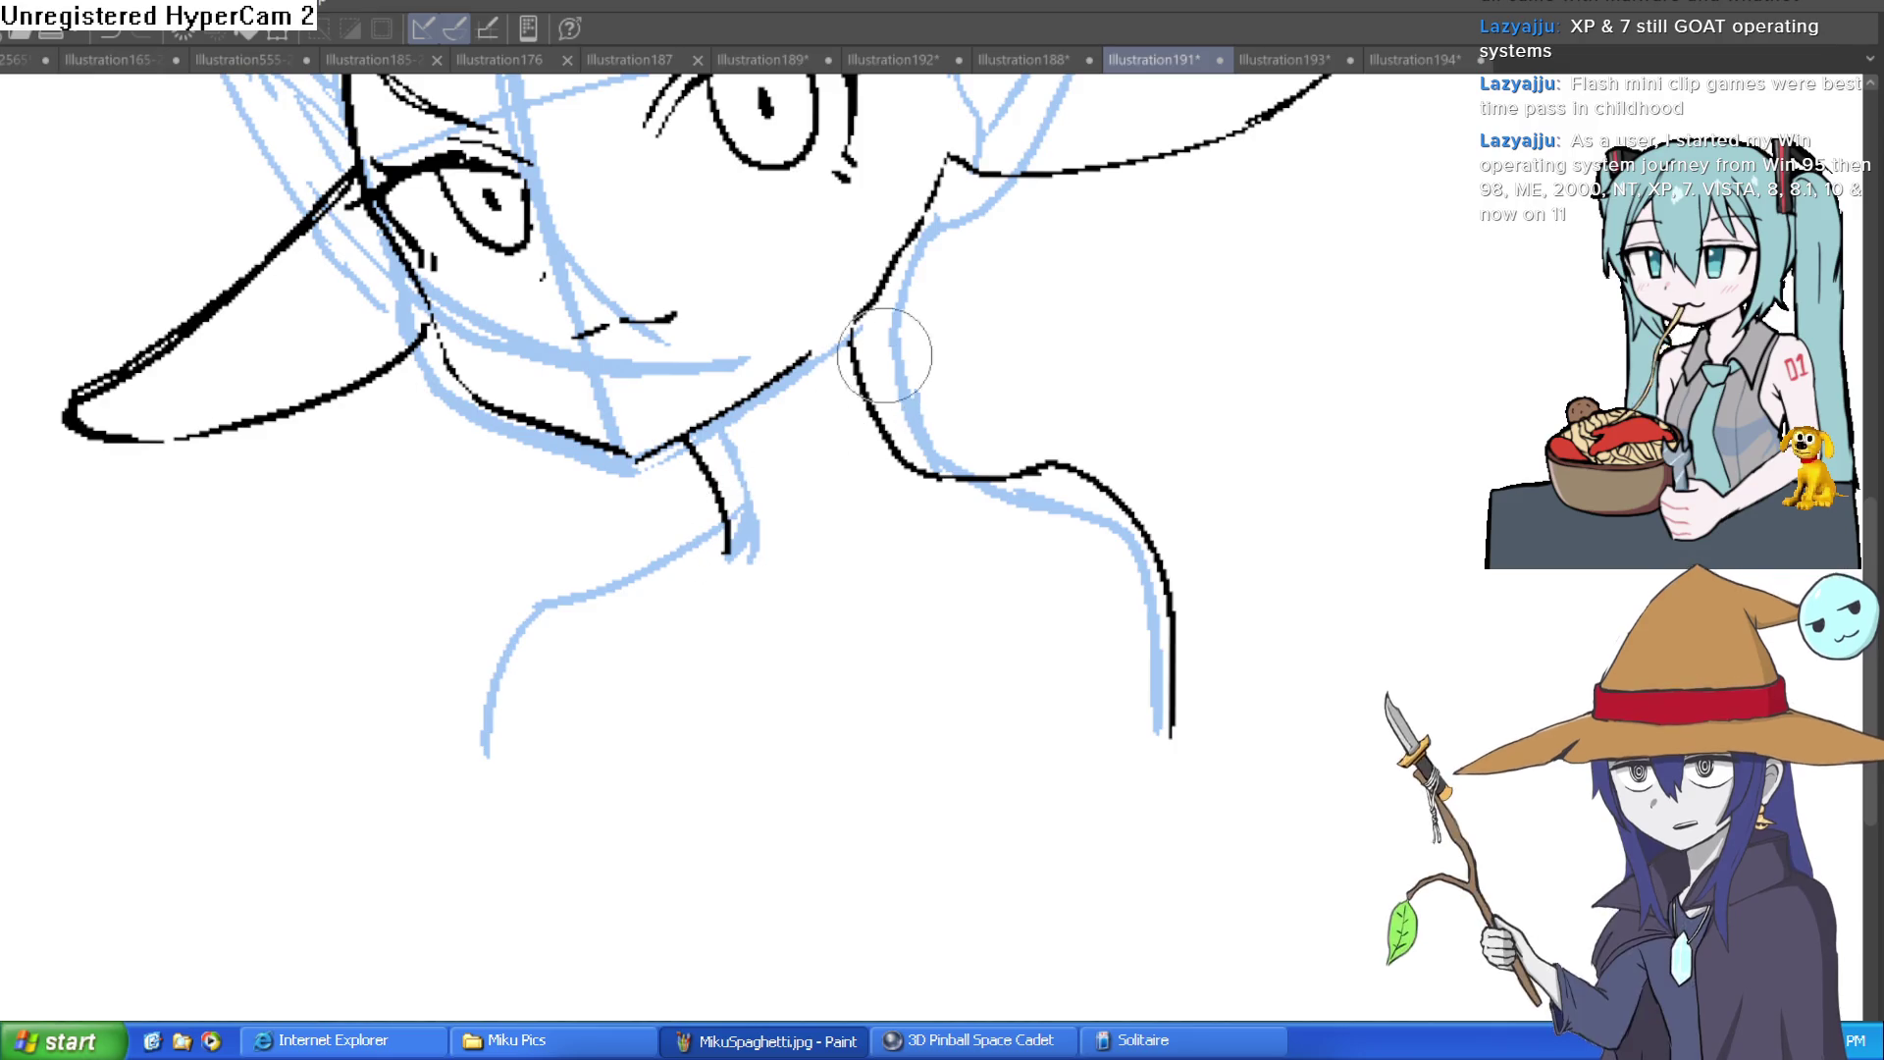
{"action": "left_click_drag", "start_coordinate": [904, 357], "coordinate": [874, 576]}
{"action": "left_click_drag", "start_coordinate": [726, 378], "coordinate": [739, 344]}
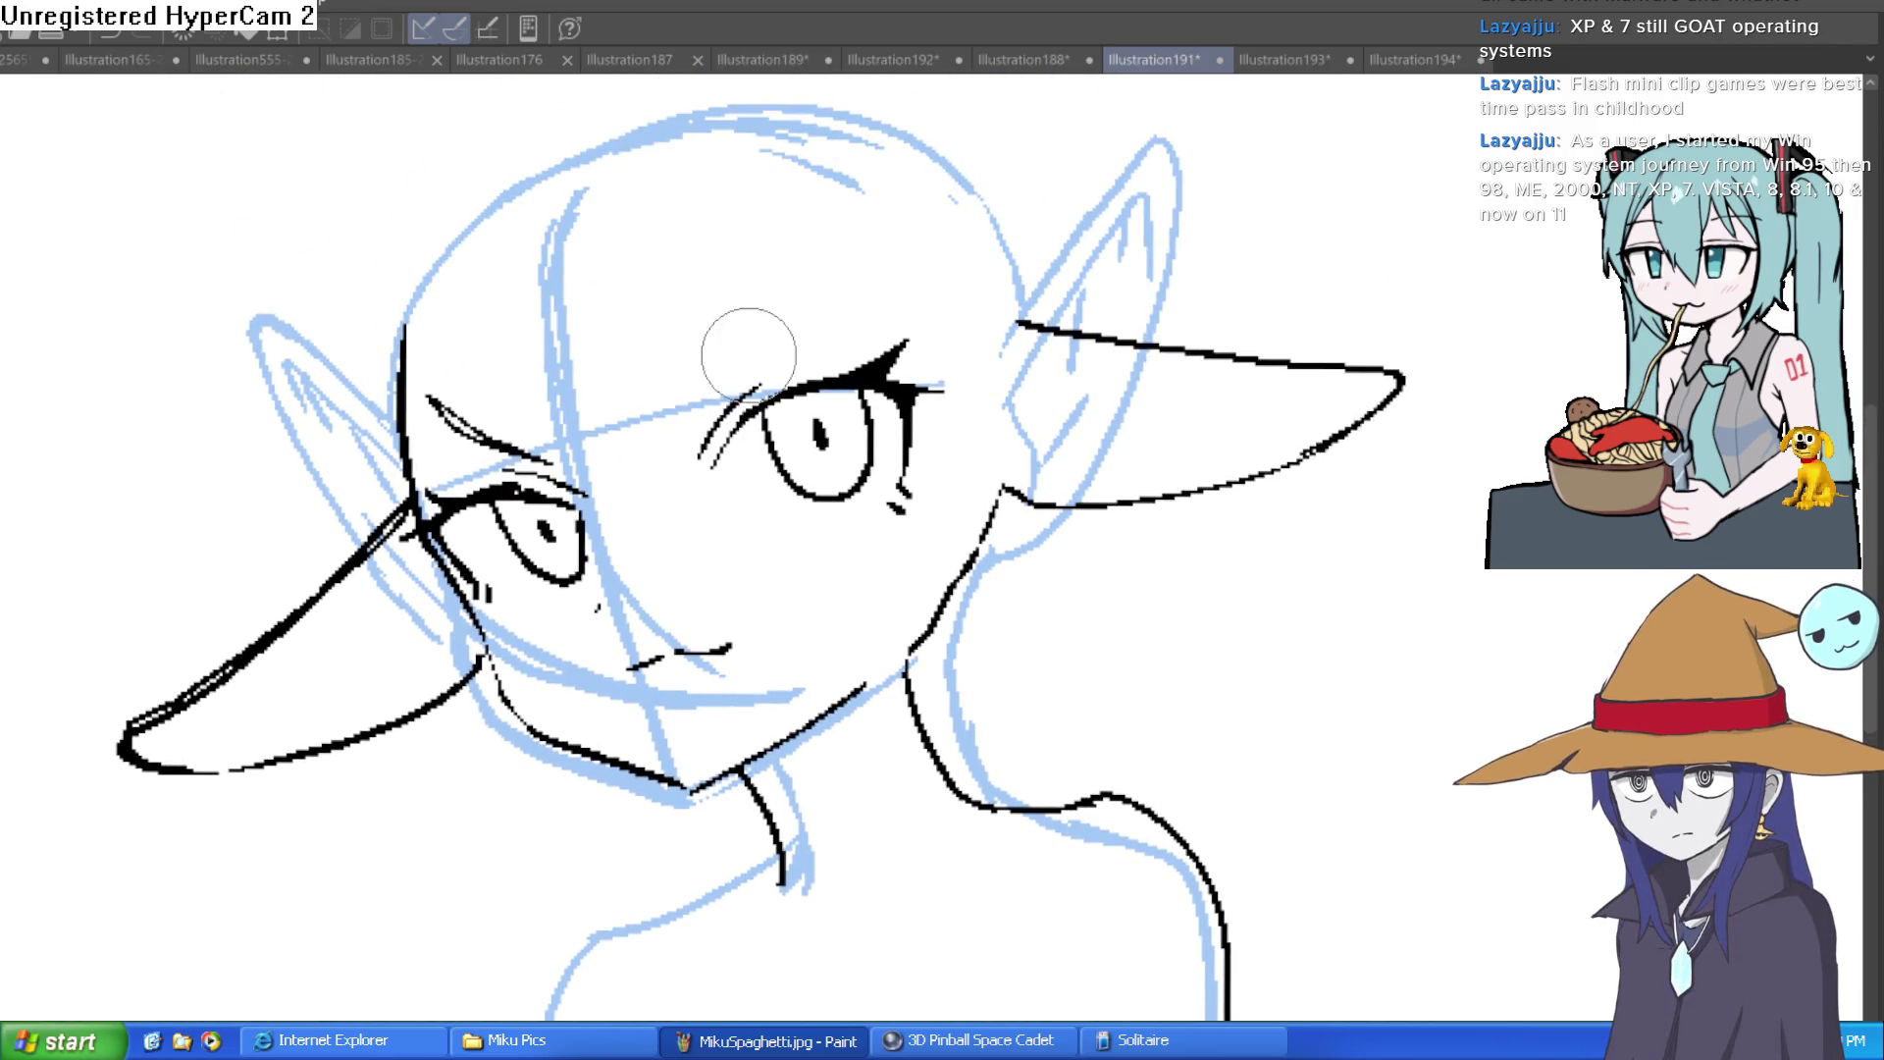
{"action": "mouse_move", "coordinate": [554, 453]}
{"action": "left_mouse_down"}
{"action": "mouse_move", "coordinate": [495, 440]}
{"action": "mouse_move", "coordinate": [454, 379]}
{"action": "left_mouse_up"}
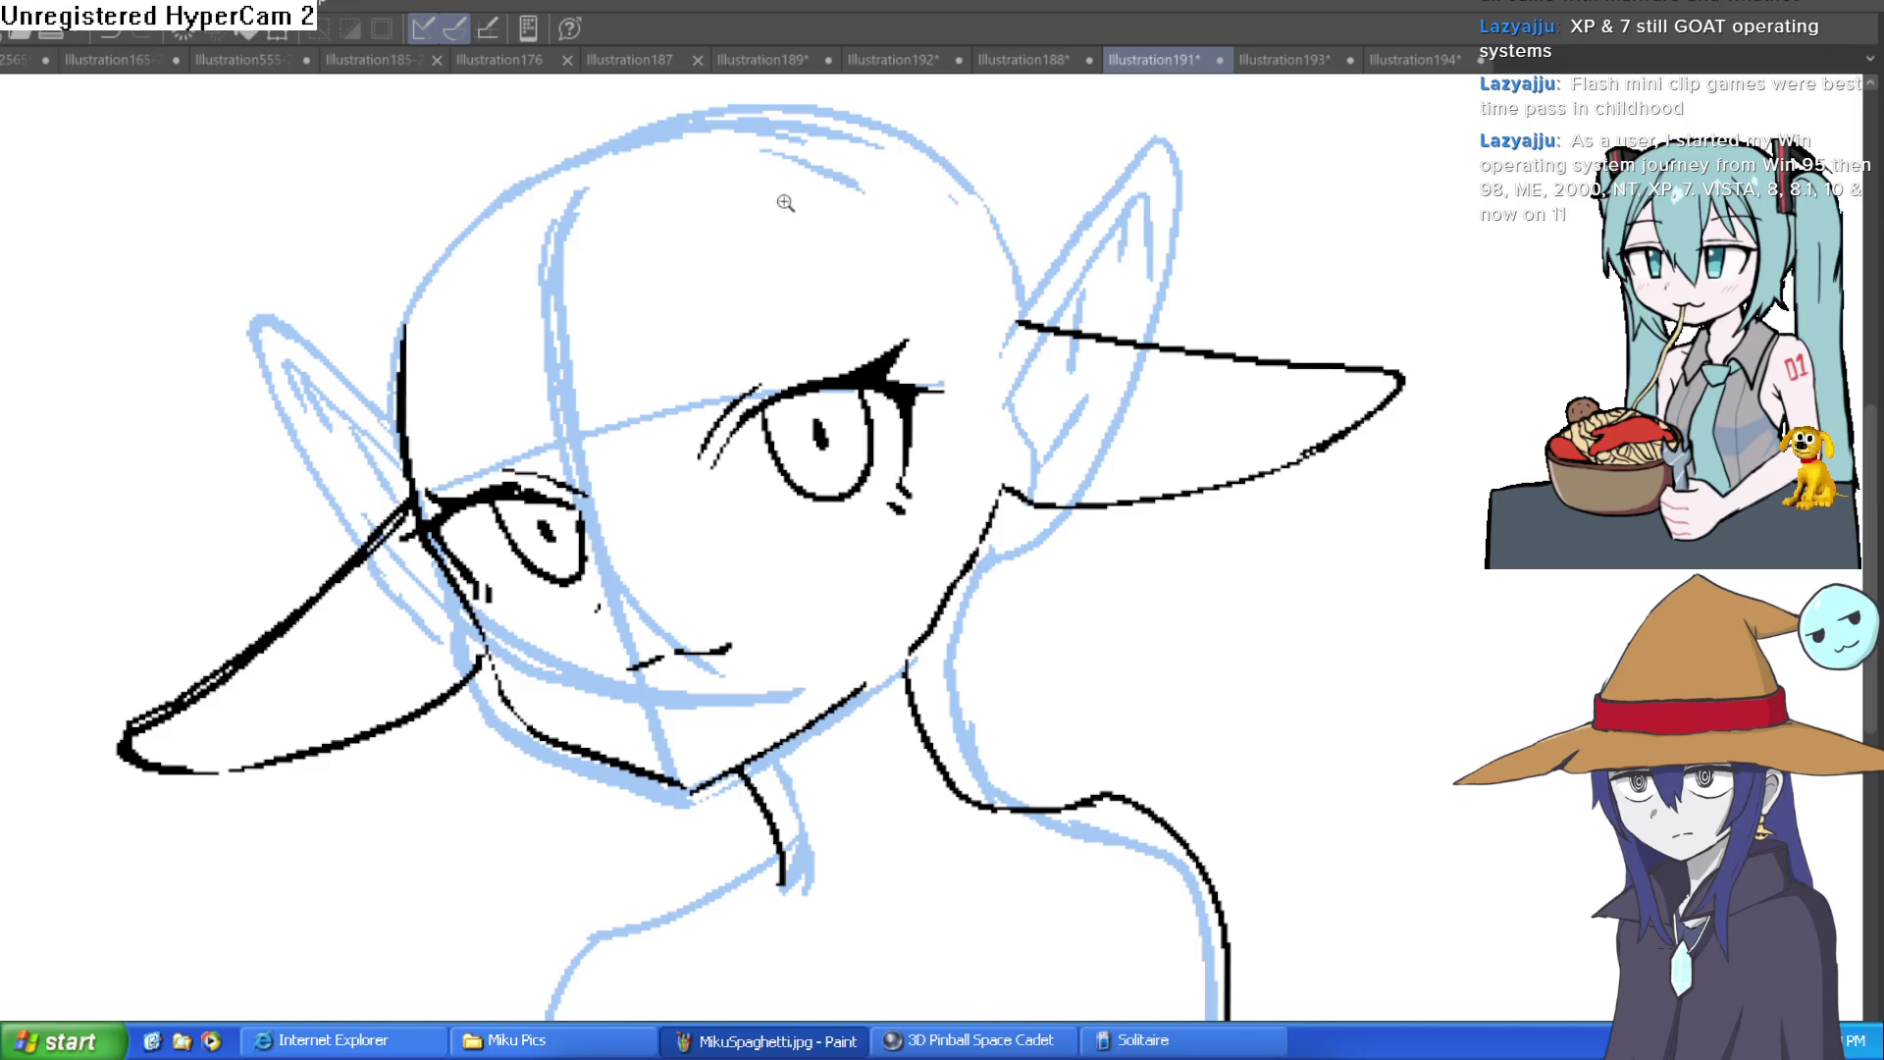
Step: Enlarge the brush and extend the mouth line to the right
{"action": "scroll", "coordinate": [840, 315], "scroll_direction": "up", "scroll_amount": 2}
{"action": "scroll", "coordinate": [969, 301], "scroll_direction": "down", "scroll_amount": 2}
{"action": "left_click_drag", "start_coordinate": [969, 300], "coordinate": [1025, 378]}
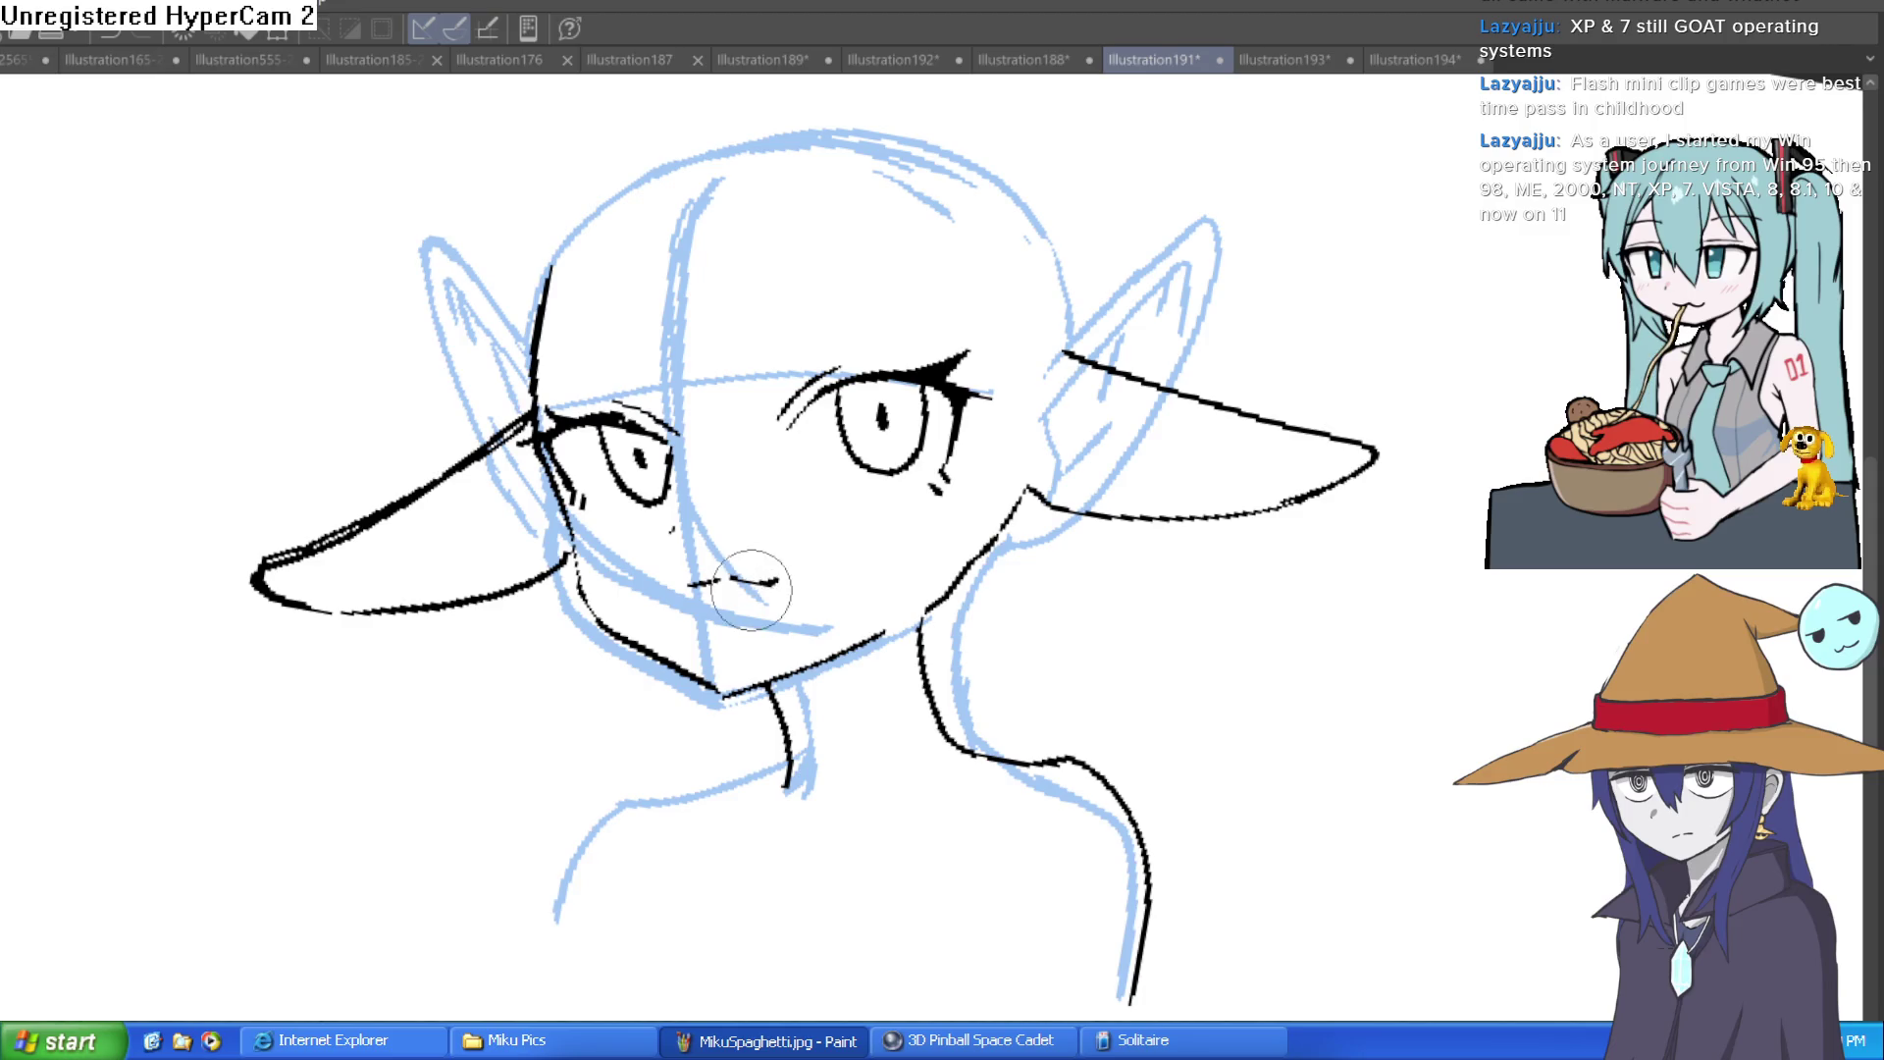
{"action": "key", "text": "bracketright"}
{"action": "key", "text": "bracketright"}
{"action": "key", "text": "bracketright"}
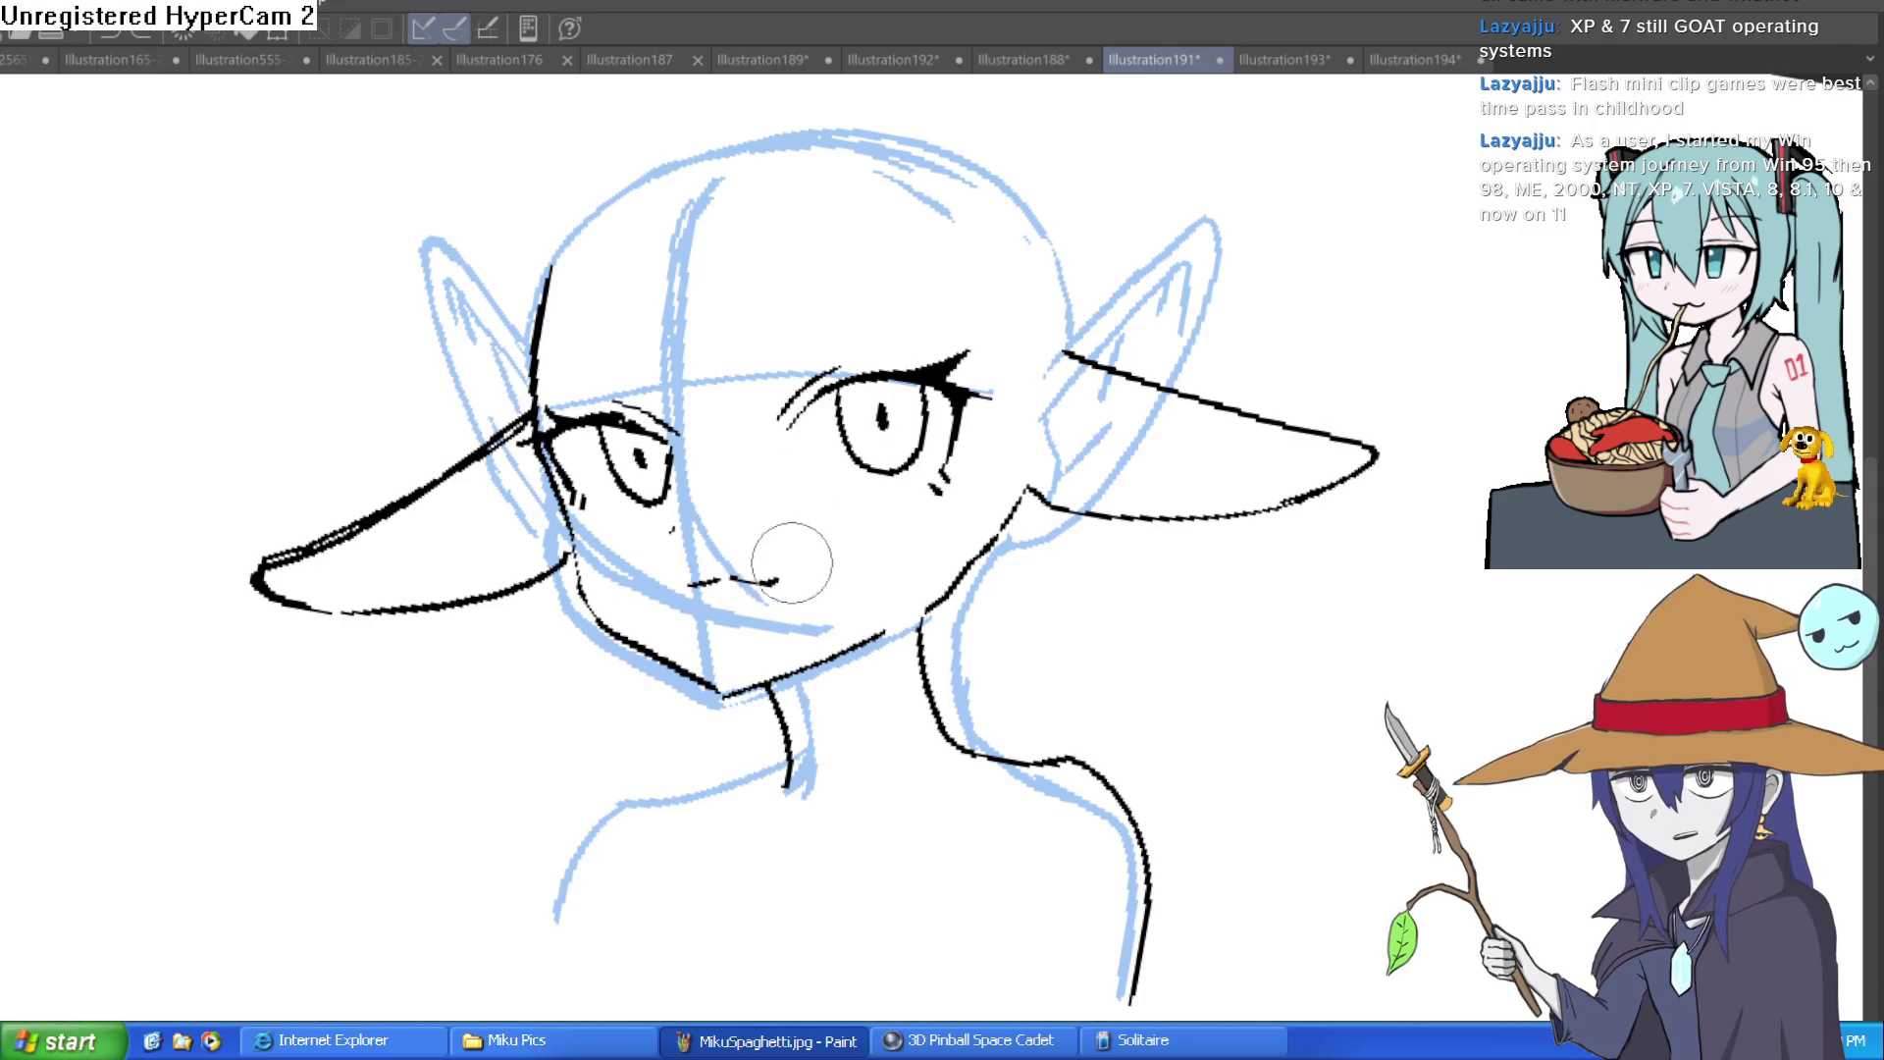
{"action": "mouse_move", "coordinate": [736, 579]}
{"action": "left_mouse_down"}
{"action": "mouse_move", "coordinate": [778, 579]}
{"action": "mouse_move", "coordinate": [732, 540]}
{"action": "mouse_move", "coordinate": [810, 605]}
{"action": "mouse_move", "coordinate": [772, 538]}
{"action": "left_mouse_up"}
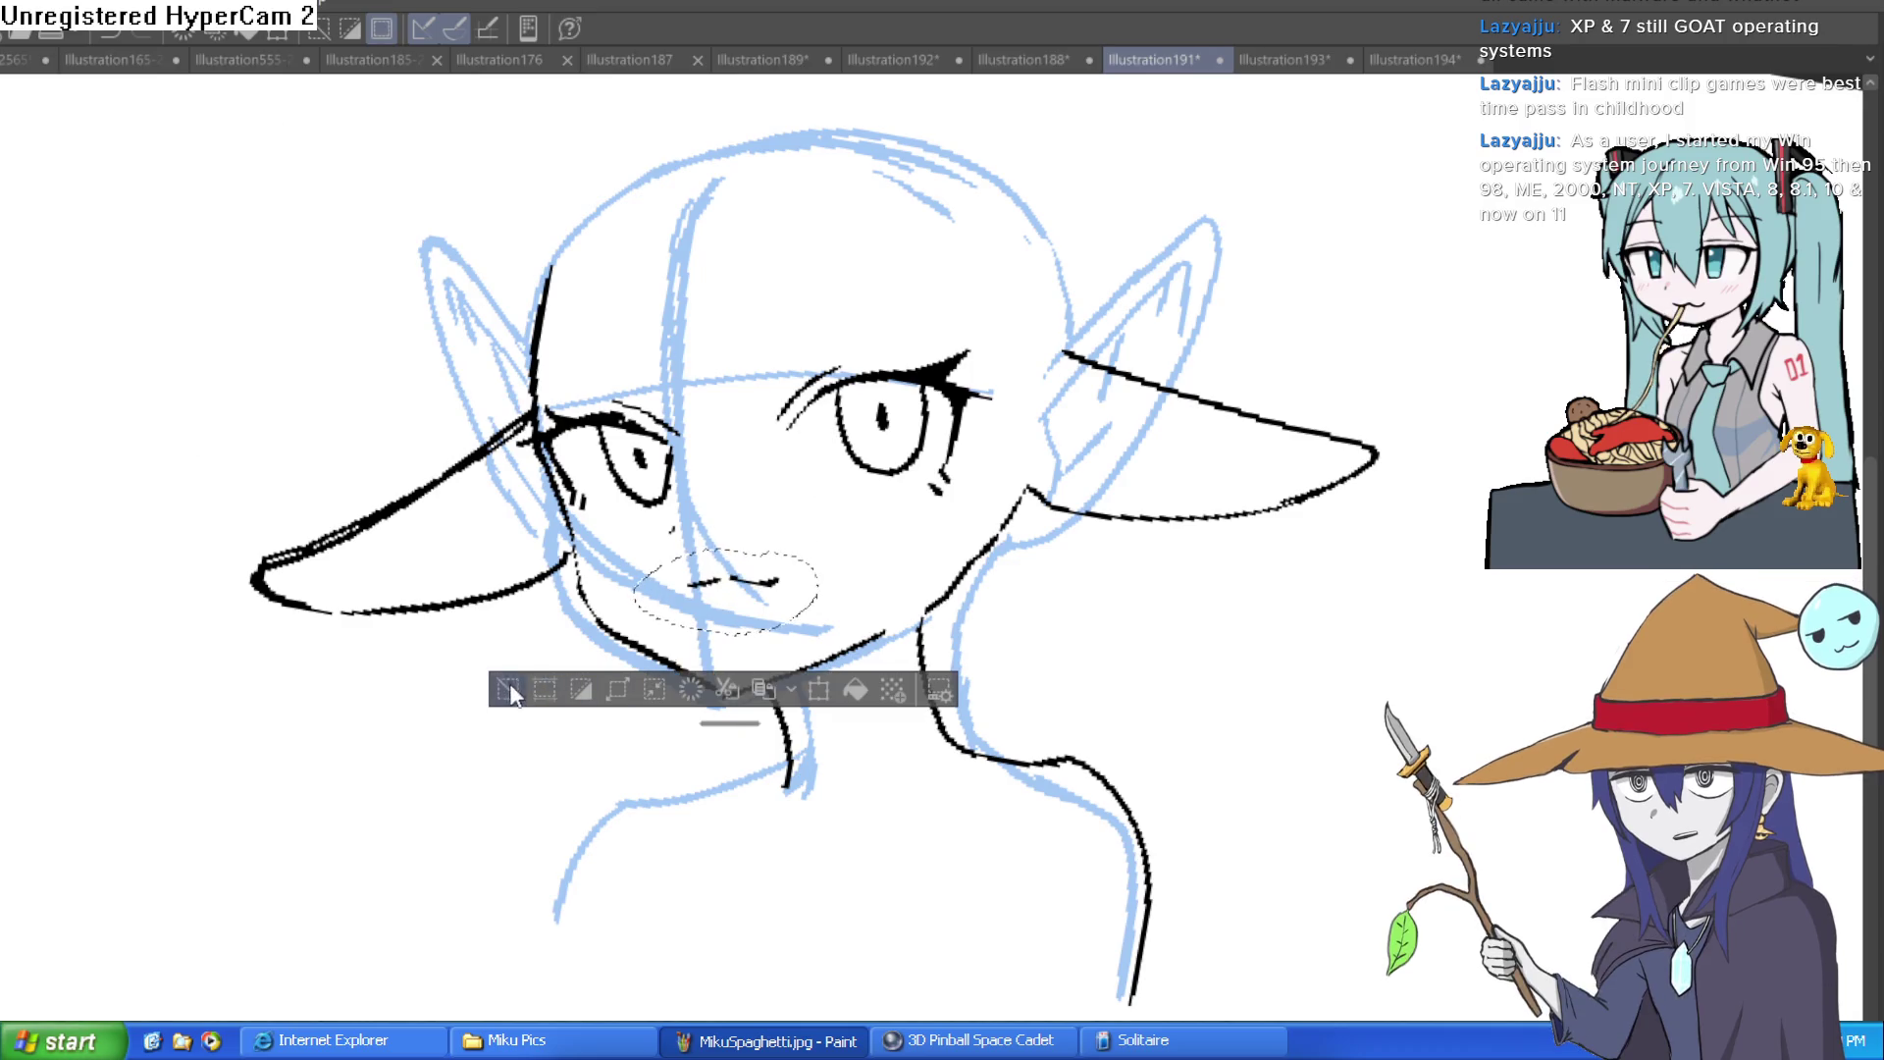
Step: Clear the selection and remove the small mouth strokes, then zoom in on the face
{"action": "key", "text": "ctrl+d"}
{"action": "key", "text": "ctrl+z"}
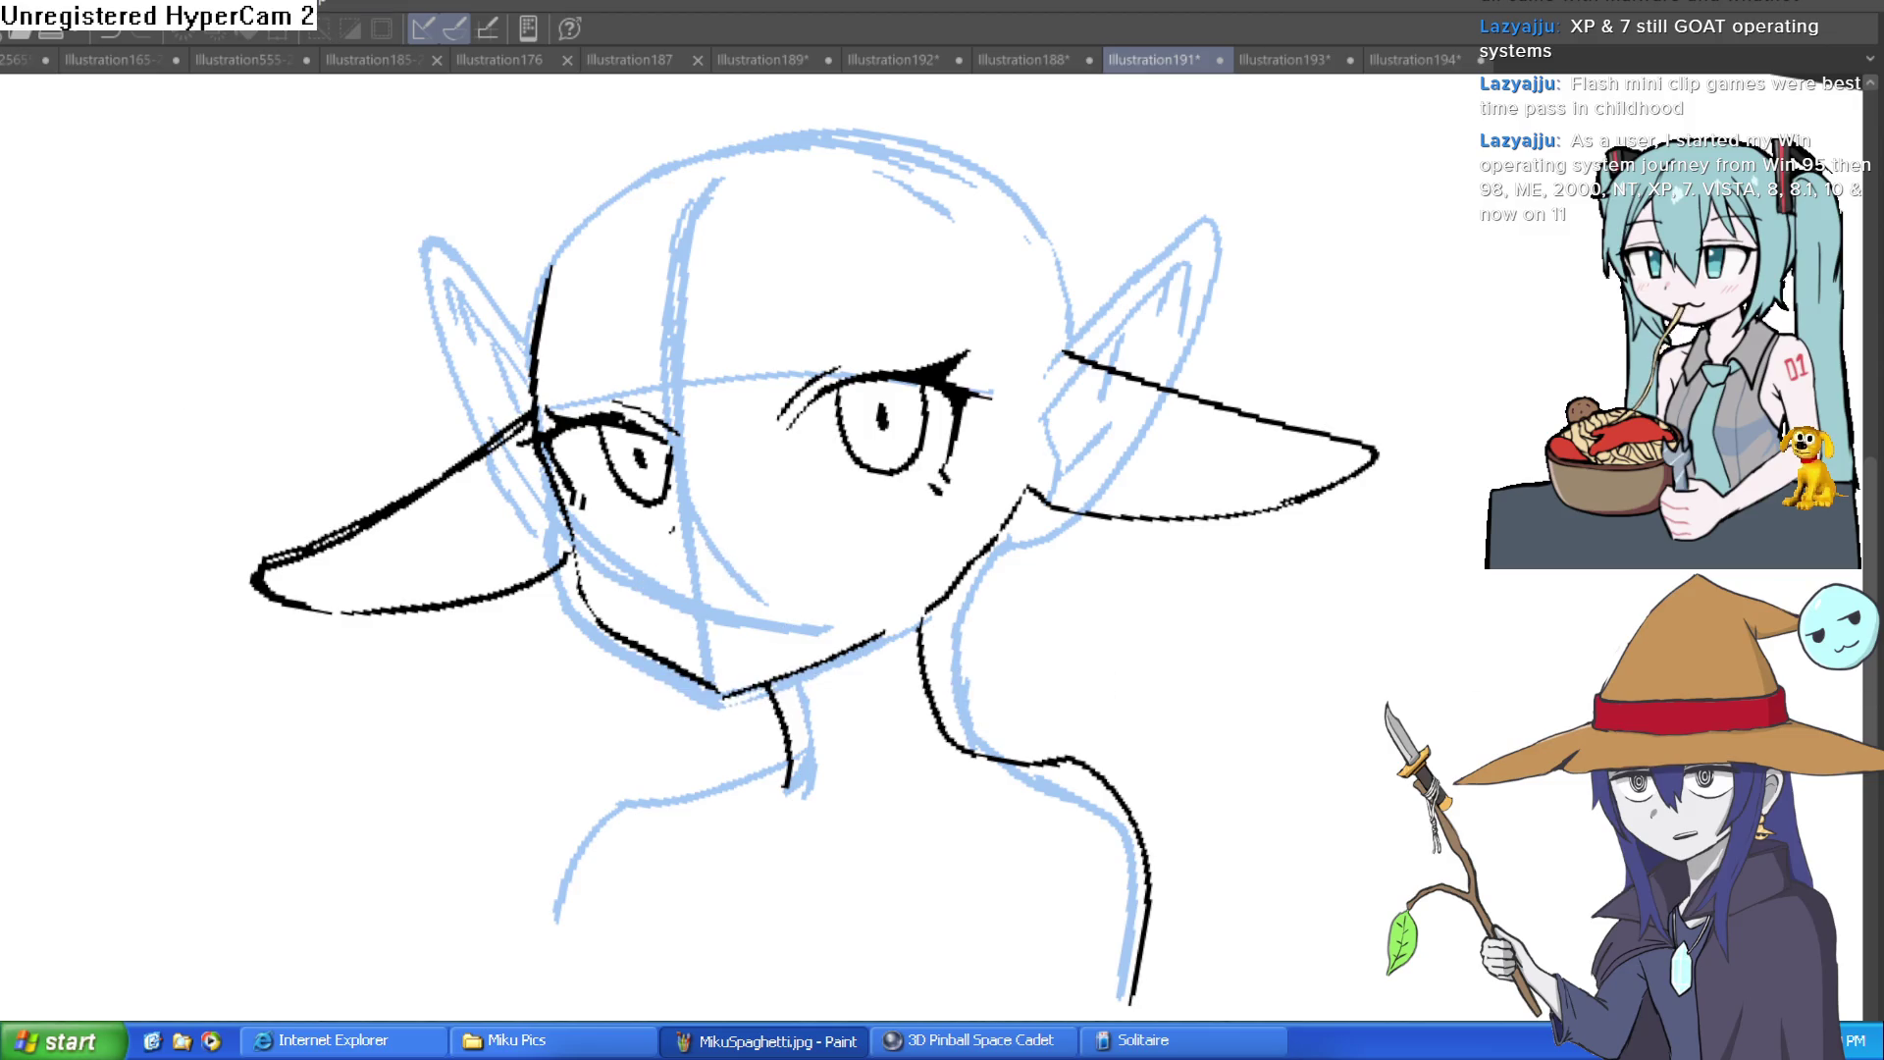
{"action": "left_click", "coordinate": [828, 566]}
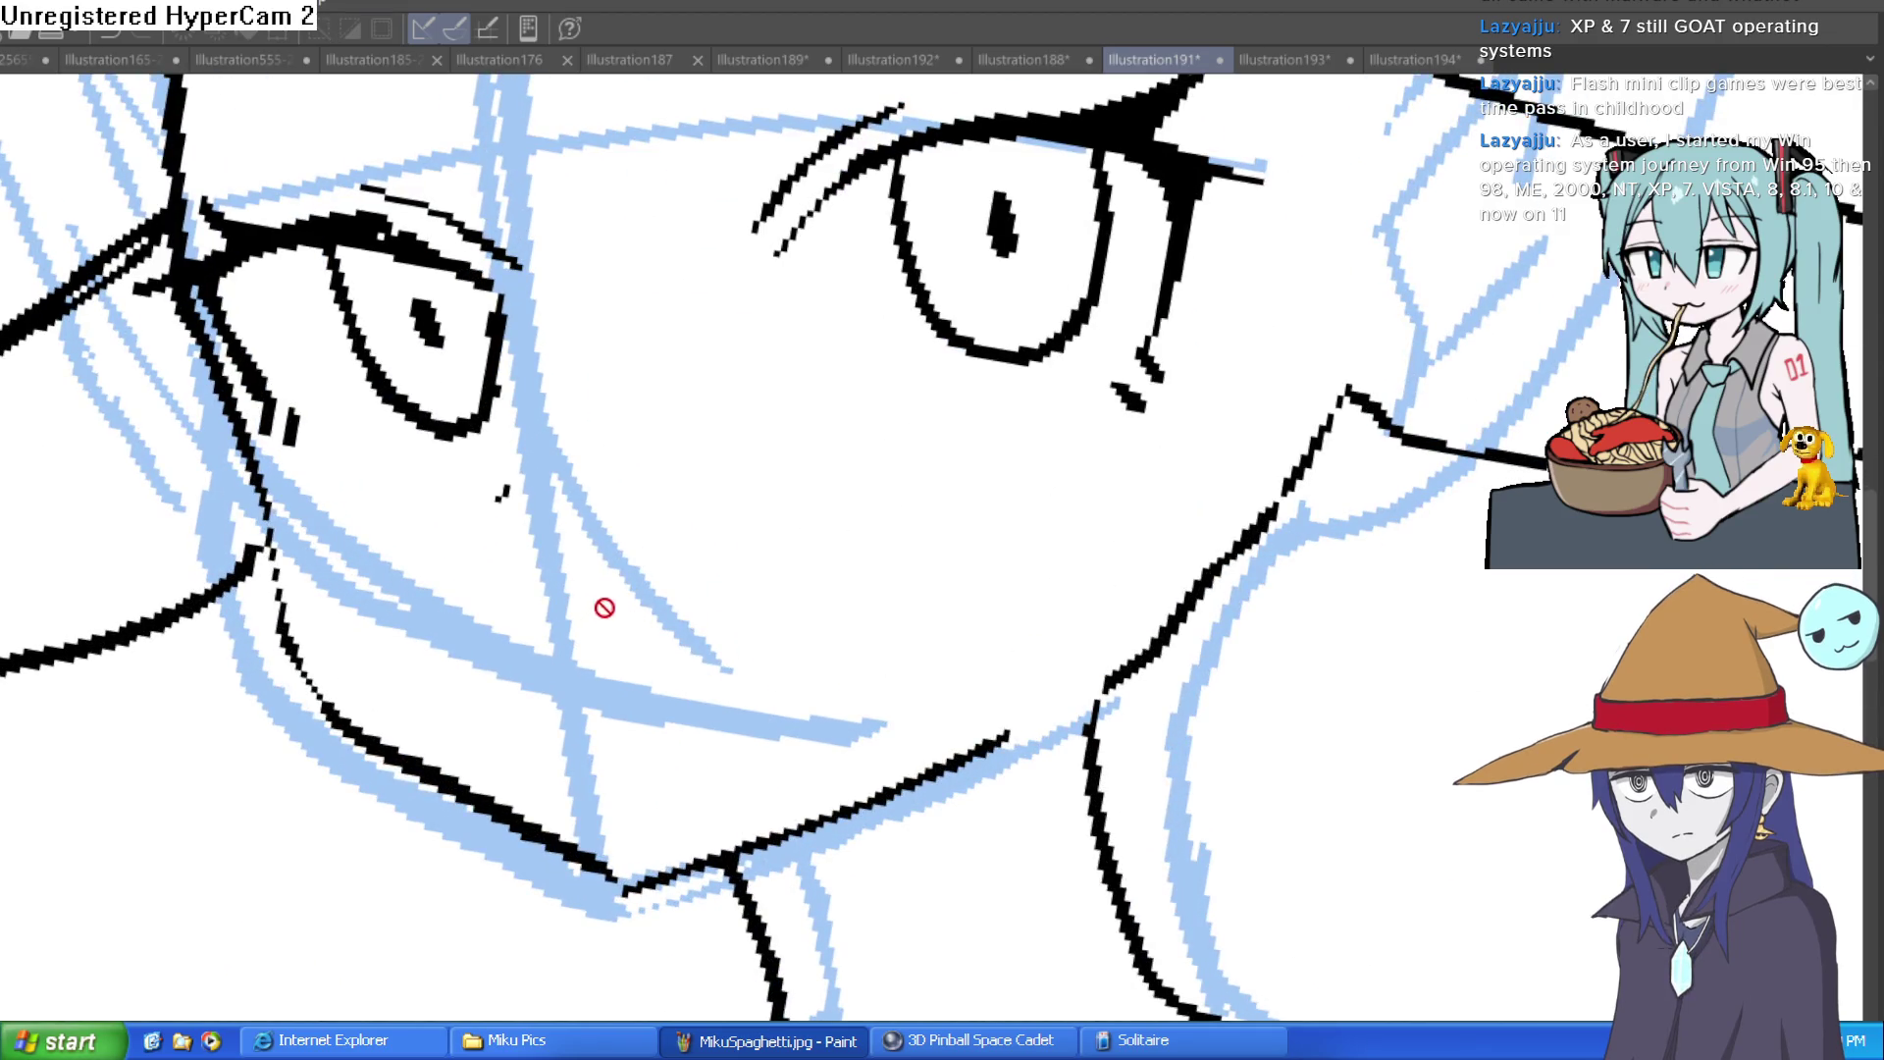
{"action": "scroll", "coordinate": [811, 576], "scroll_direction": "up", "scroll_amount": 2}
{"action": "scroll", "coordinate": [816, 740], "scroll_direction": "down", "scroll_amount": 1}
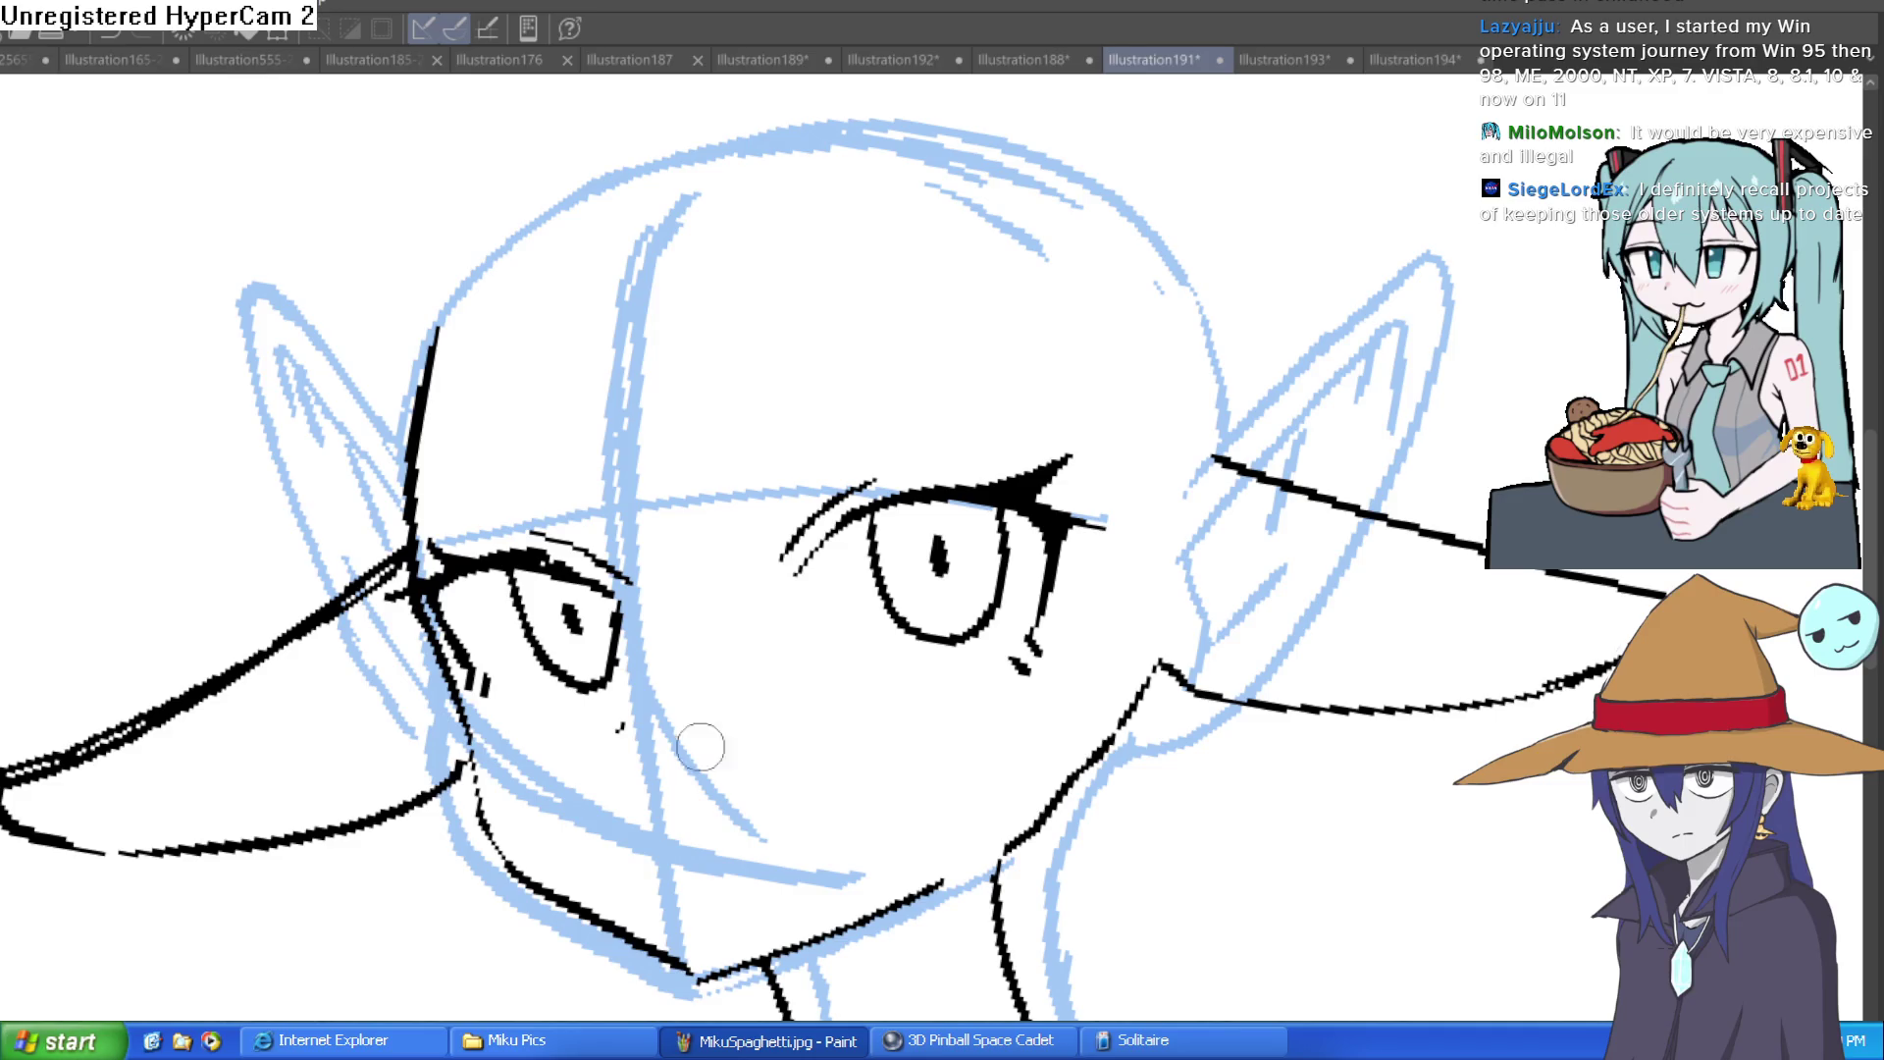
Step: Draw a short mouth stroke on the lower face, undoing the misplaced attempt
{"action": "scroll", "coordinate": [706, 740], "scroll_direction": "down", "scroll_amount": 2}
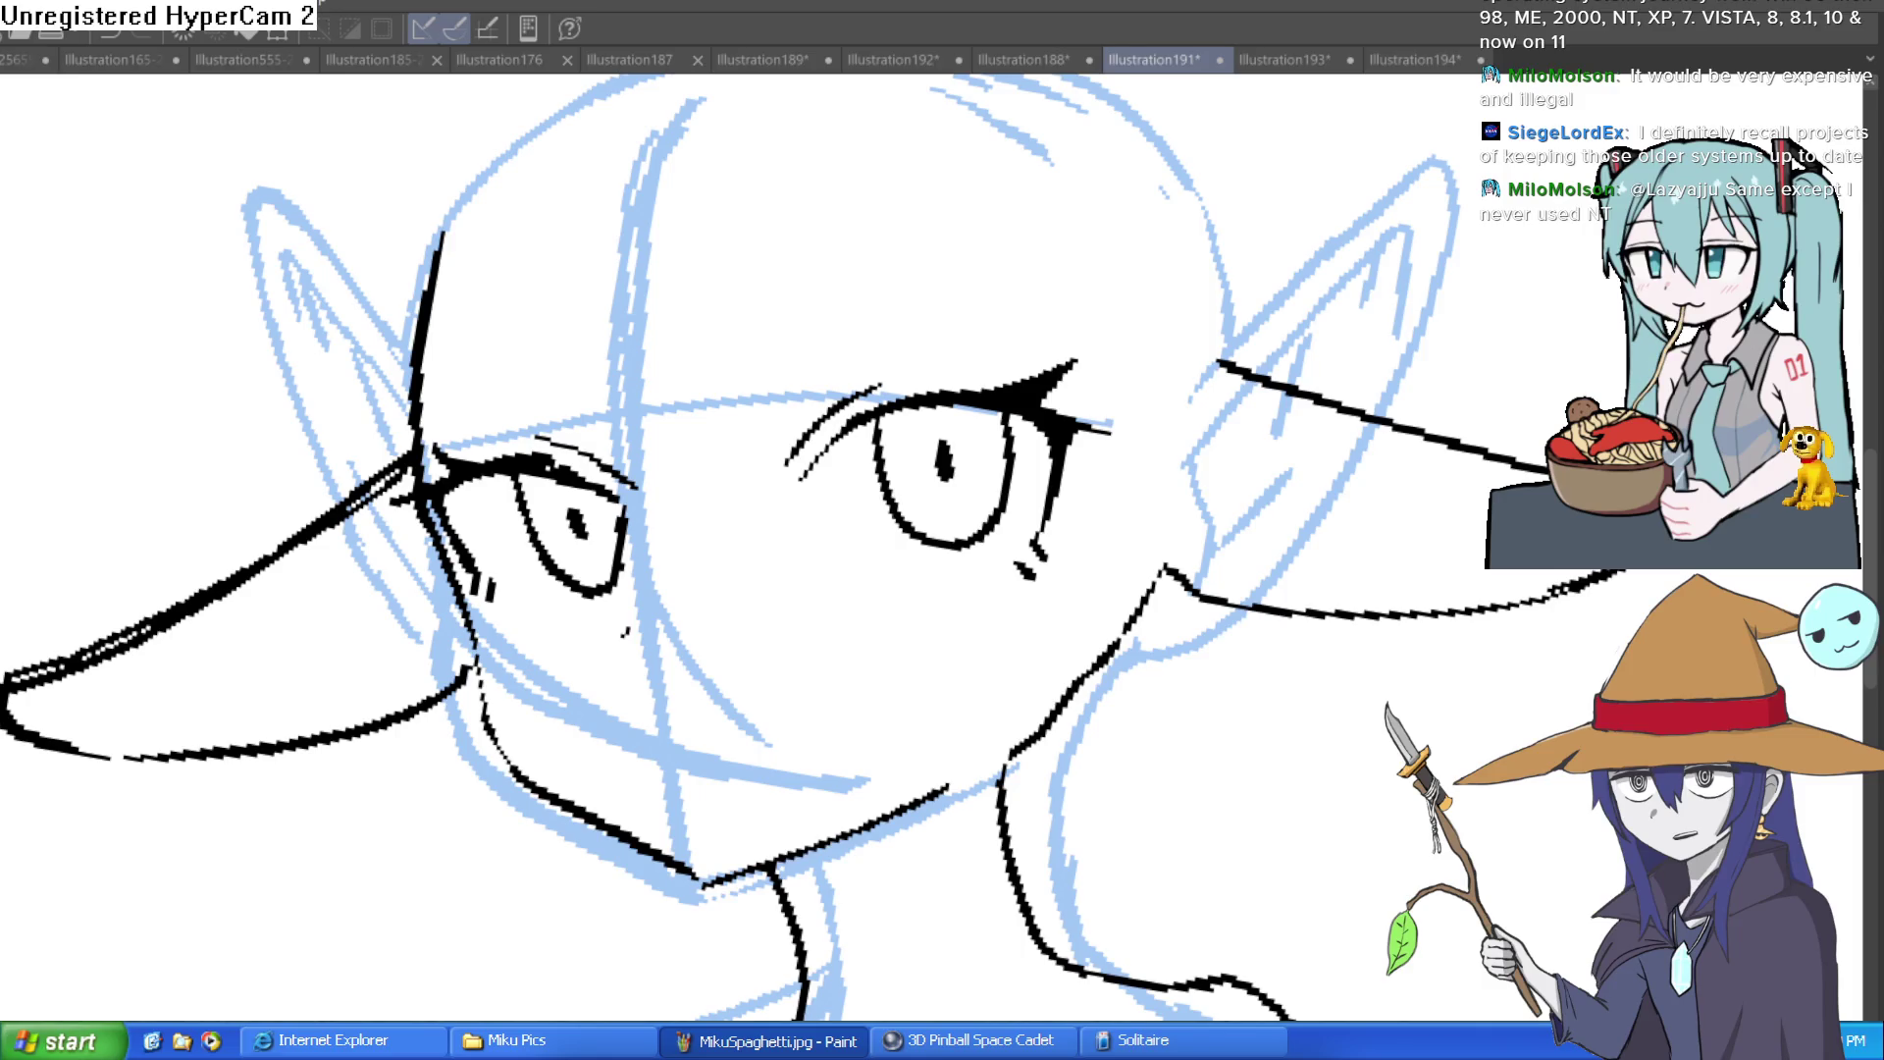
{"action": "mouse_move", "coordinate": [1042, 673]}
{"action": "left_mouse_down"}
{"action": "mouse_move", "coordinate": [745, 475]}
{"action": "mouse_move", "coordinate": [651, 509]}
{"action": "left_mouse_up"}
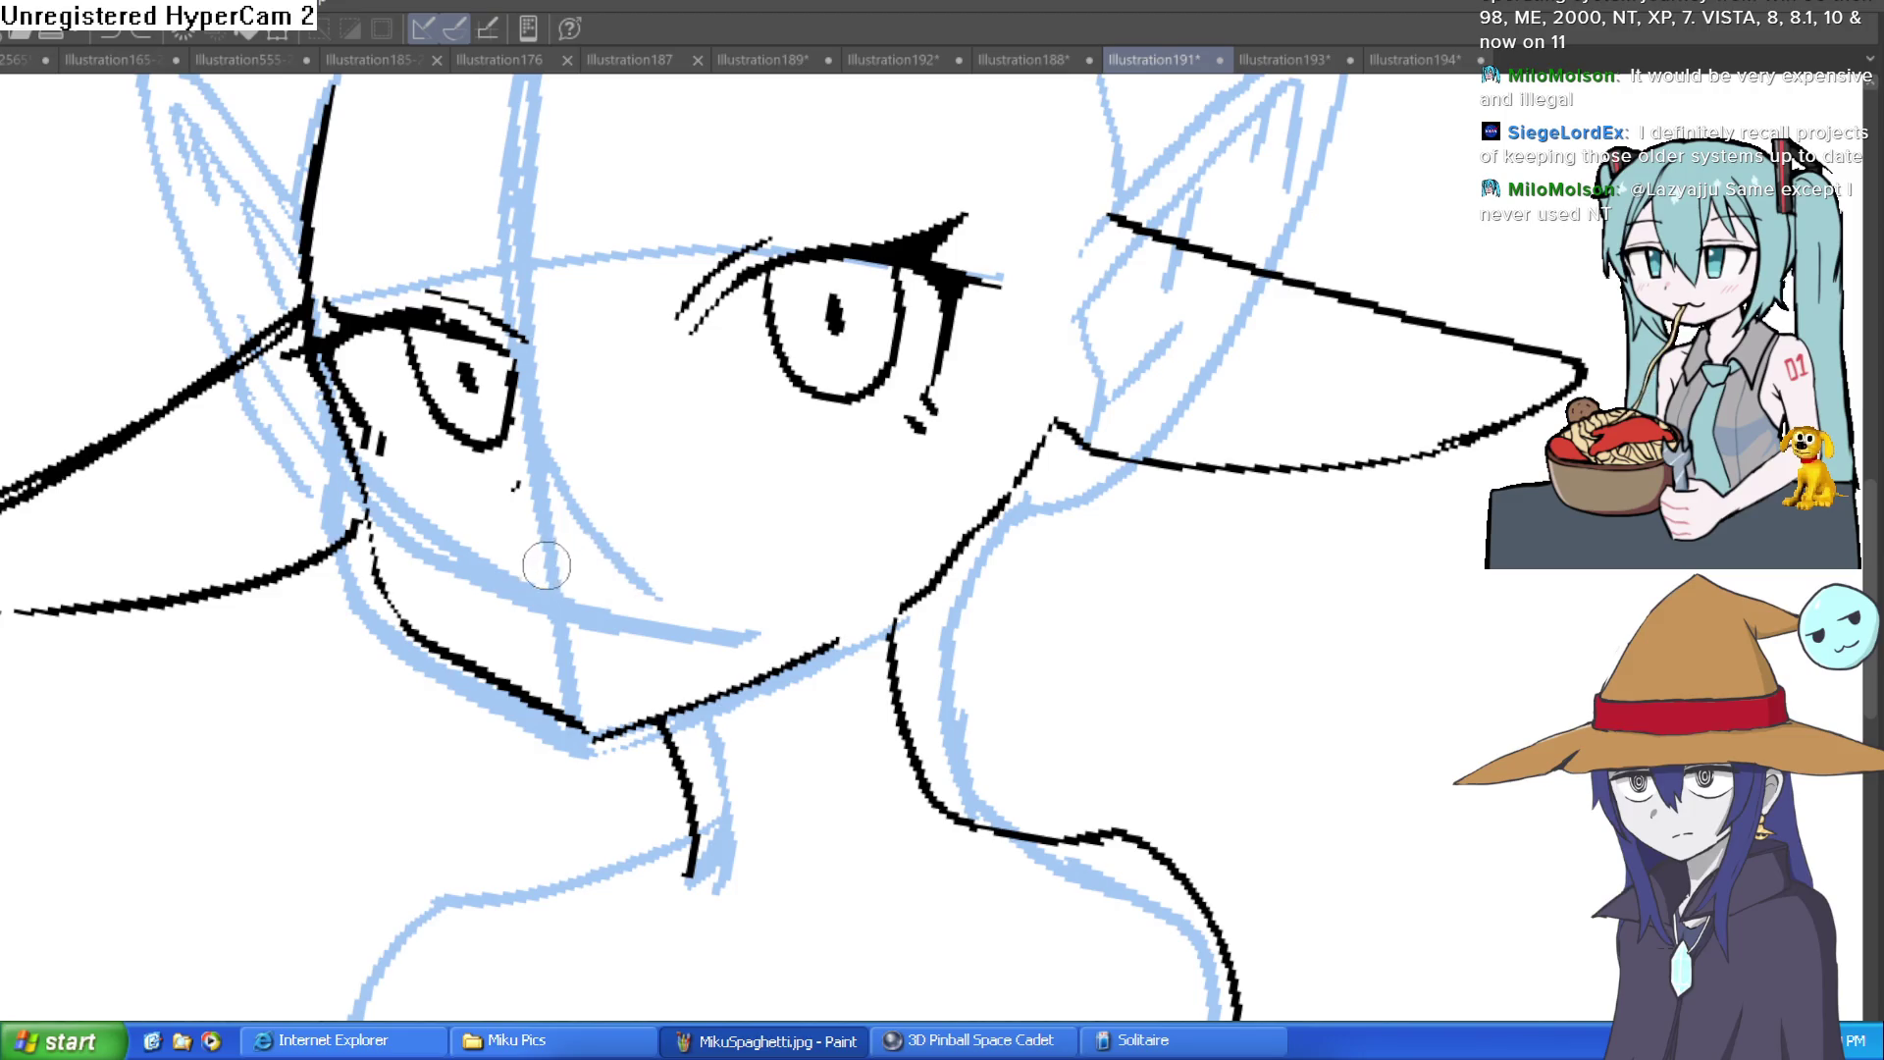
{"action": "mouse_move", "coordinate": [539, 557]}
{"action": "left_mouse_down"}
{"action": "mouse_move", "coordinate": [598, 584]}
{"action": "mouse_move", "coordinate": [689, 535]}
{"action": "left_mouse_up"}
{"action": "key", "text": "ctrl+z"}
{"action": "scroll", "coordinate": [869, 453], "scroll_direction": "down", "scroll_amount": 3}
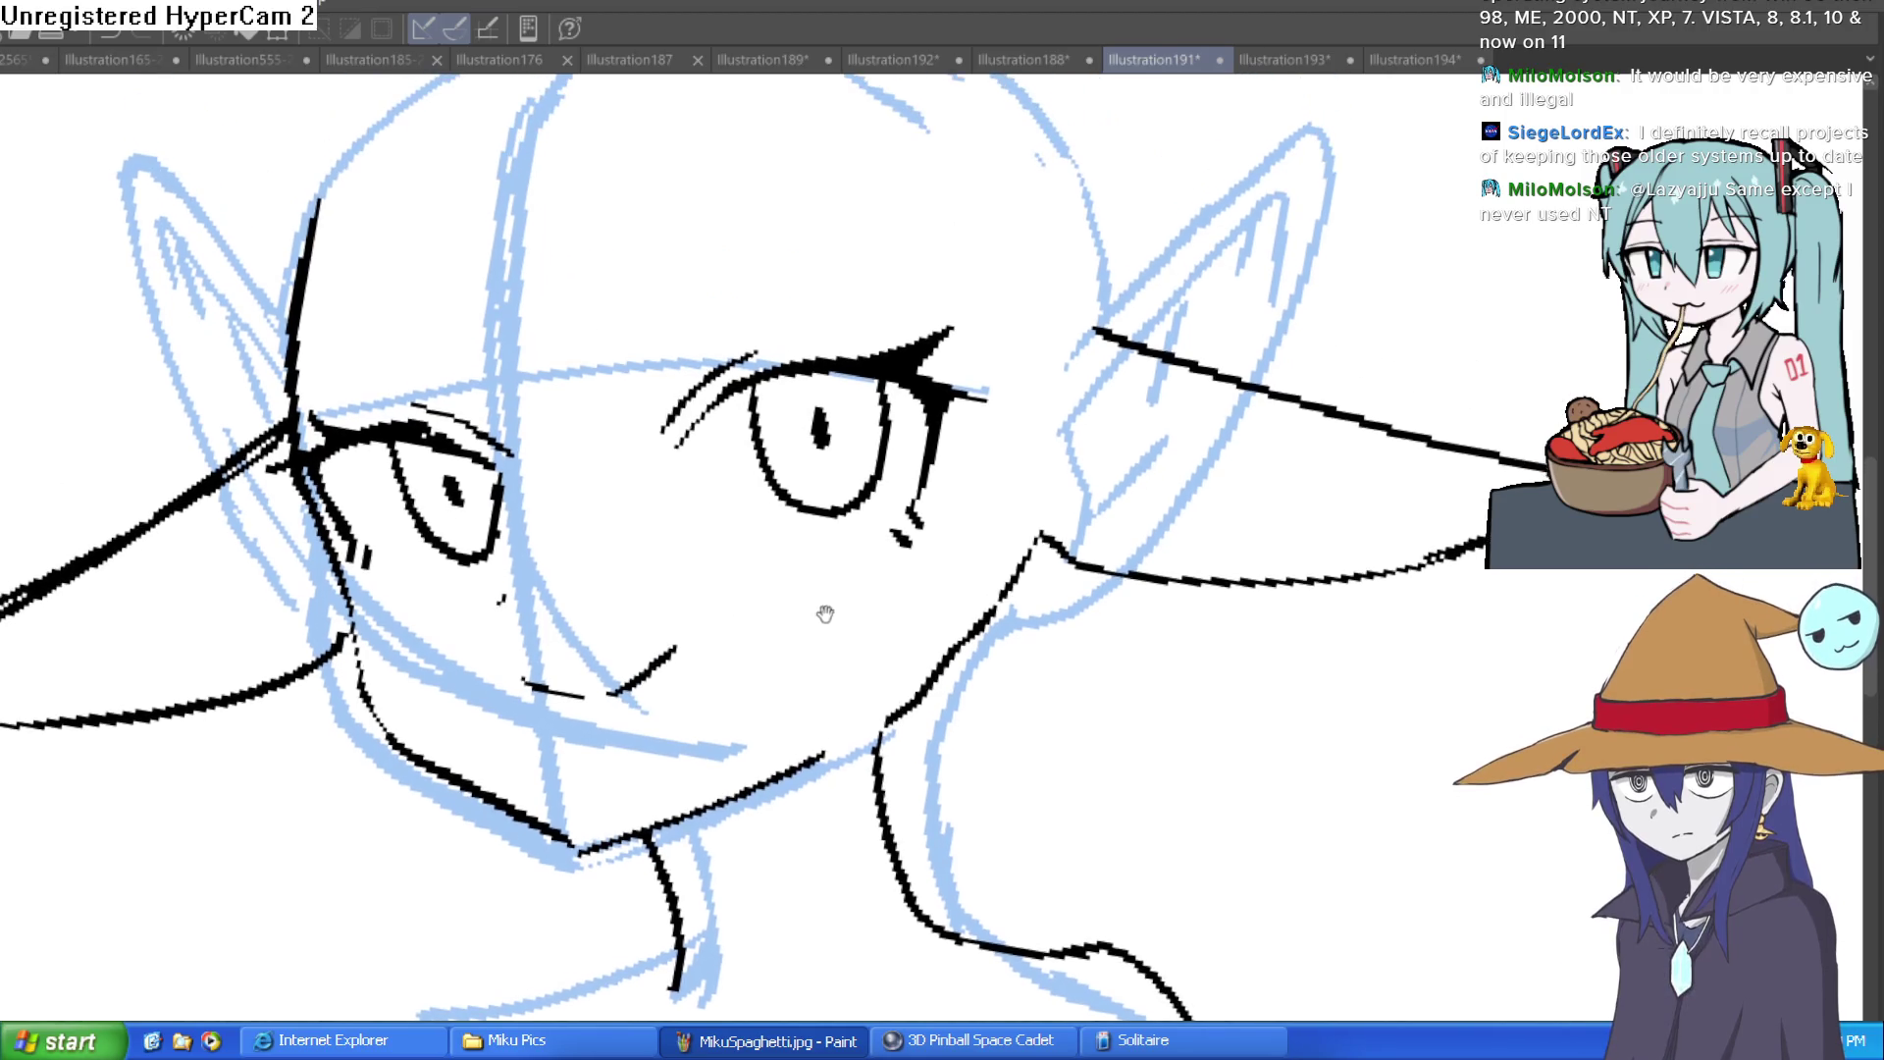
{"action": "scroll", "coordinate": [997, 503], "scroll_direction": "down", "scroll_amount": 2}
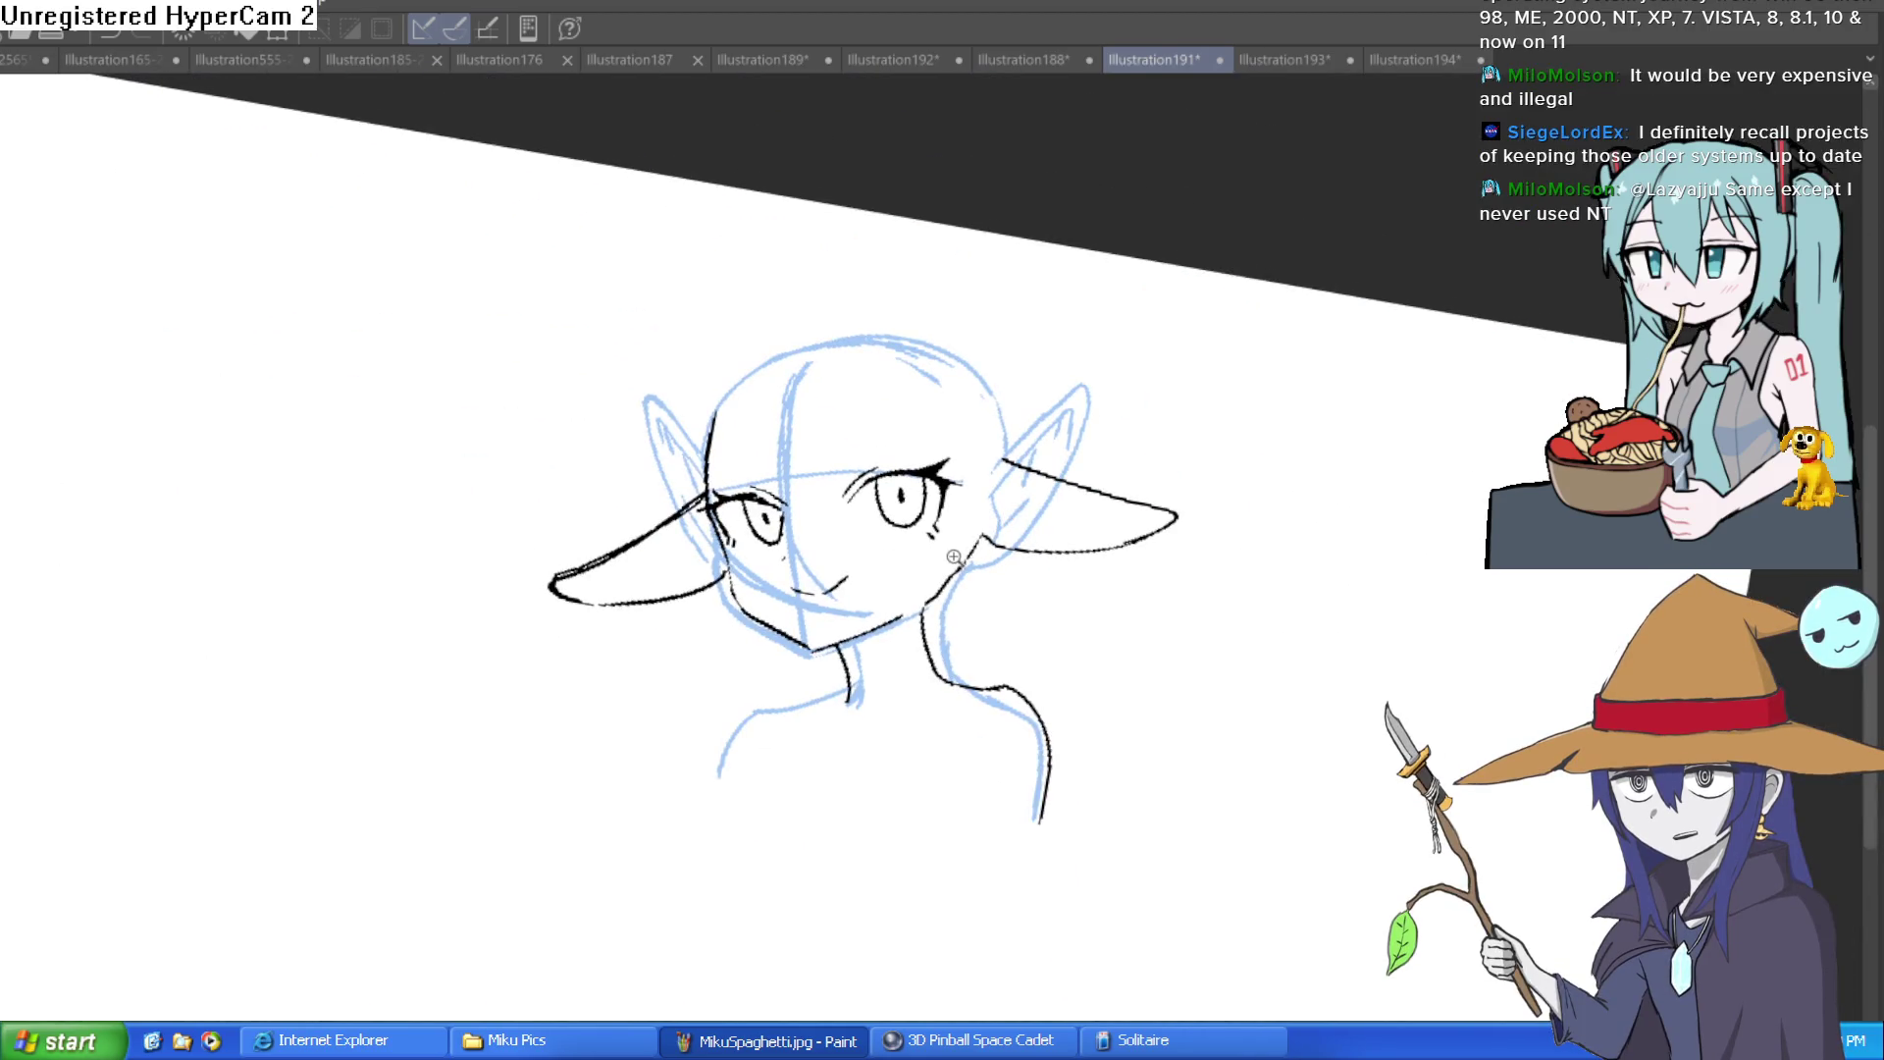
Step: Replace the doubled jaw stroke with one clean jaw line
{"action": "scroll", "coordinate": [957, 555], "scroll_direction": "up", "scroll_amount": 3}
{"action": "scroll", "coordinate": [910, 566], "scroll_direction": "up", "scroll_amount": 2}
{"action": "left_click_drag", "start_coordinate": [1069, 412], "coordinate": [953, 564]}
{"action": "key", "text": "ctrl+z"}
{"action": "left_click_drag", "start_coordinate": [1020, 495], "coordinate": [895, 588]}
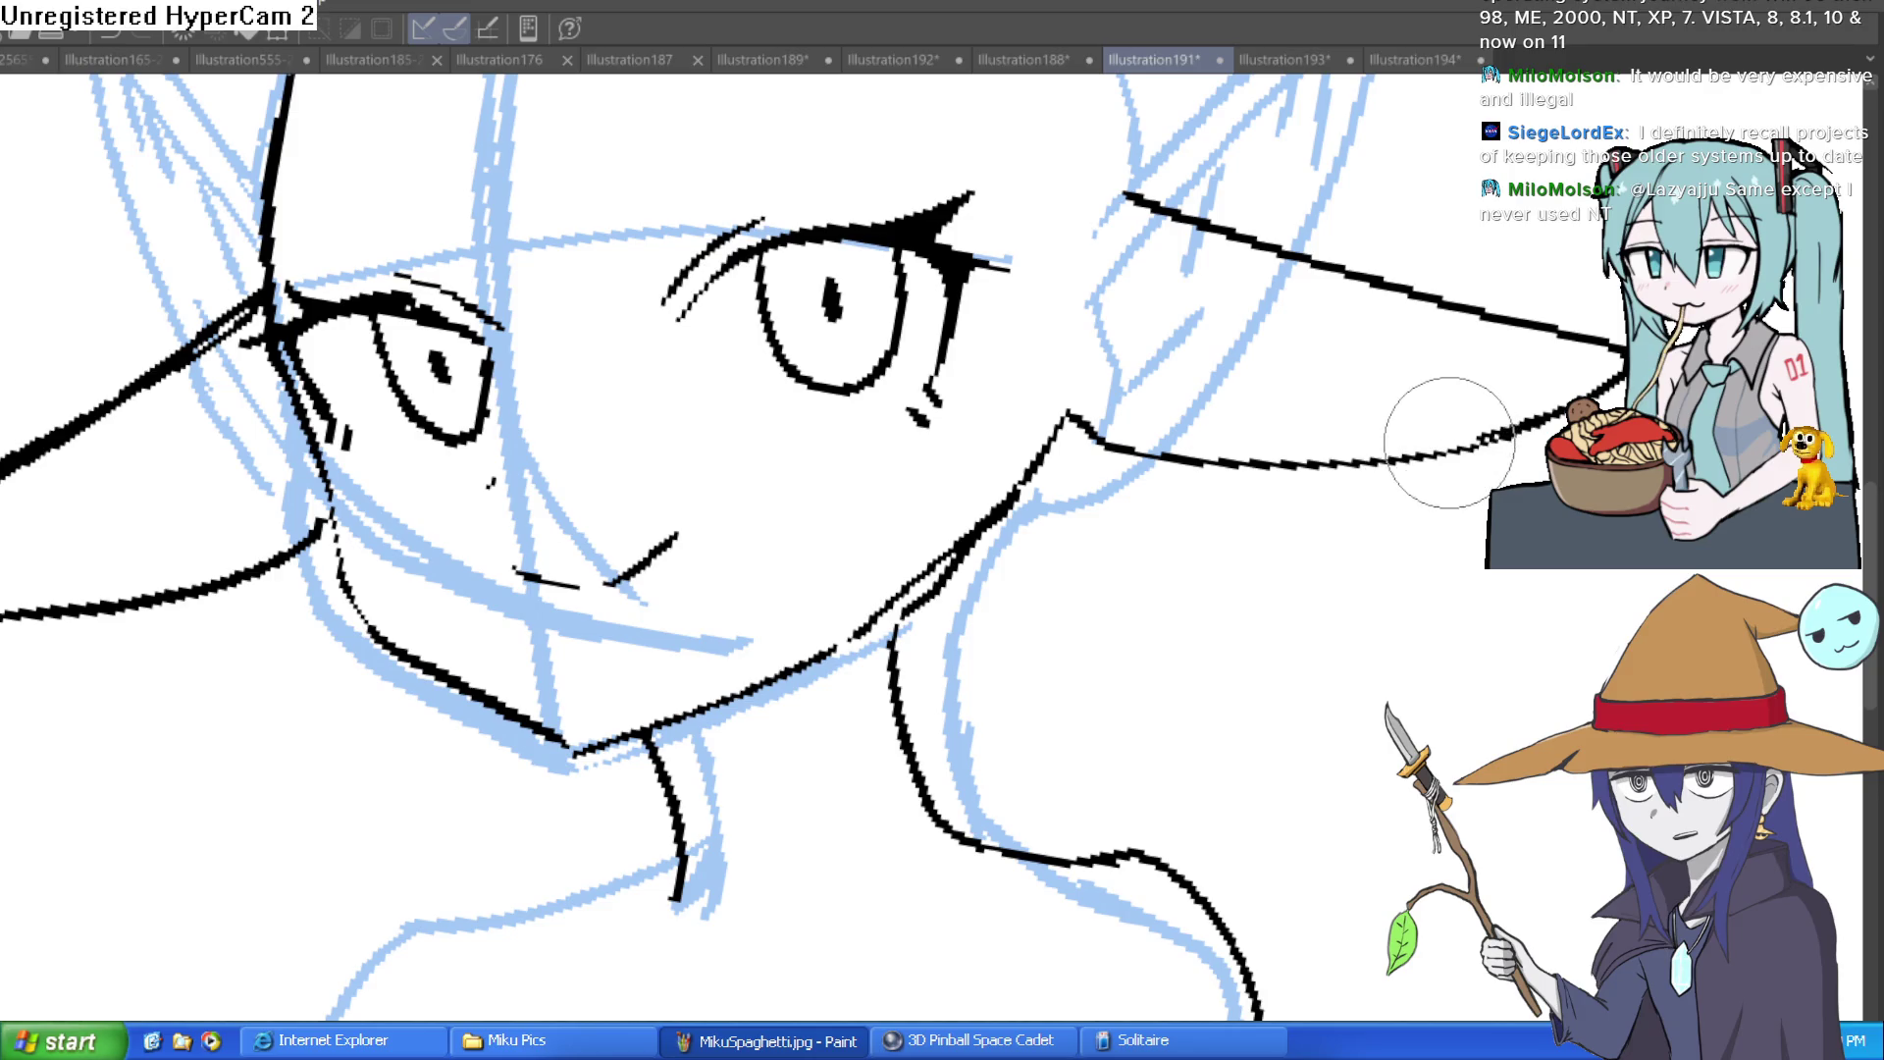
{"action": "left_click_drag", "start_coordinate": [1442, 589], "coordinate": [1402, 547]}
Step: Ink thin arched eyebrows above the right eye and the left eye
{"action": "scroll", "coordinate": [1403, 547], "scroll_direction": "down", "scroll_amount": 3}
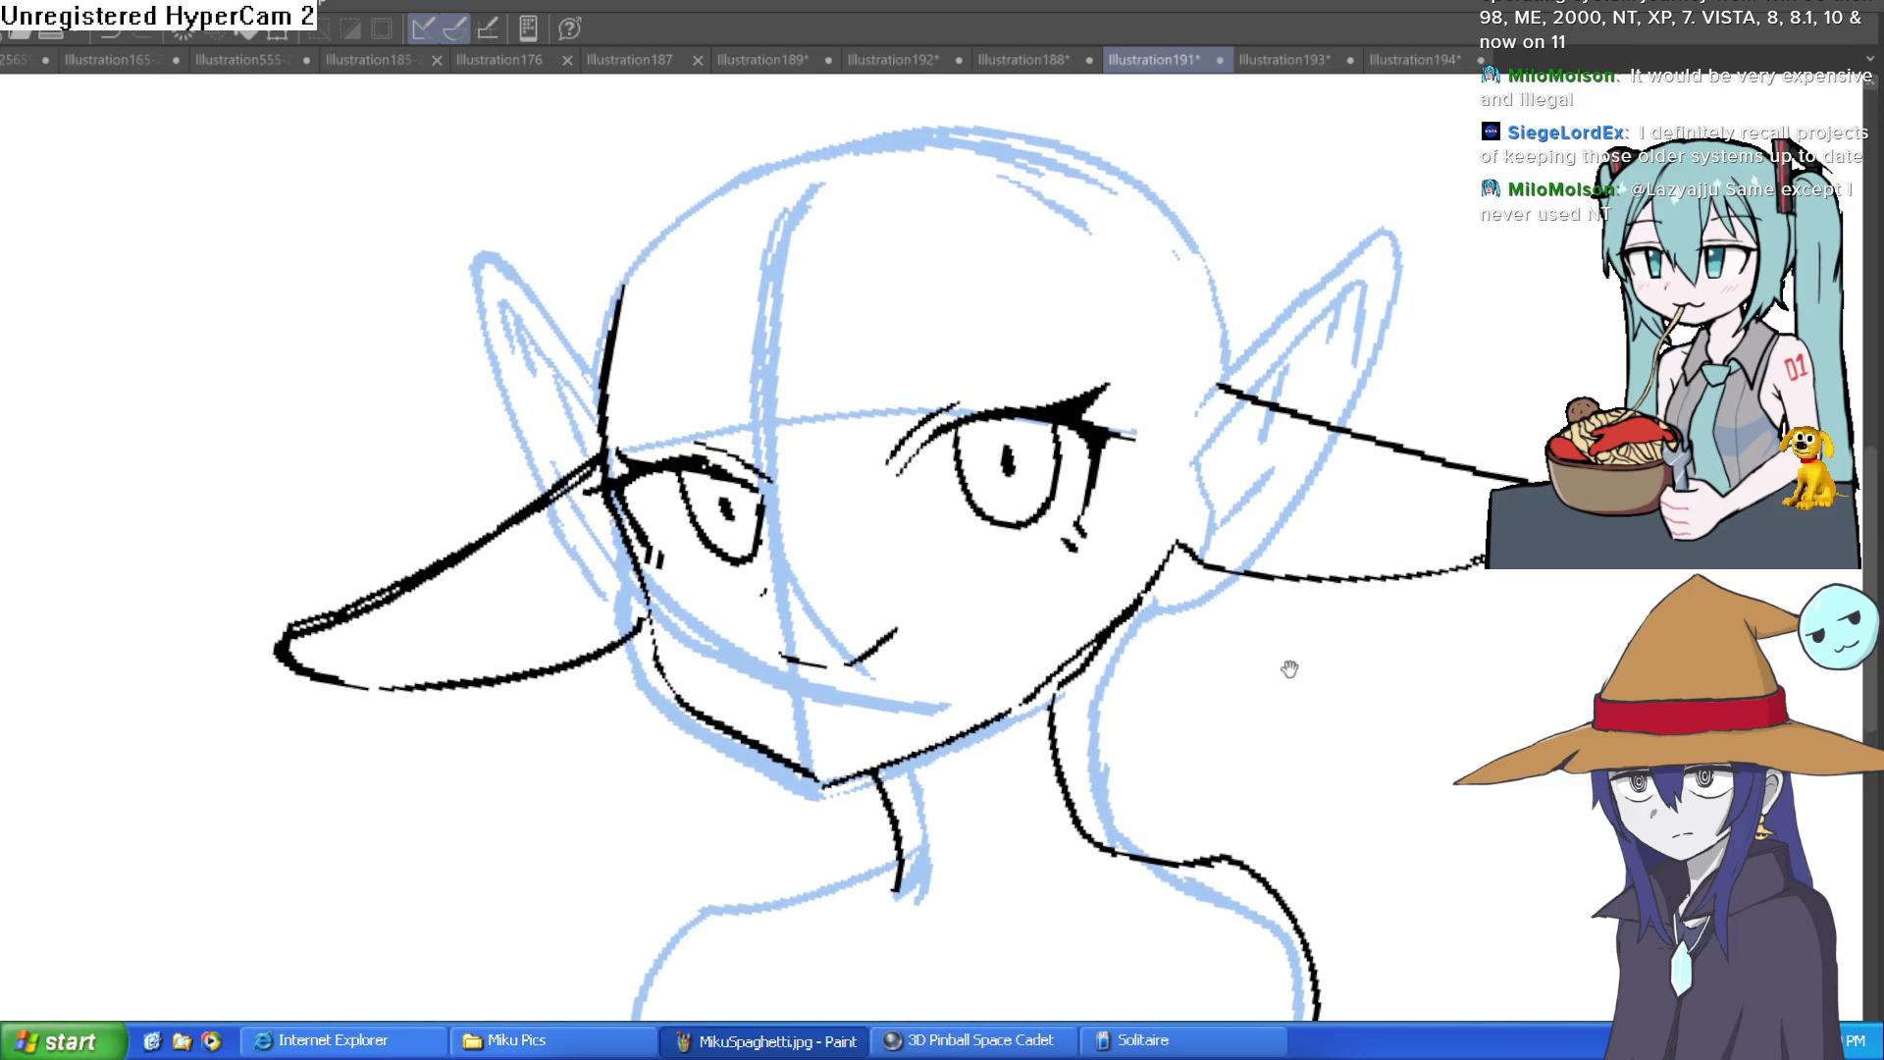
{"action": "scroll", "coordinate": [1135, 421], "scroll_direction": "up", "scroll_amount": 3}
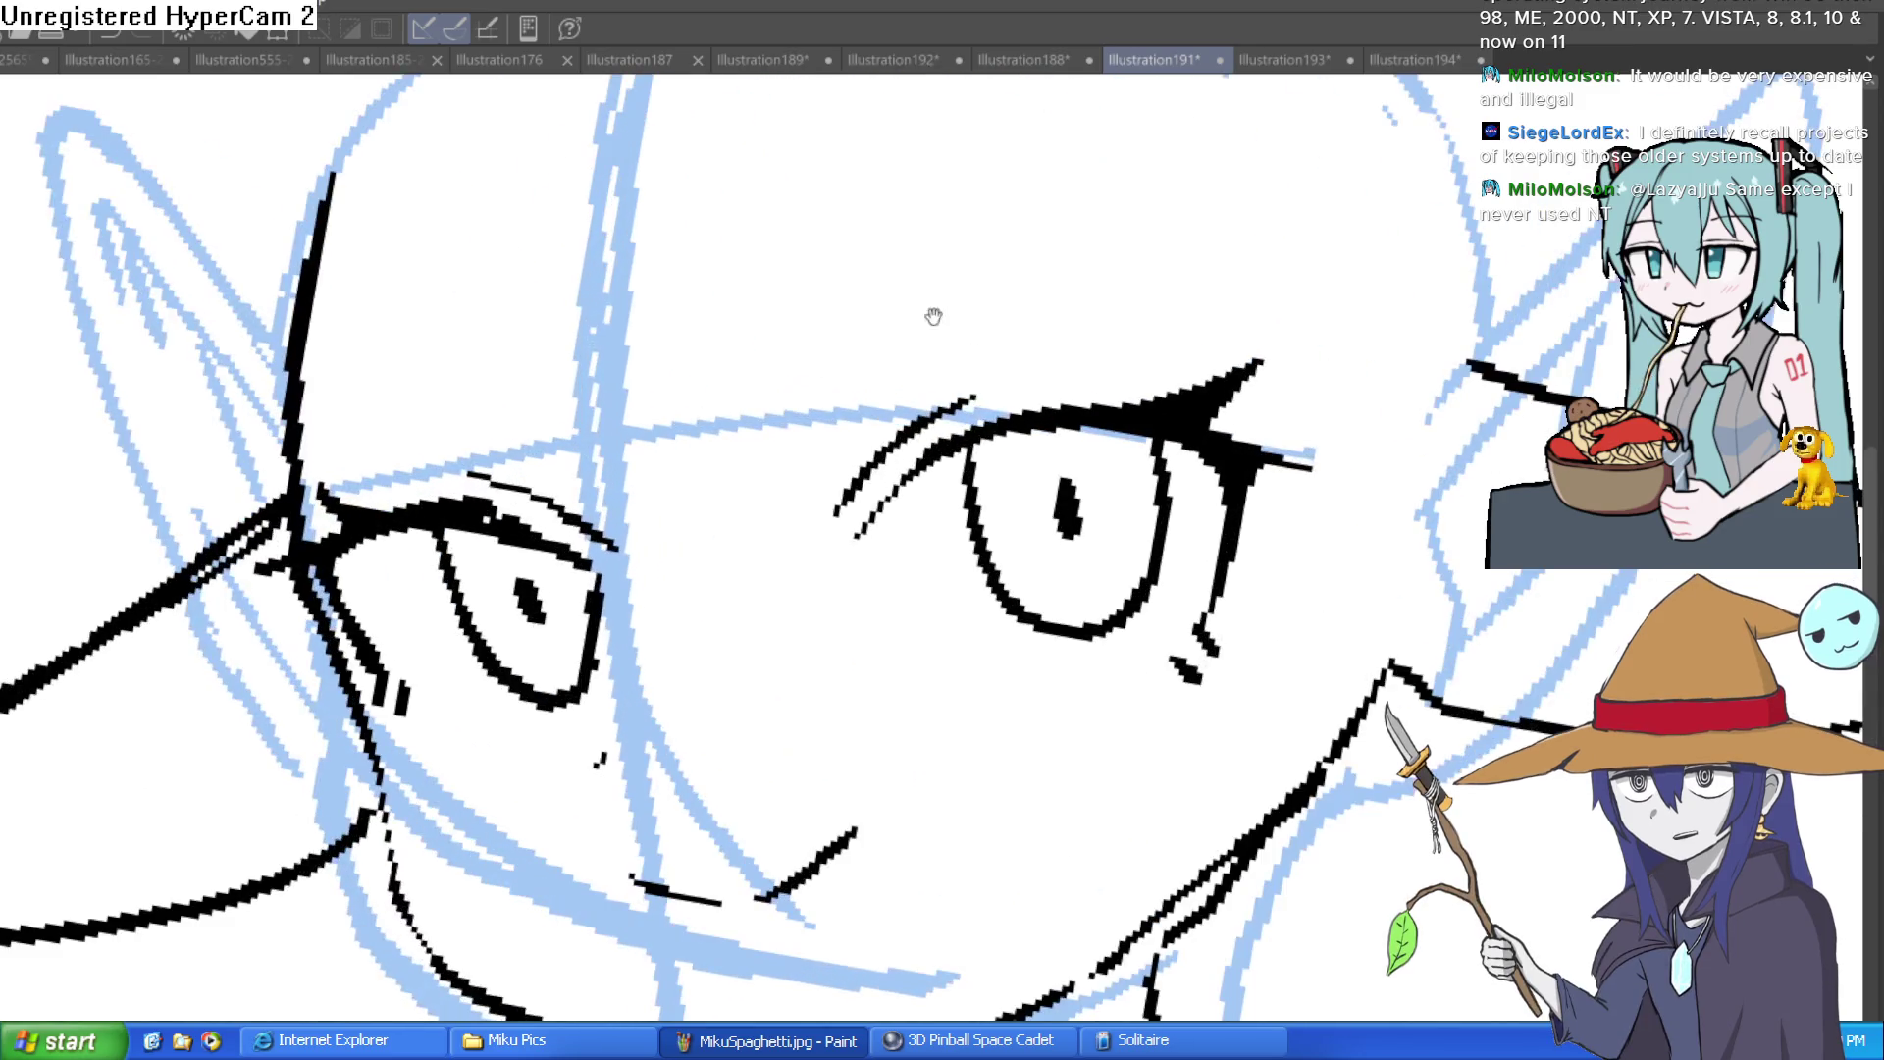
{"action": "left_click_drag", "start_coordinate": [852, 304], "coordinate": [1154, 266]}
{"action": "left_click_drag", "start_coordinate": [657, 384], "coordinate": [742, 413]}
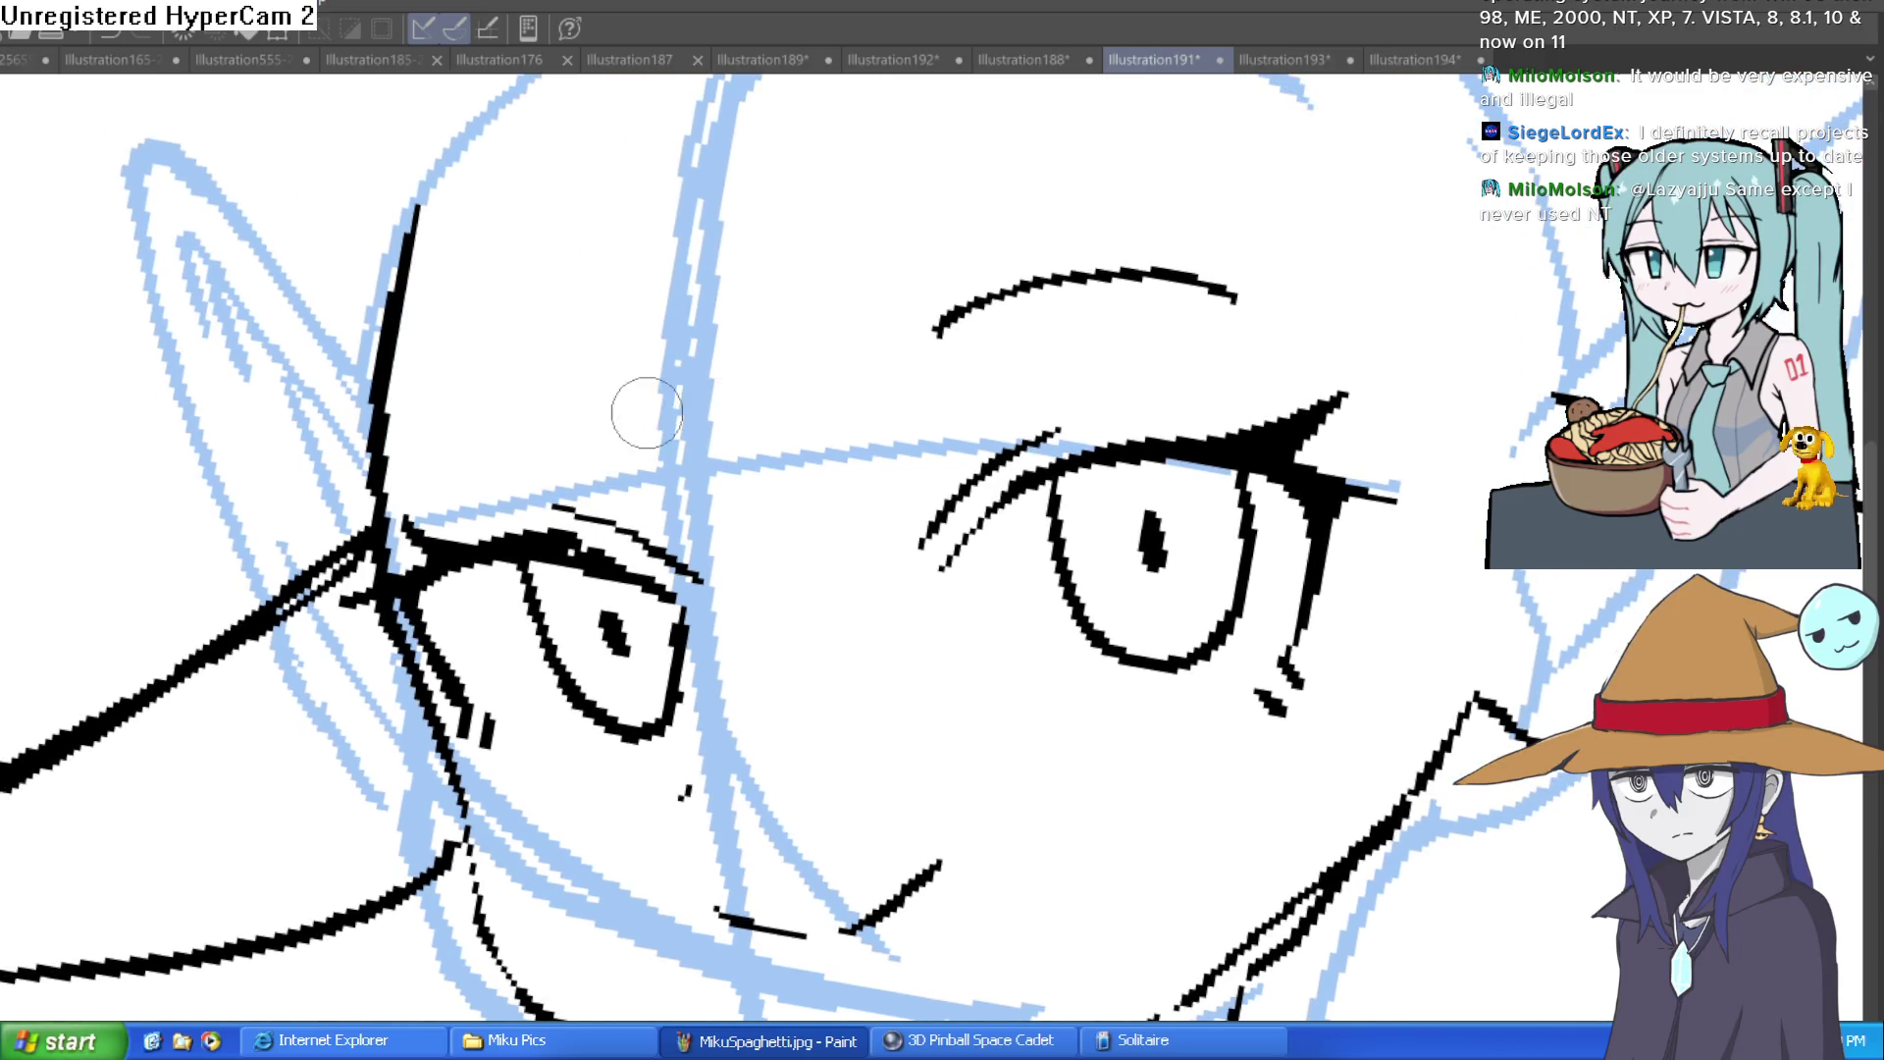
{"action": "left_click_drag", "start_coordinate": [645, 381], "coordinate": [449, 390]}
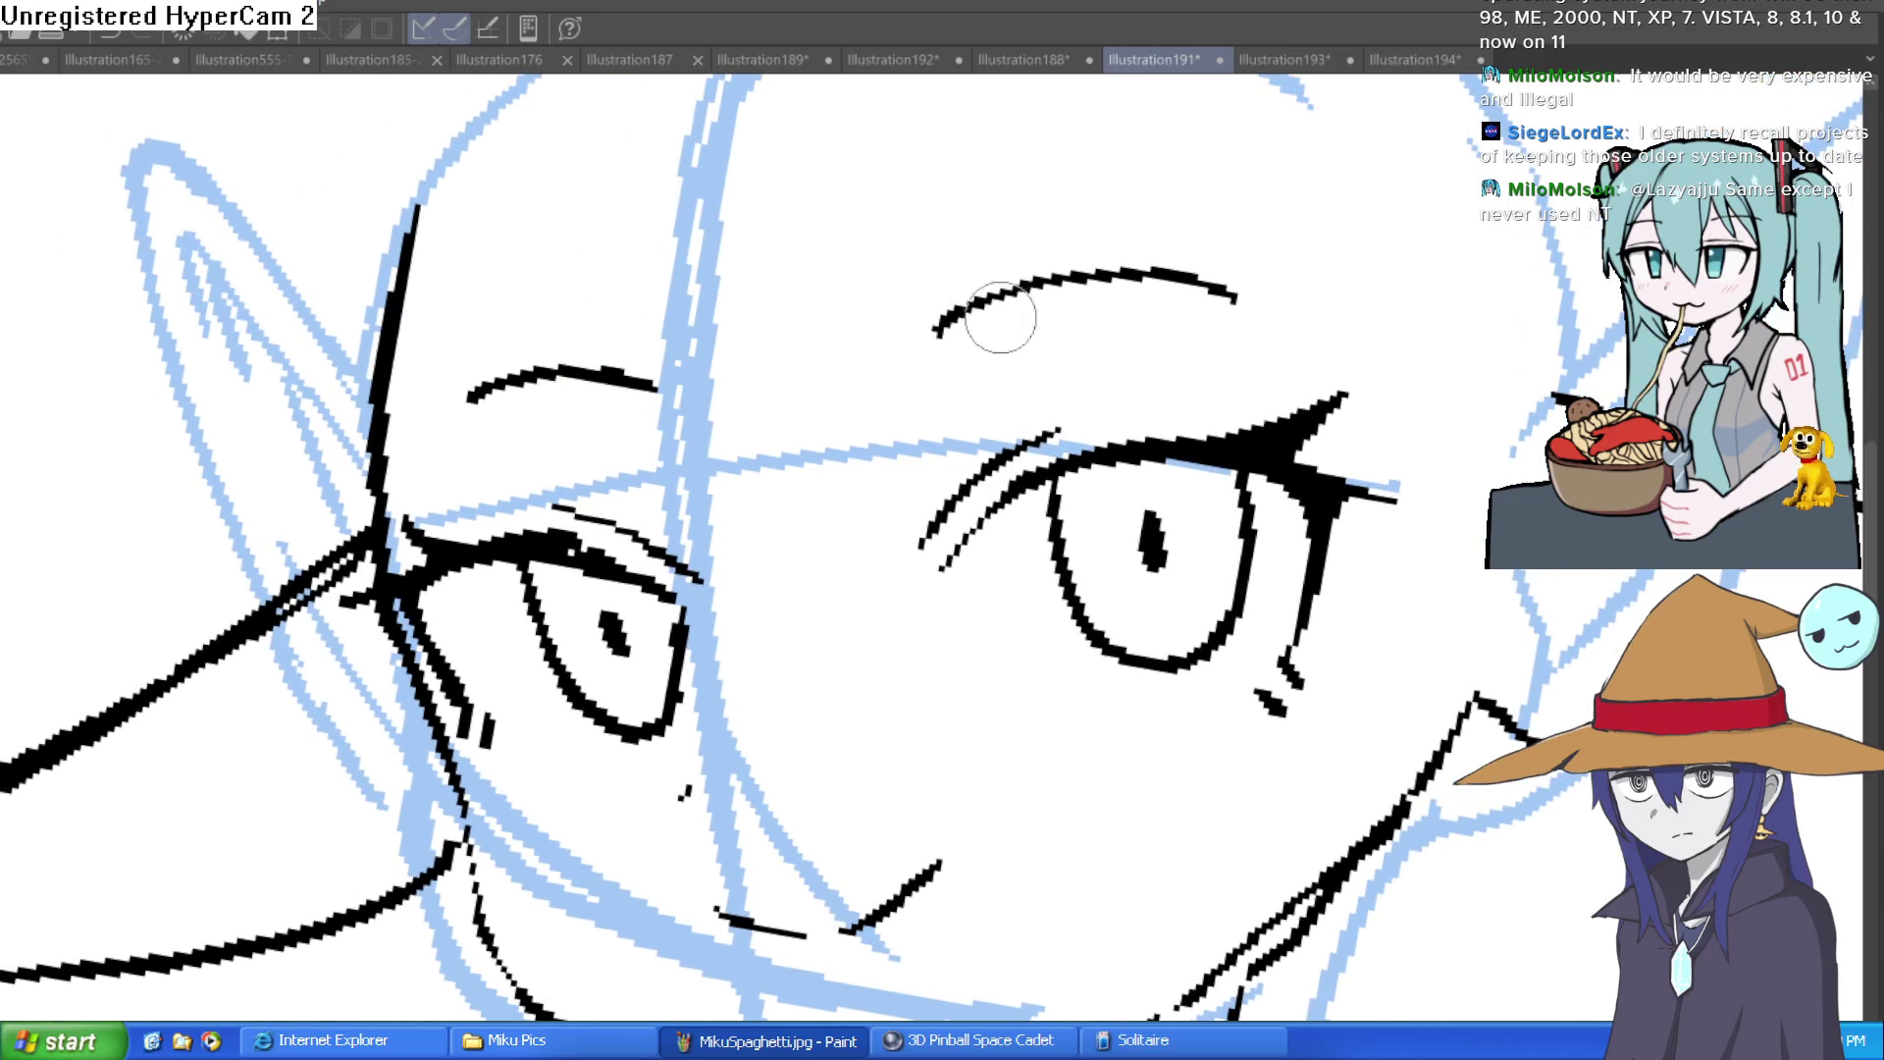
{"action": "scroll", "coordinate": [1065, 339], "scroll_direction": "down", "scroll_amount": 2}
{"action": "left_click_drag", "start_coordinate": [1262, 370], "coordinate": [1201, 478]}
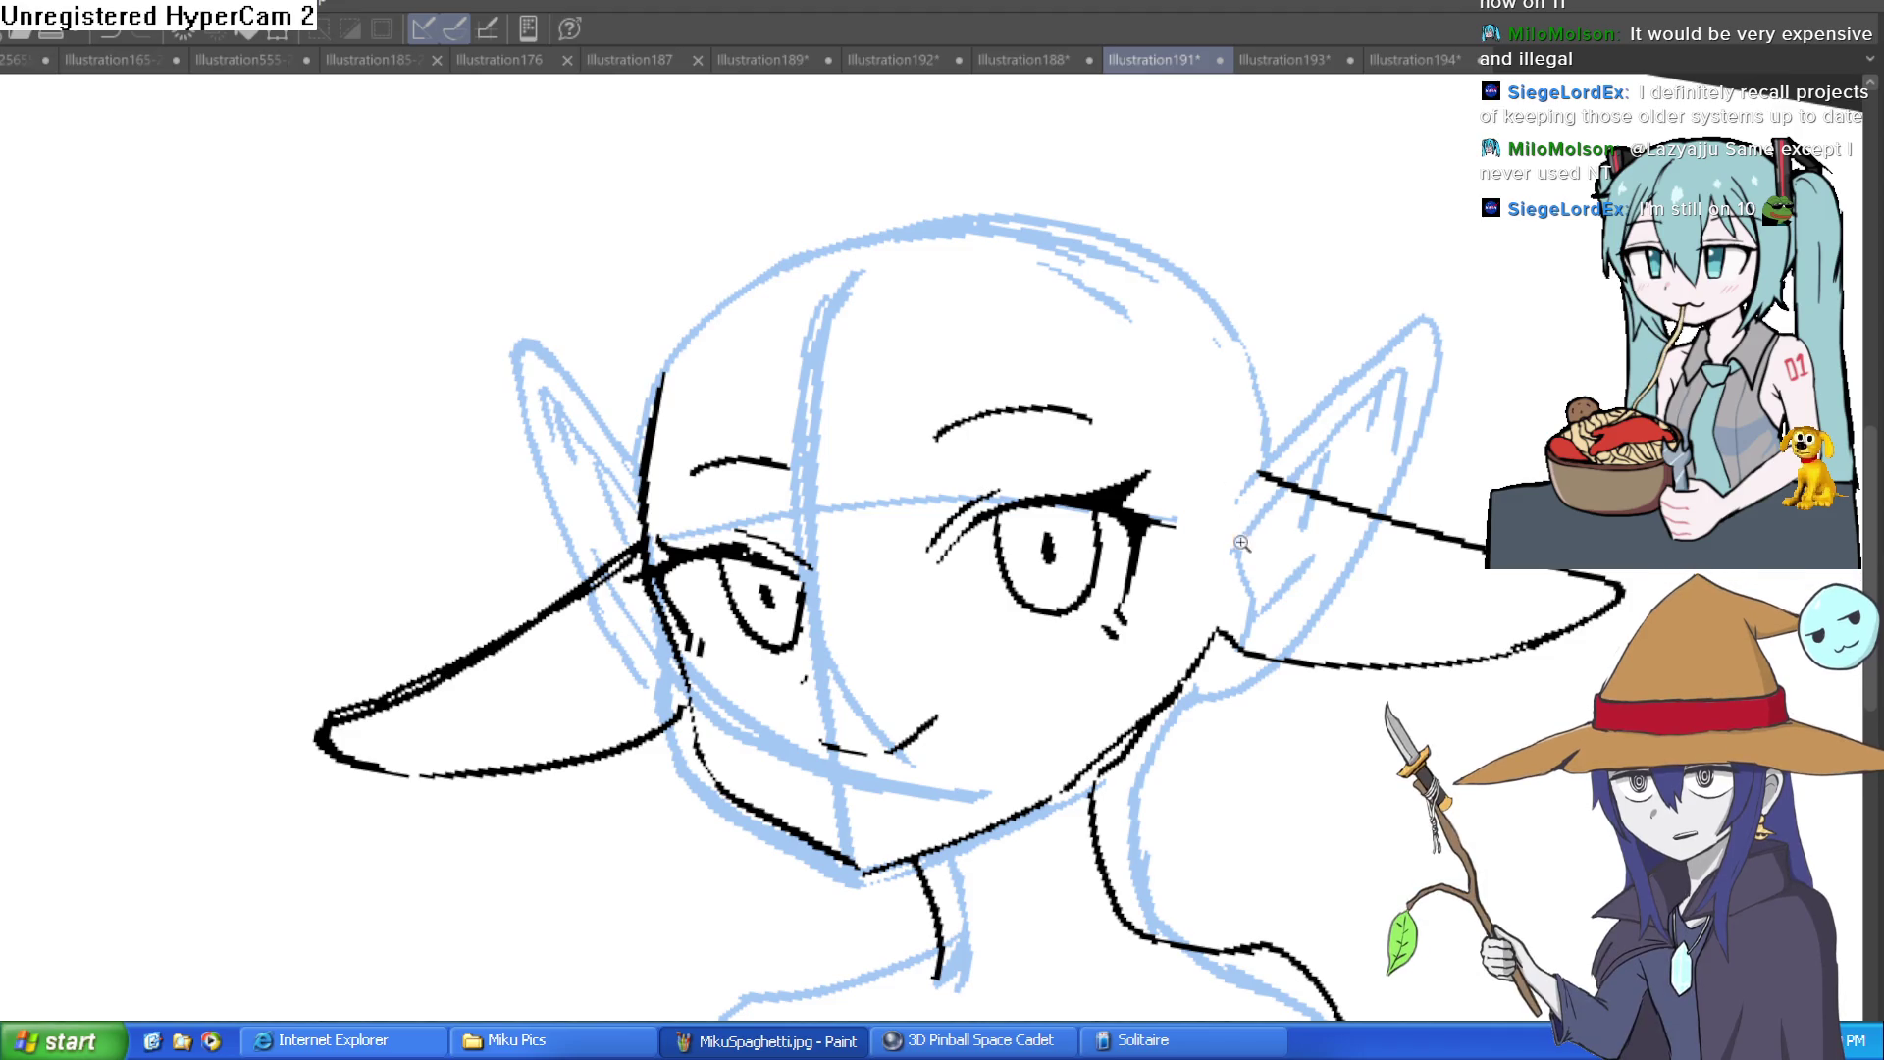
{"action": "scroll", "coordinate": [1248, 601], "scroll_direction": "down", "scroll_amount": 2}
{"action": "scroll", "coordinate": [1248, 601], "scroll_direction": "down", "scroll_amount": 1}
{"action": "scroll", "coordinate": [1148, 556], "scroll_direction": "up", "scroll_amount": 2}
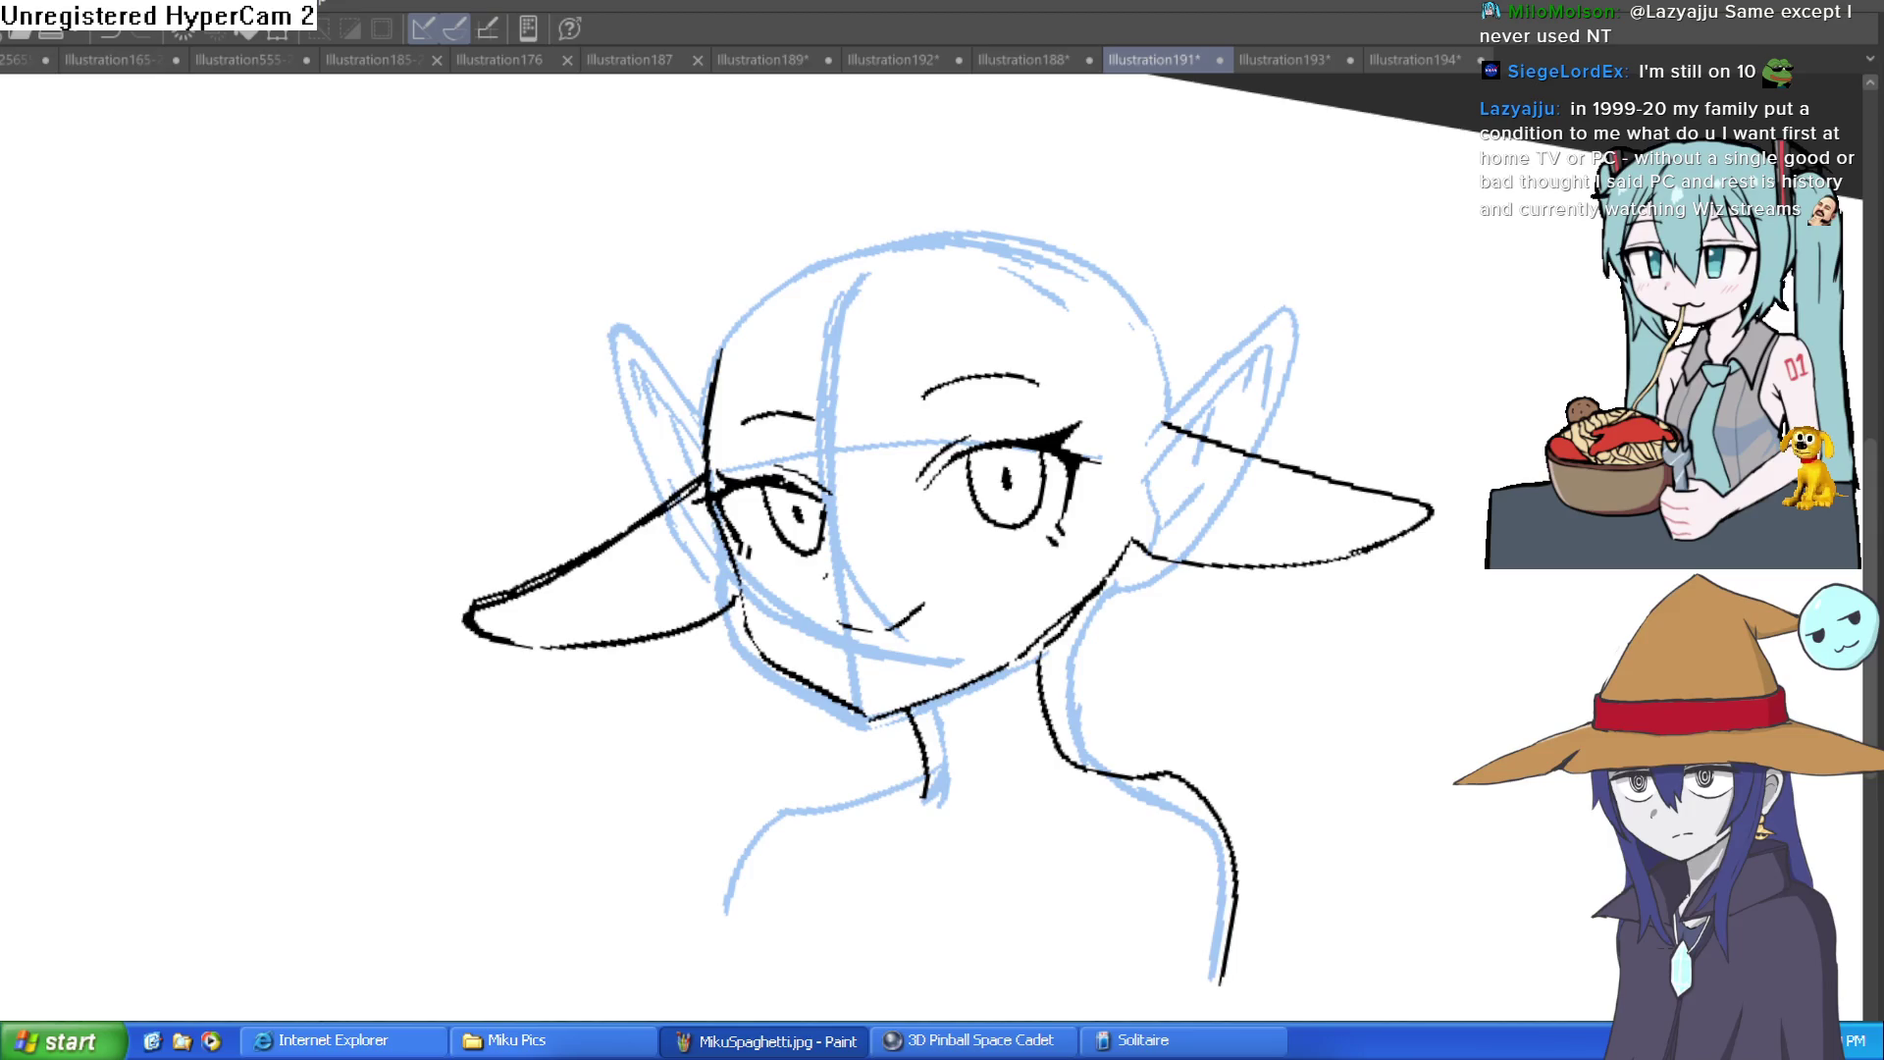
{"action": "left_click_drag", "start_coordinate": [1337, 664], "coordinate": [1422, 631]}
{"action": "key", "text": "ctrl+z"}
{"action": "left_click_drag", "start_coordinate": [1352, 529], "coordinate": [1227, 576]}
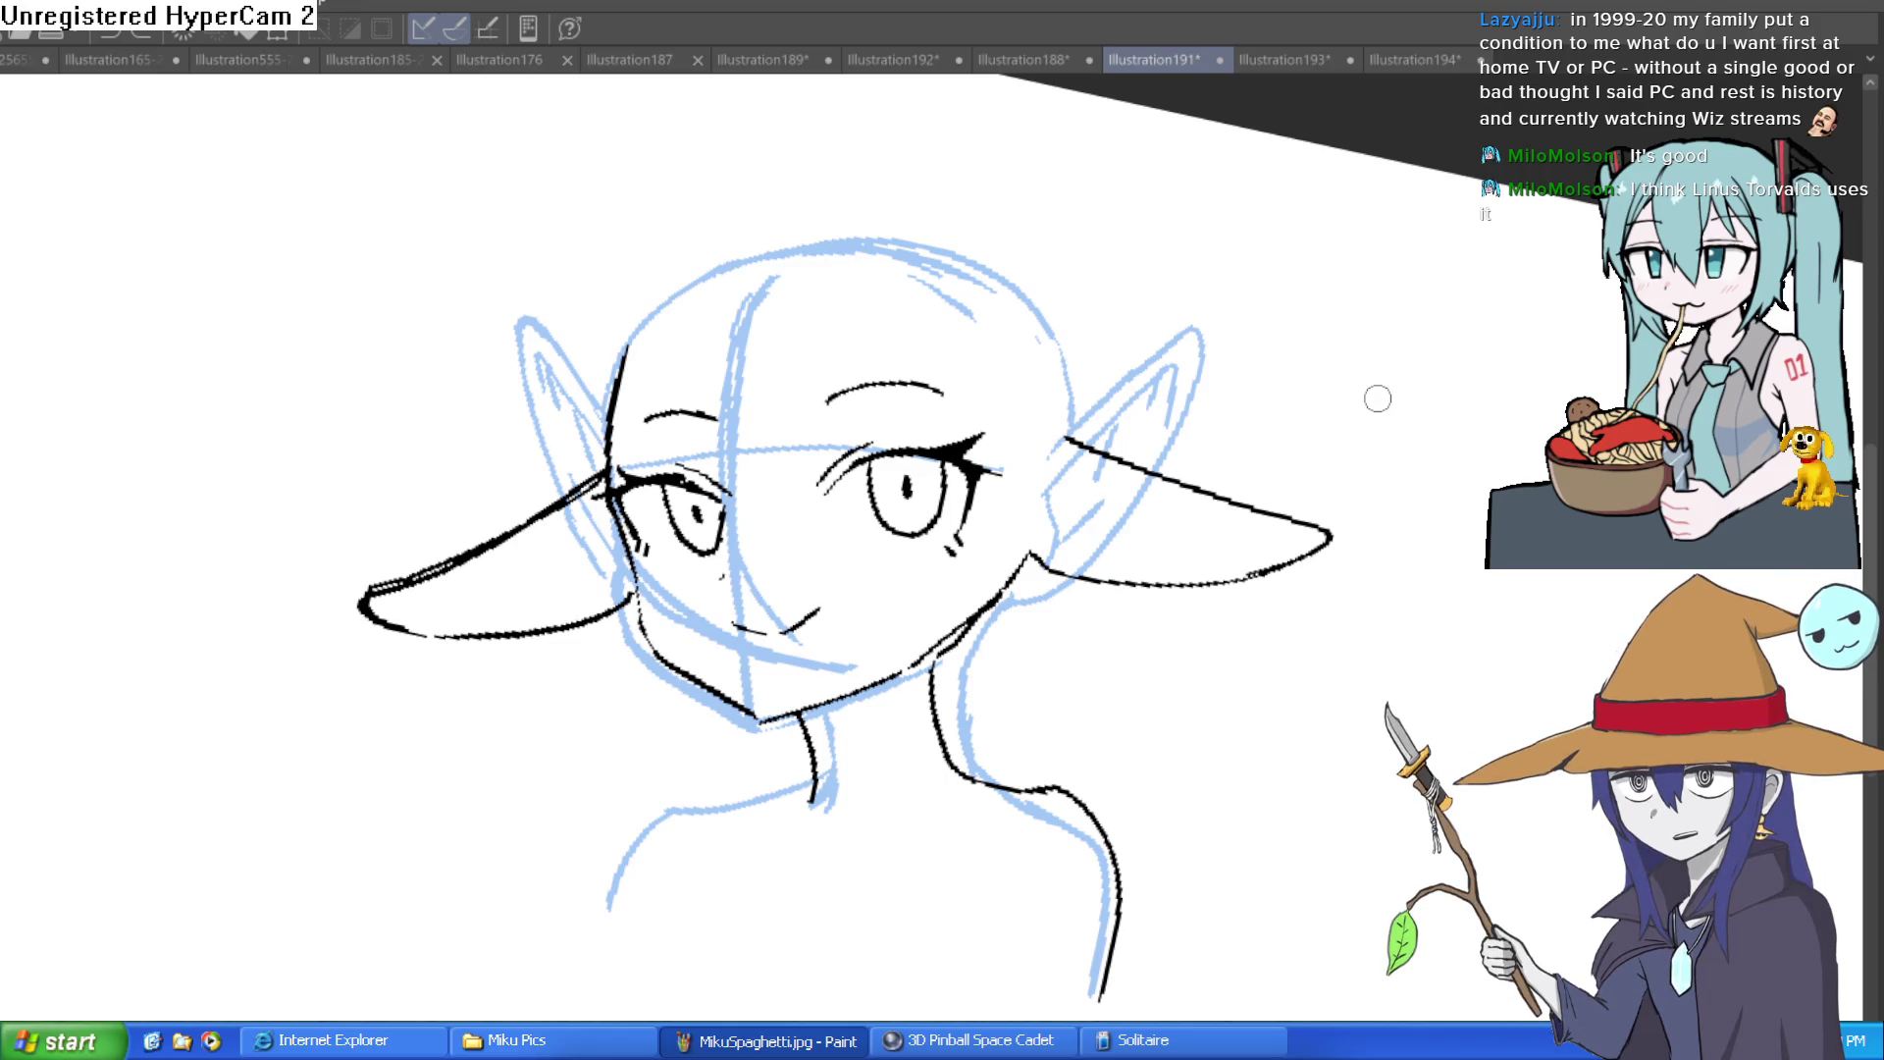
{"action": "mouse_move", "coordinate": [946, 363]}
{"action": "left_mouse_down"}
{"action": "mouse_move", "coordinate": [993, 304]}
{"action": "mouse_move", "coordinate": [841, 147]}
{"action": "left_mouse_up"}
Step: Tilt and mirror the view, then ink a V-shaped nose stroke between the eyes
{"action": "scroll", "coordinate": [765, 239], "scroll_direction": "up", "scroll_amount": 2}
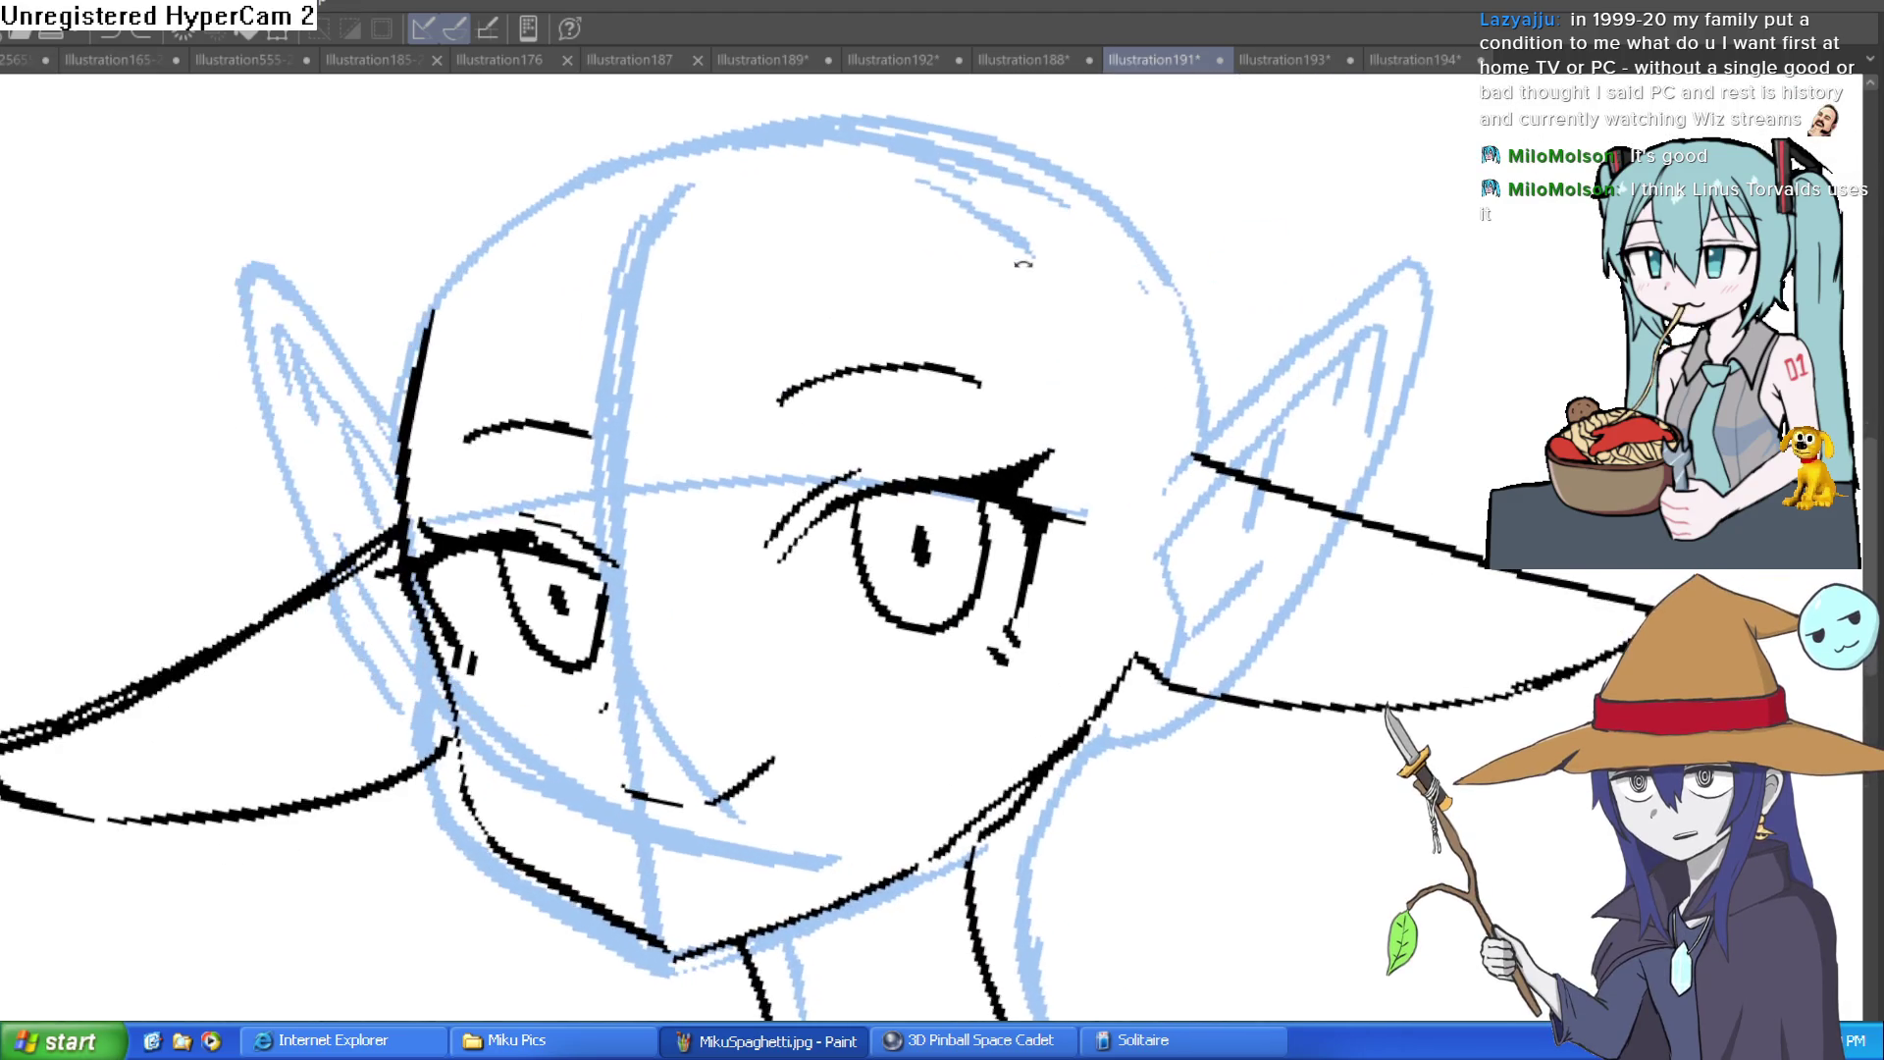
{"action": "mouse_move", "coordinate": [846, 278]}
{"action": "left_mouse_down"}
{"action": "mouse_move", "coordinate": [782, 299]}
{"action": "mouse_move", "coordinate": [849, 247]}
{"action": "left_mouse_up"}
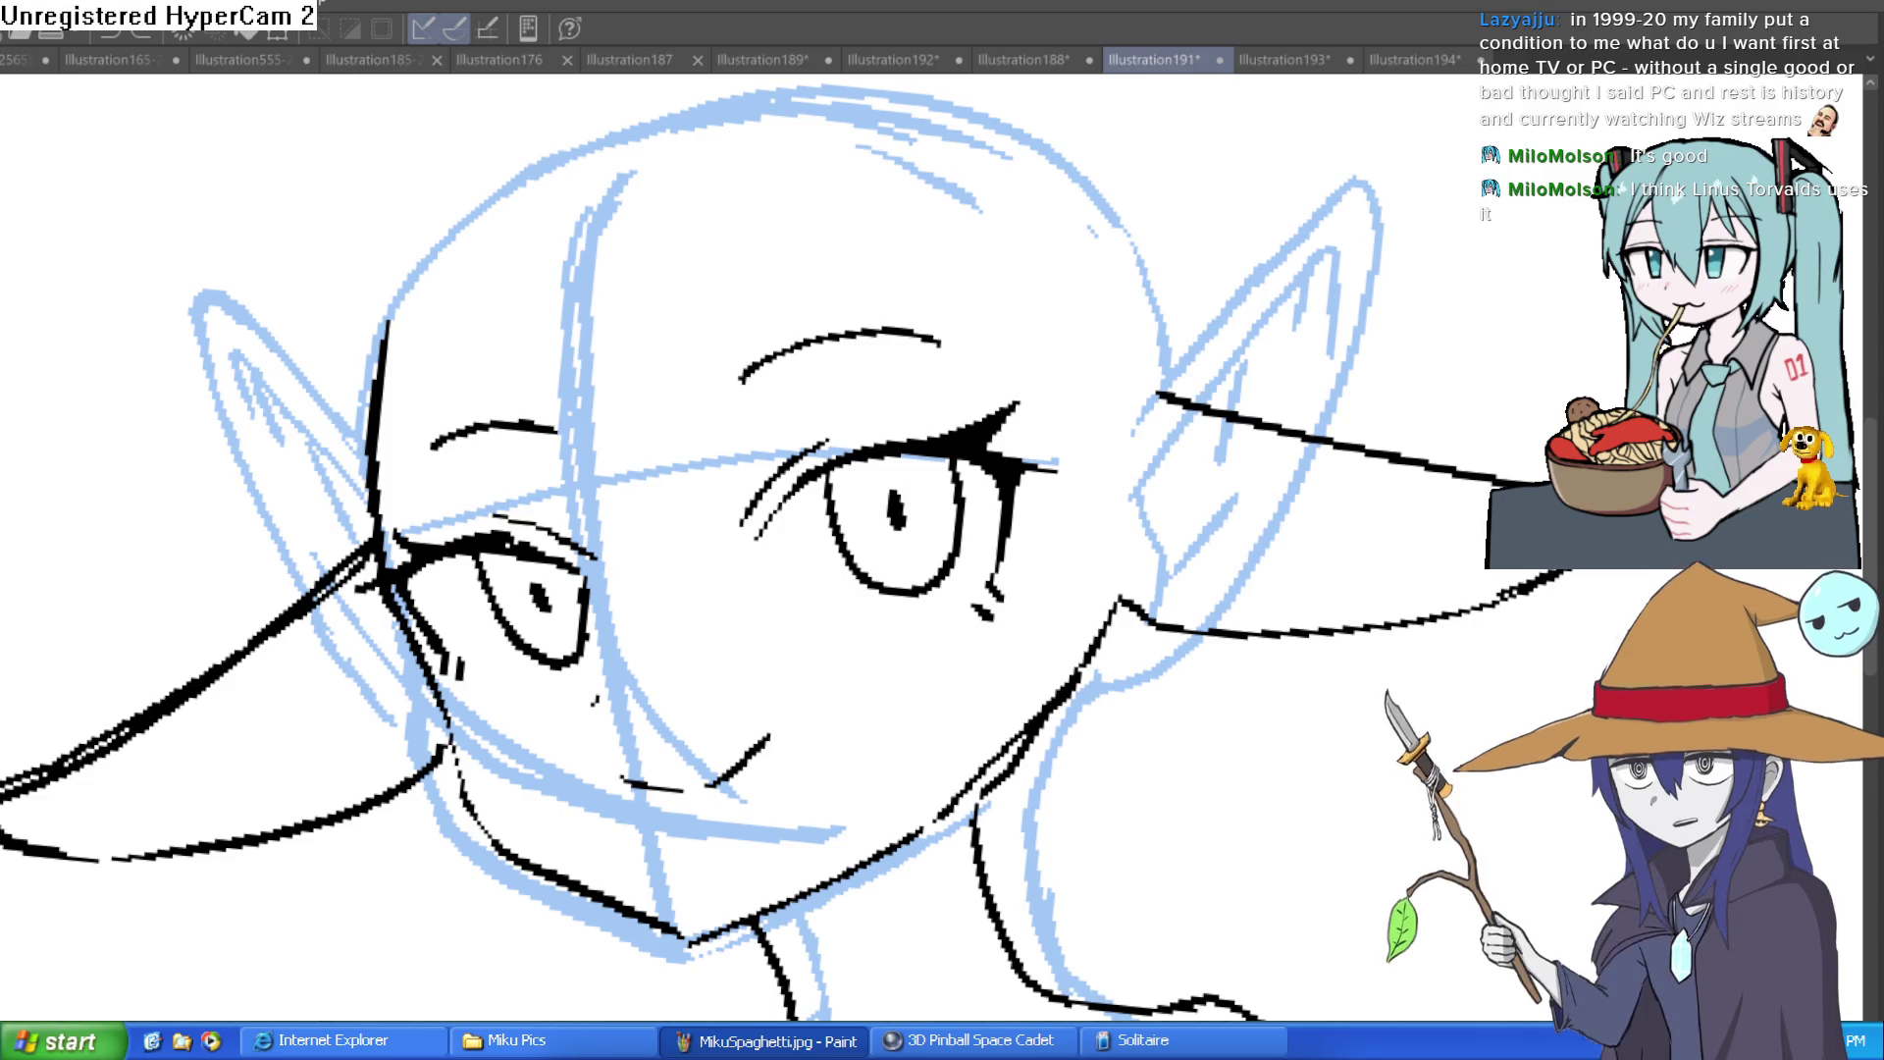
{"action": "key", "text": "h"}
{"action": "mouse_move", "coordinate": [1387, 488]}
{"action": "left_mouse_down"}
{"action": "mouse_move", "coordinate": [903, 495]}
{"action": "mouse_move", "coordinate": [968, 421]}
{"action": "mouse_move", "coordinate": [912, 638]}
{"action": "mouse_move", "coordinate": [987, 438]}
{"action": "left_mouse_up"}
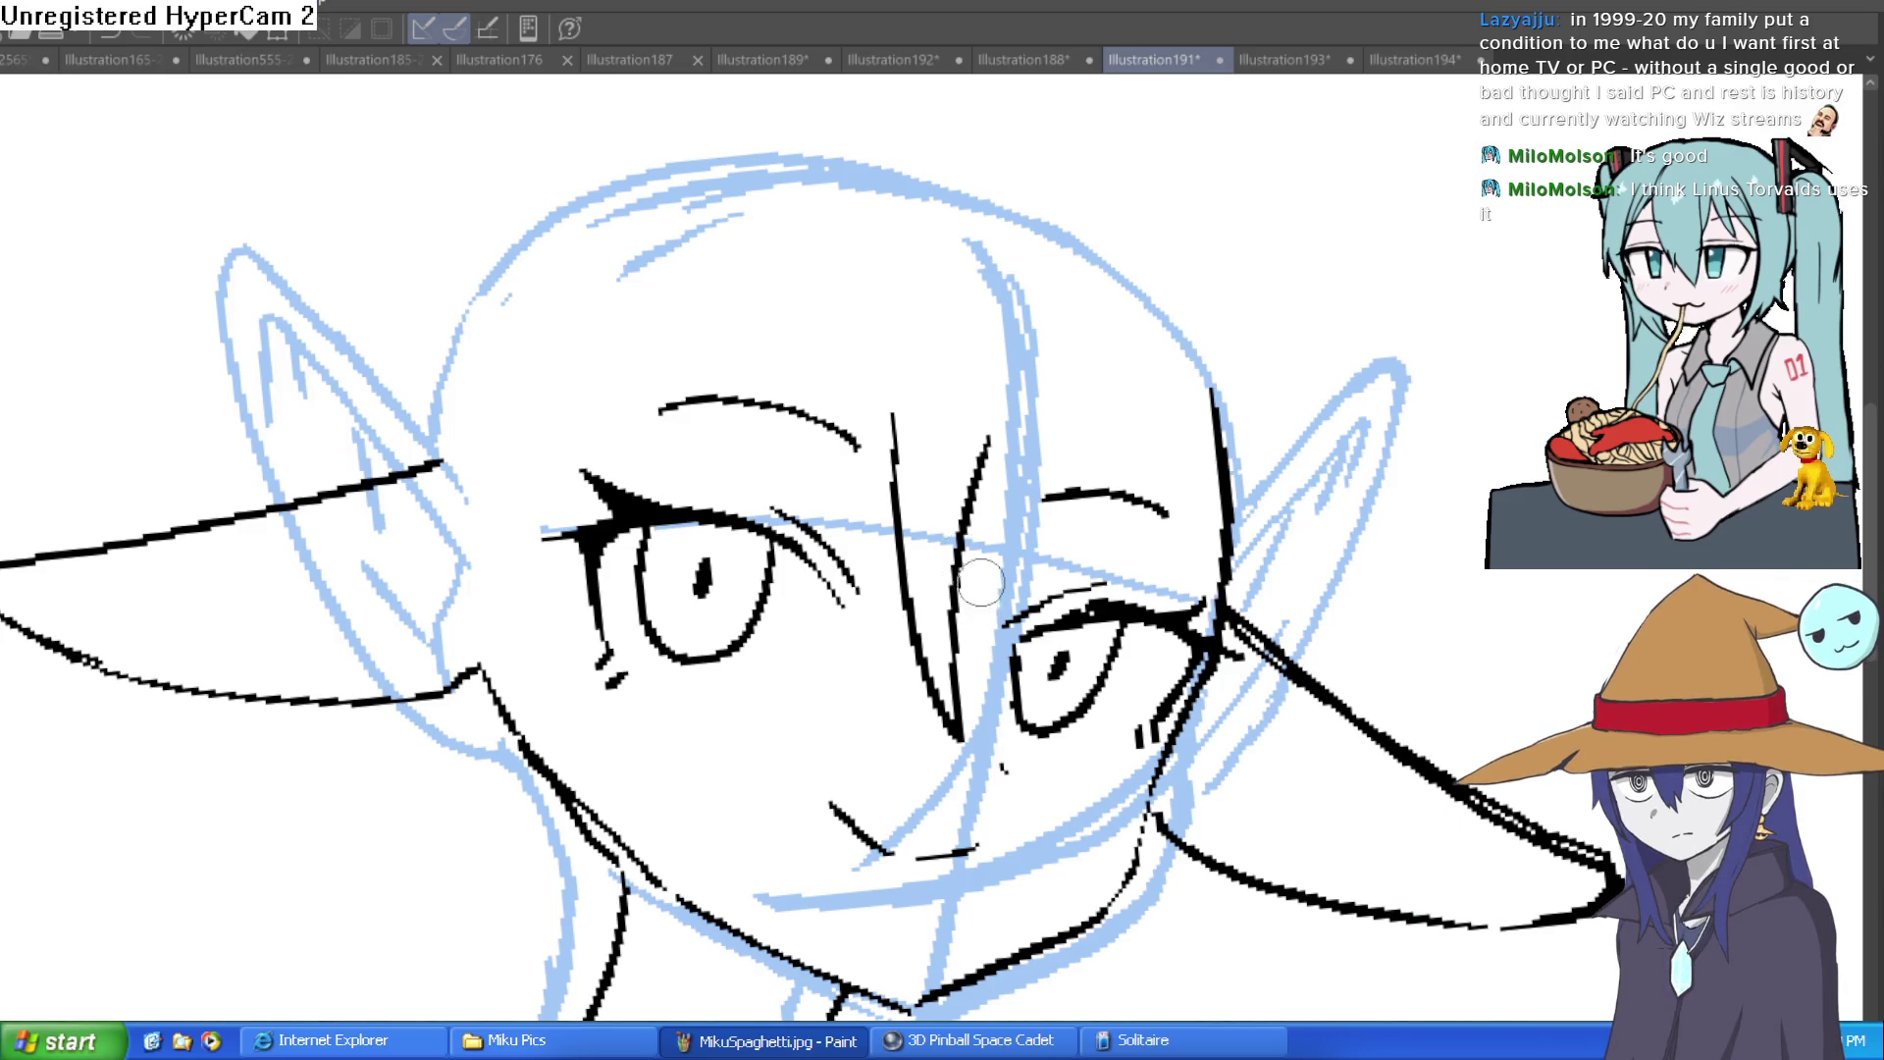
Step: Undo the V-shaped nose stroke and the two small strokes near the mouth
{"action": "key", "text": "ctrl+z"}
{"action": "left_click_drag", "start_coordinate": [1249, 618], "coordinate": [1229, 508]}
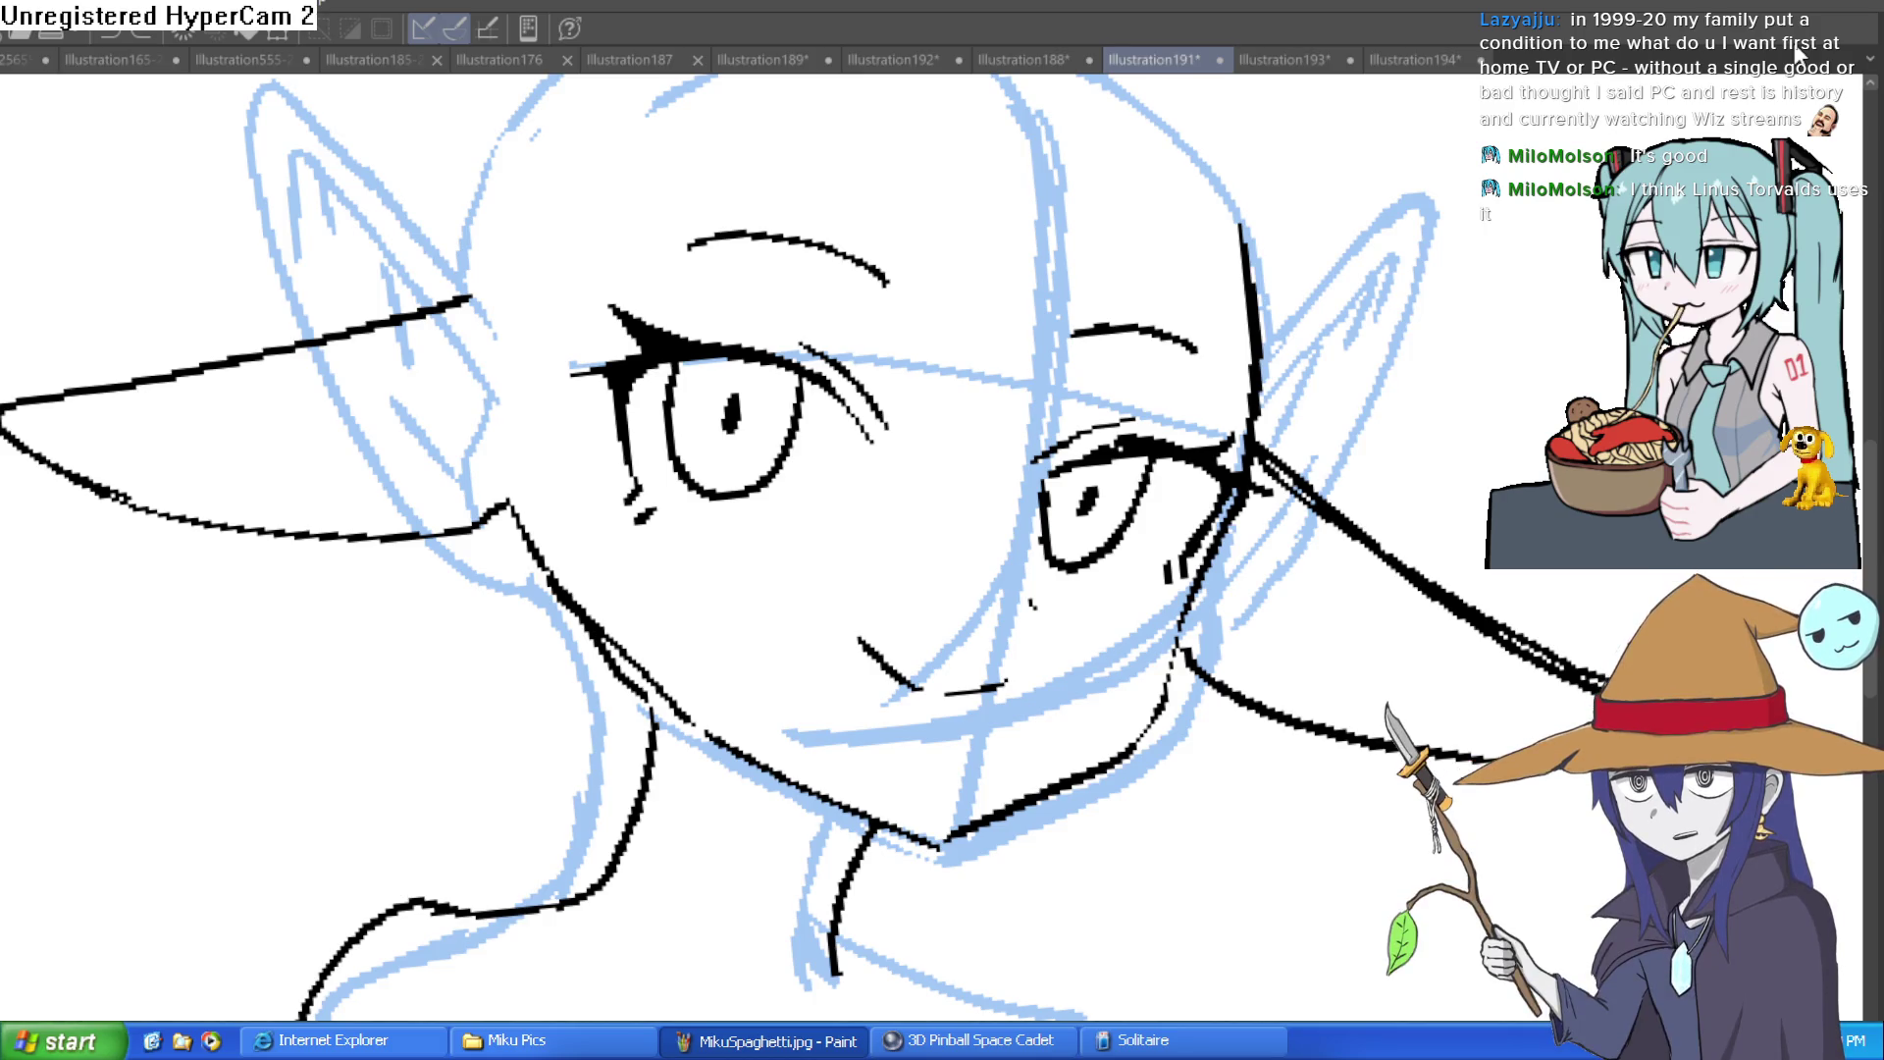
{"action": "mouse_move", "coordinate": [1239, 369]}
{"action": "left_mouse_down"}
{"action": "mouse_move", "coordinate": [1192, 429]}
{"action": "mouse_move", "coordinate": [1067, 366]}
{"action": "mouse_move", "coordinate": [1126, 297]}
{"action": "left_mouse_up"}
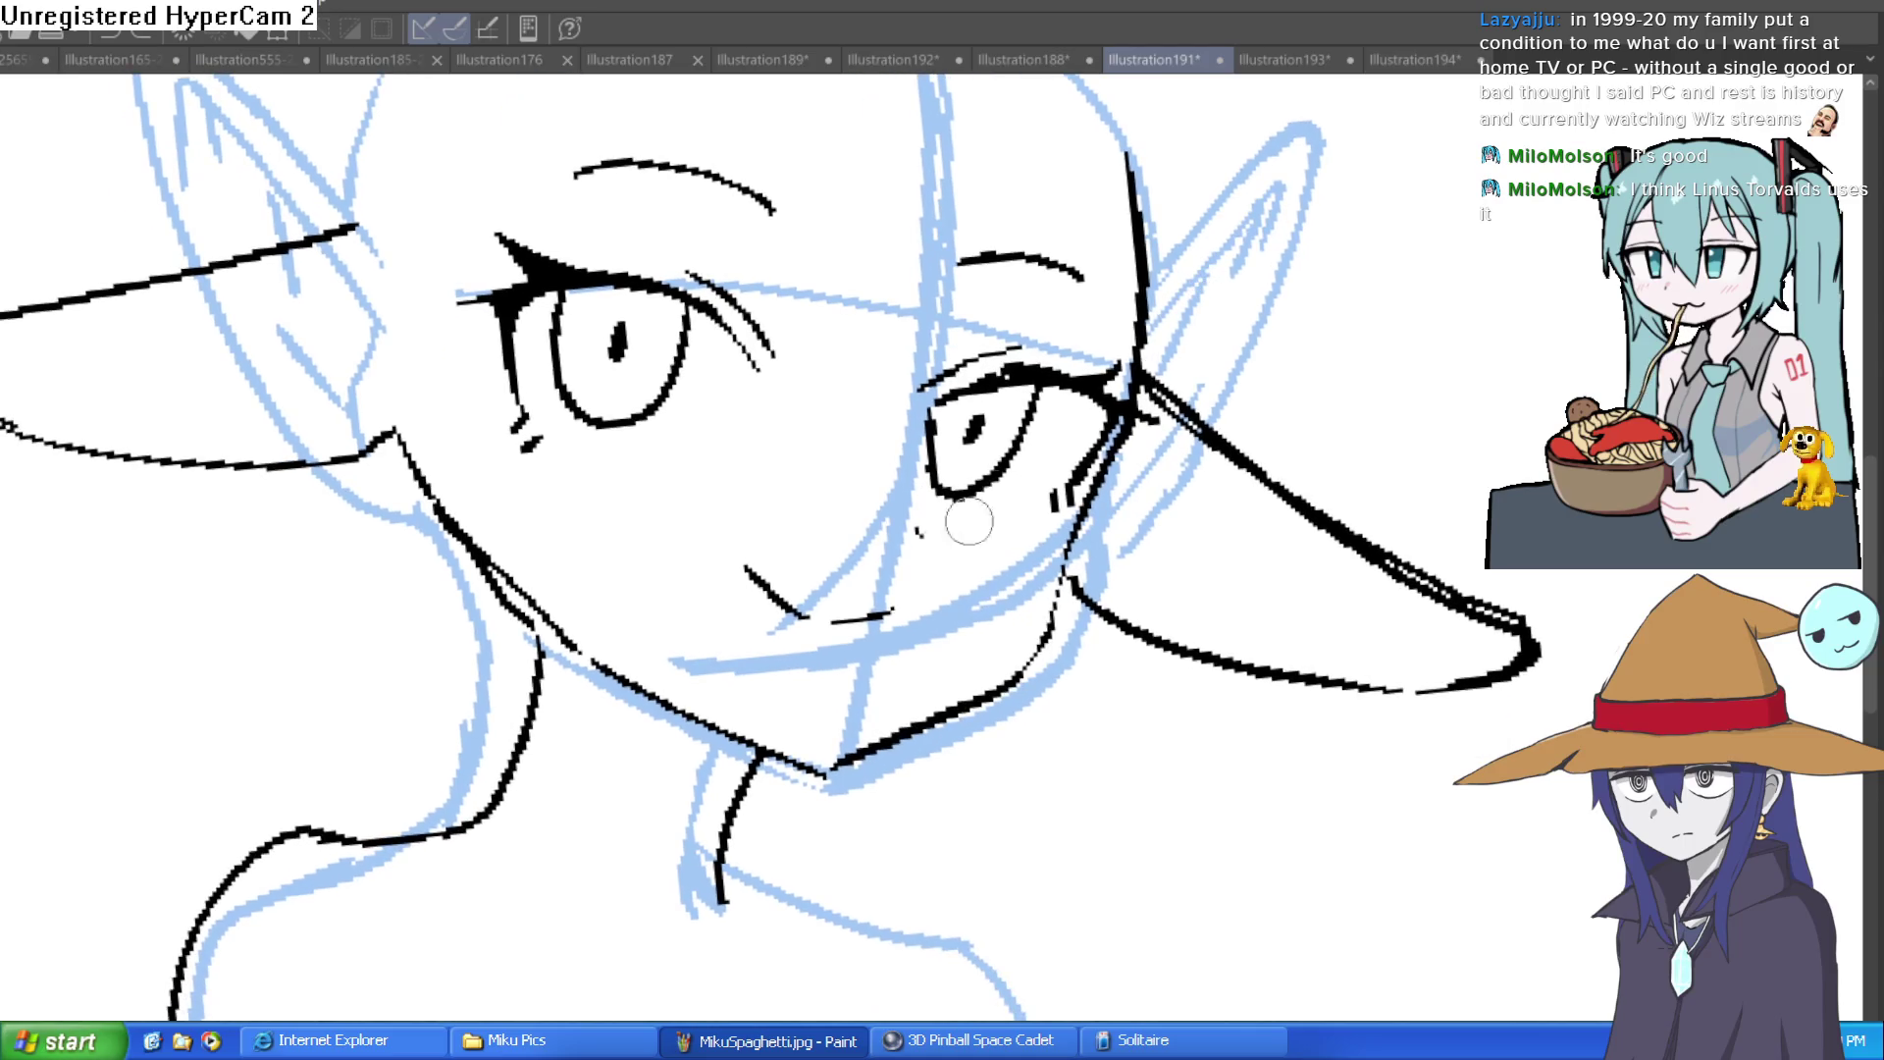
{"action": "key", "text": "ctrl+z"}
{"action": "key", "text": "ctrl+z"}
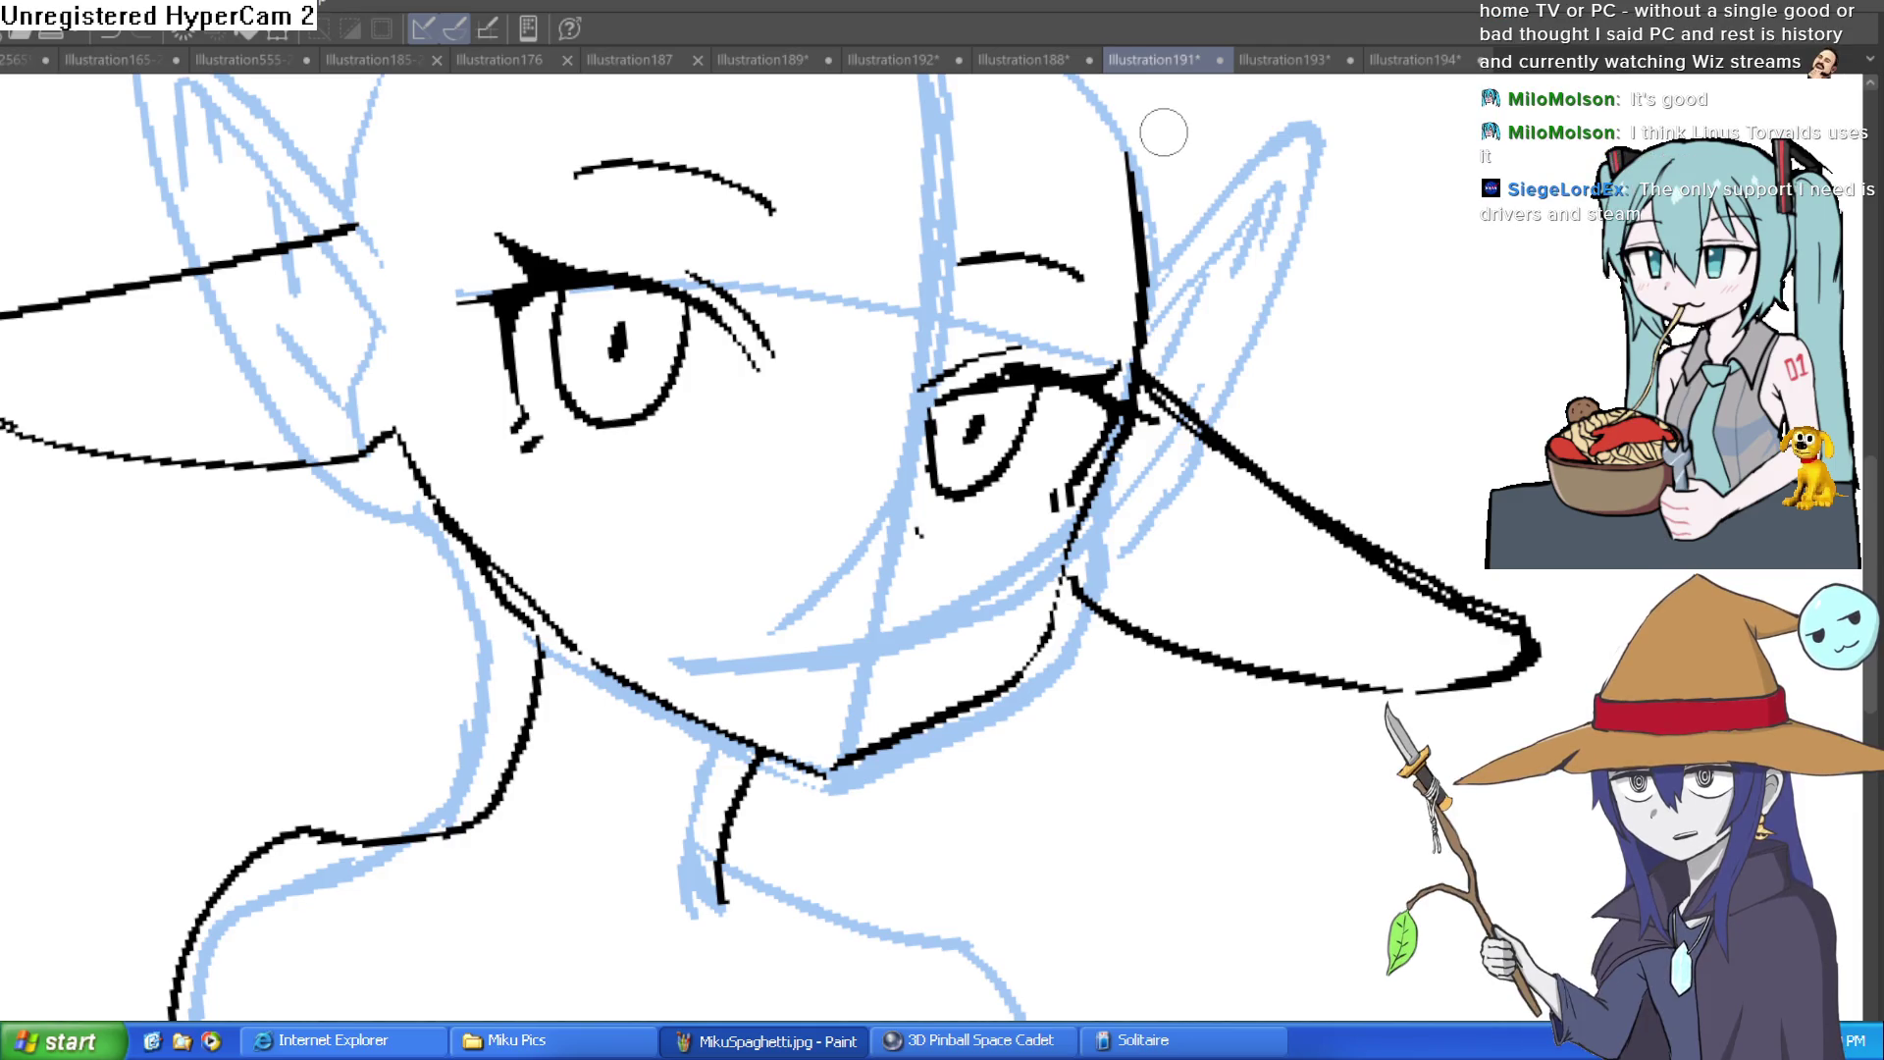
Step: Ink a simpler nose line with a short stroke beneath it
{"action": "key", "text": "minus"}
{"action": "key", "text": "minus"}
{"action": "key", "text": "minus"}
{"action": "scroll", "coordinate": [883, 589], "scroll_direction": "up", "scroll_amount": 5}
{"action": "mouse_move", "coordinate": [898, 628]}
{"action": "left_mouse_down"}
{"action": "mouse_move", "coordinate": [881, 686]}
{"action": "mouse_move", "coordinate": [736, 761]}
{"action": "left_mouse_up"}
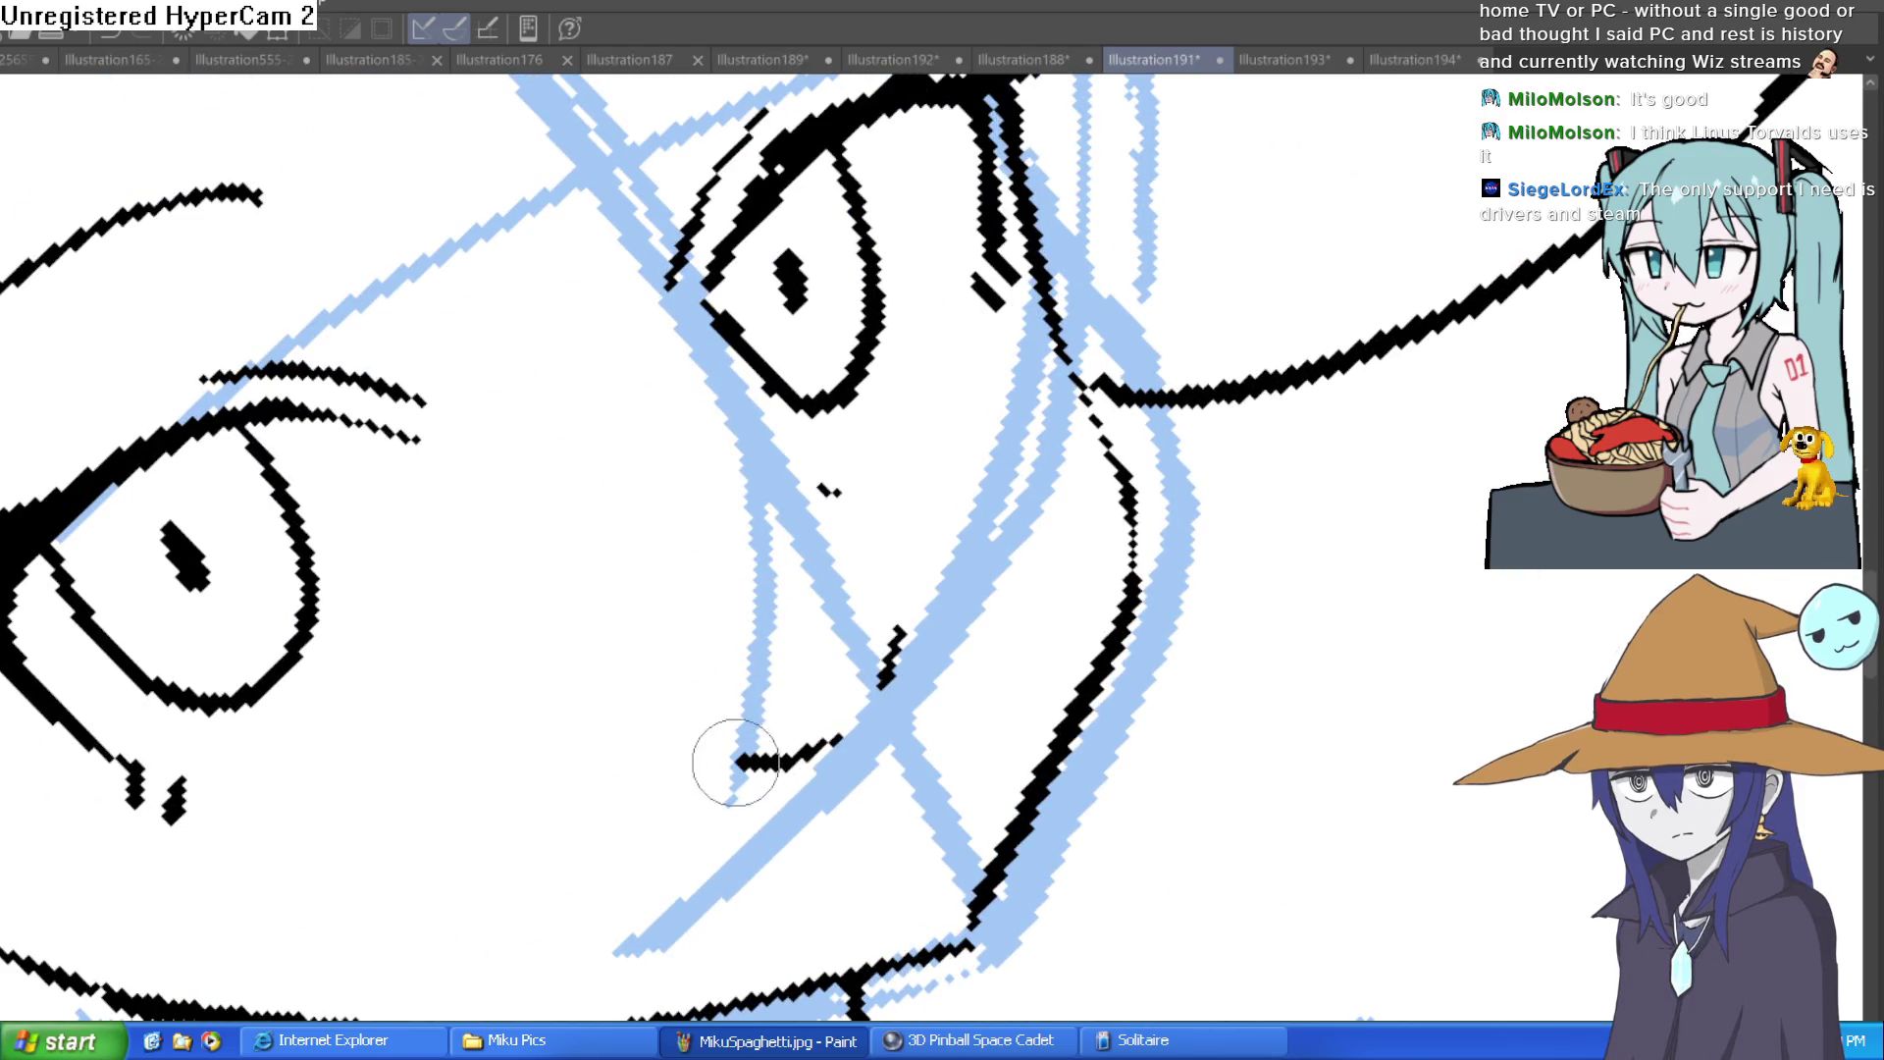
{"action": "scroll", "coordinate": [1052, 553], "scroll_direction": "down", "scroll_amount": 5}
{"action": "left_click_drag", "start_coordinate": [1052, 553], "coordinate": [1194, 288]}
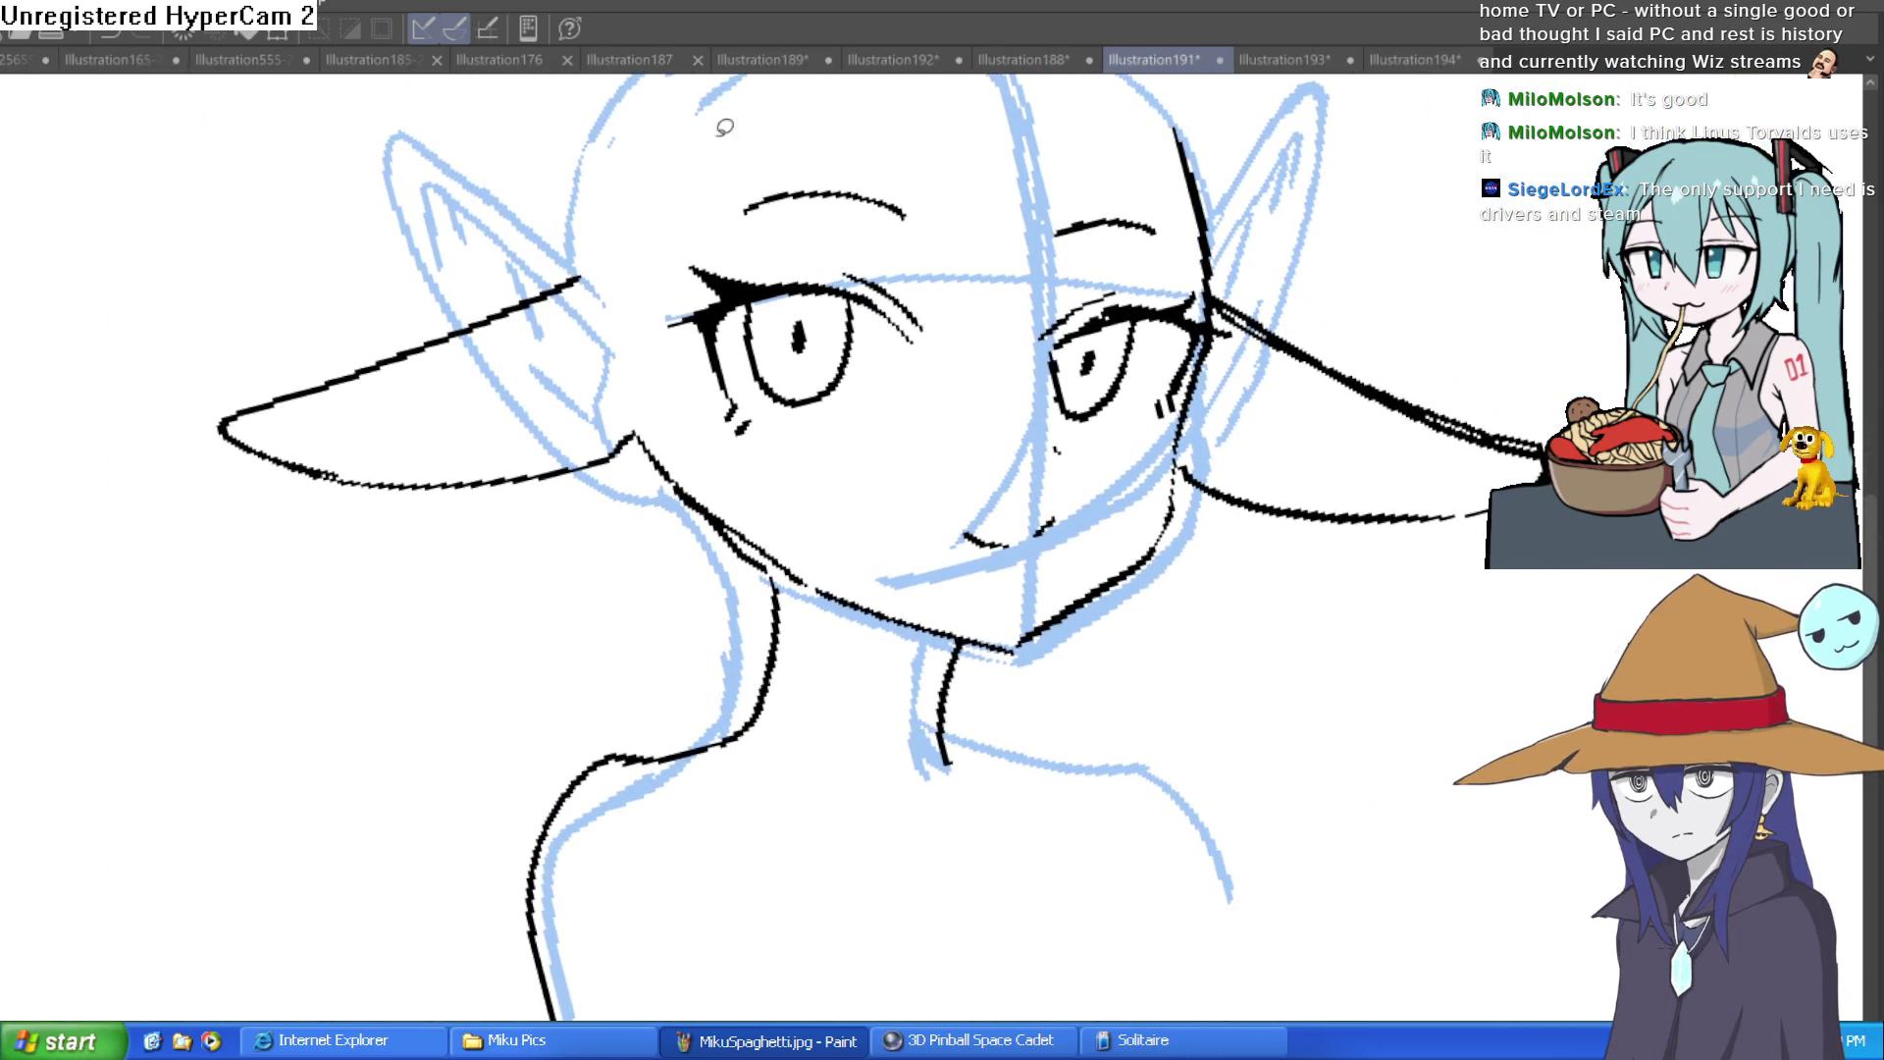
{"action": "mouse_move", "coordinate": [950, 248]}
{"action": "left_mouse_down"}
{"action": "mouse_move", "coordinate": [812, 453]}
{"action": "mouse_move", "coordinate": [683, 245]}
{"action": "mouse_move", "coordinate": [944, 243]}
{"action": "left_mouse_up"}
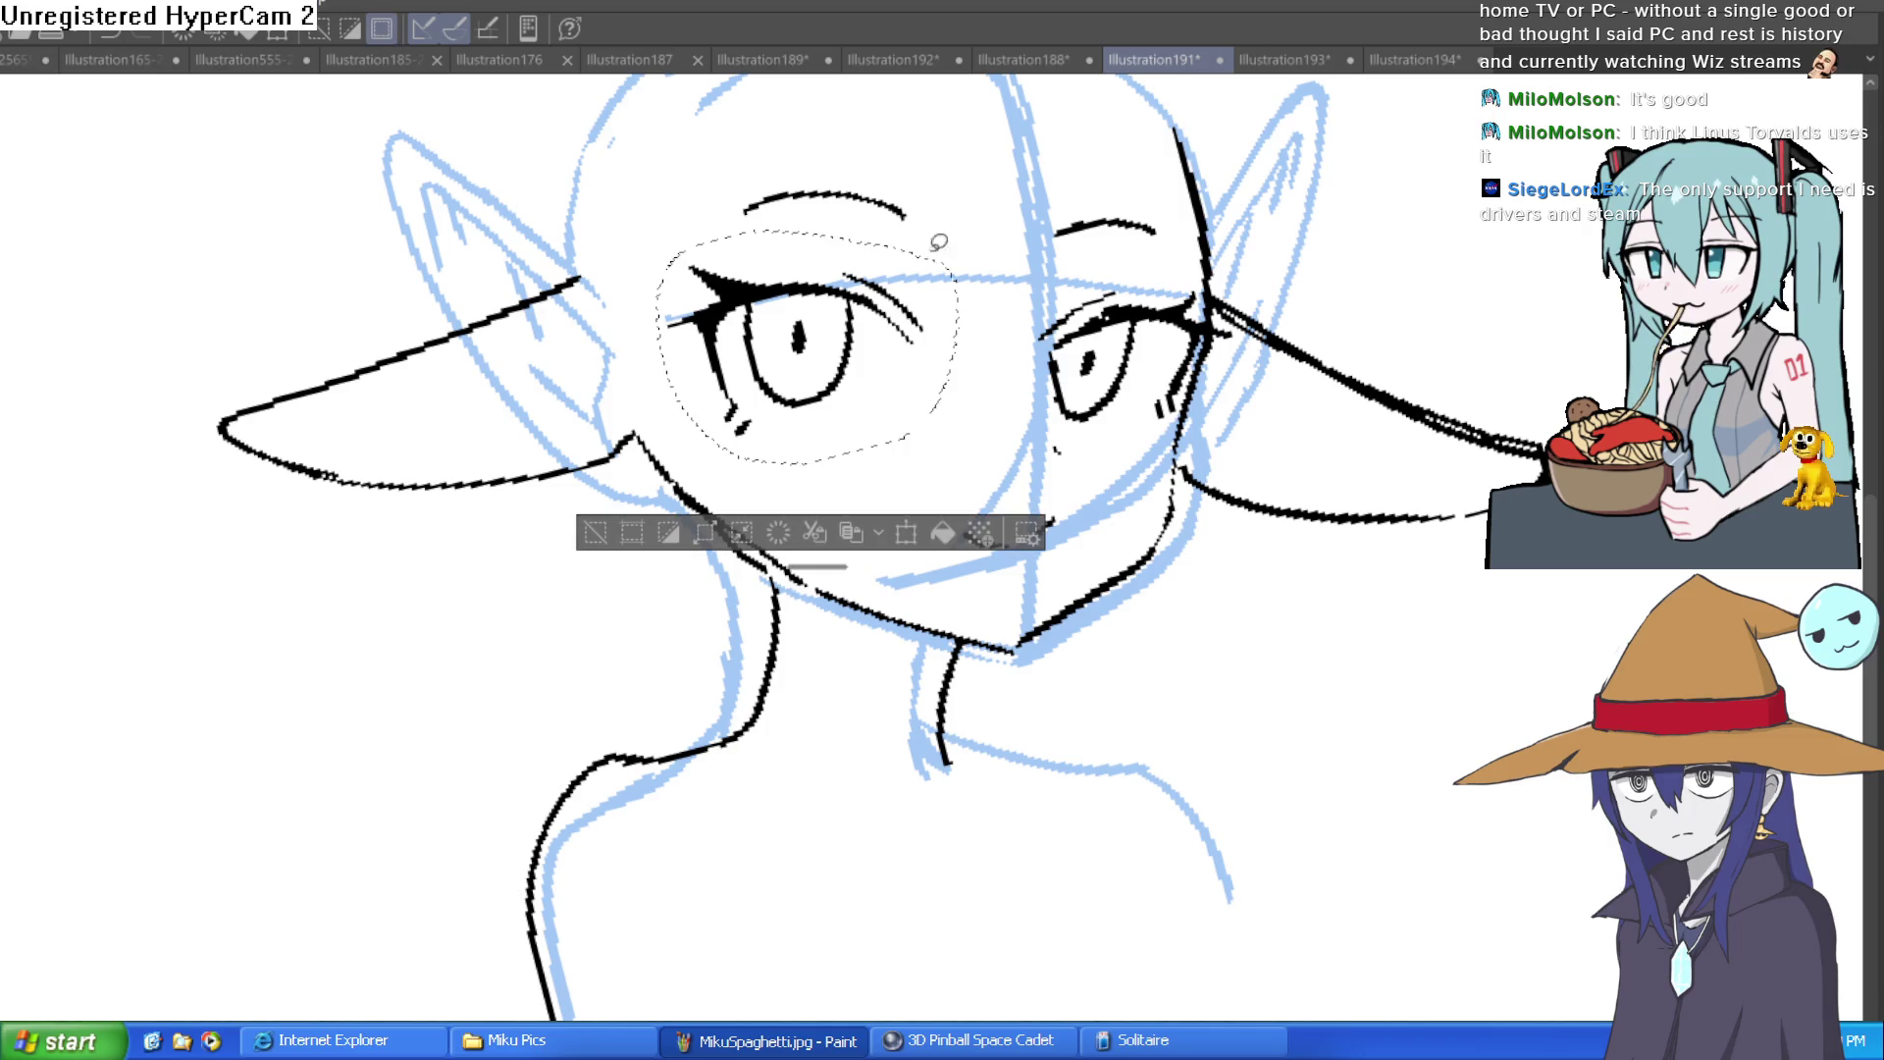
Step: Rotate the selected left eye slightly, move it down-right, and deselect it
{"action": "key", "text": "ctrl+t"}
{"action": "left_click_drag", "start_coordinate": [887, 334], "coordinate": [937, 370]}
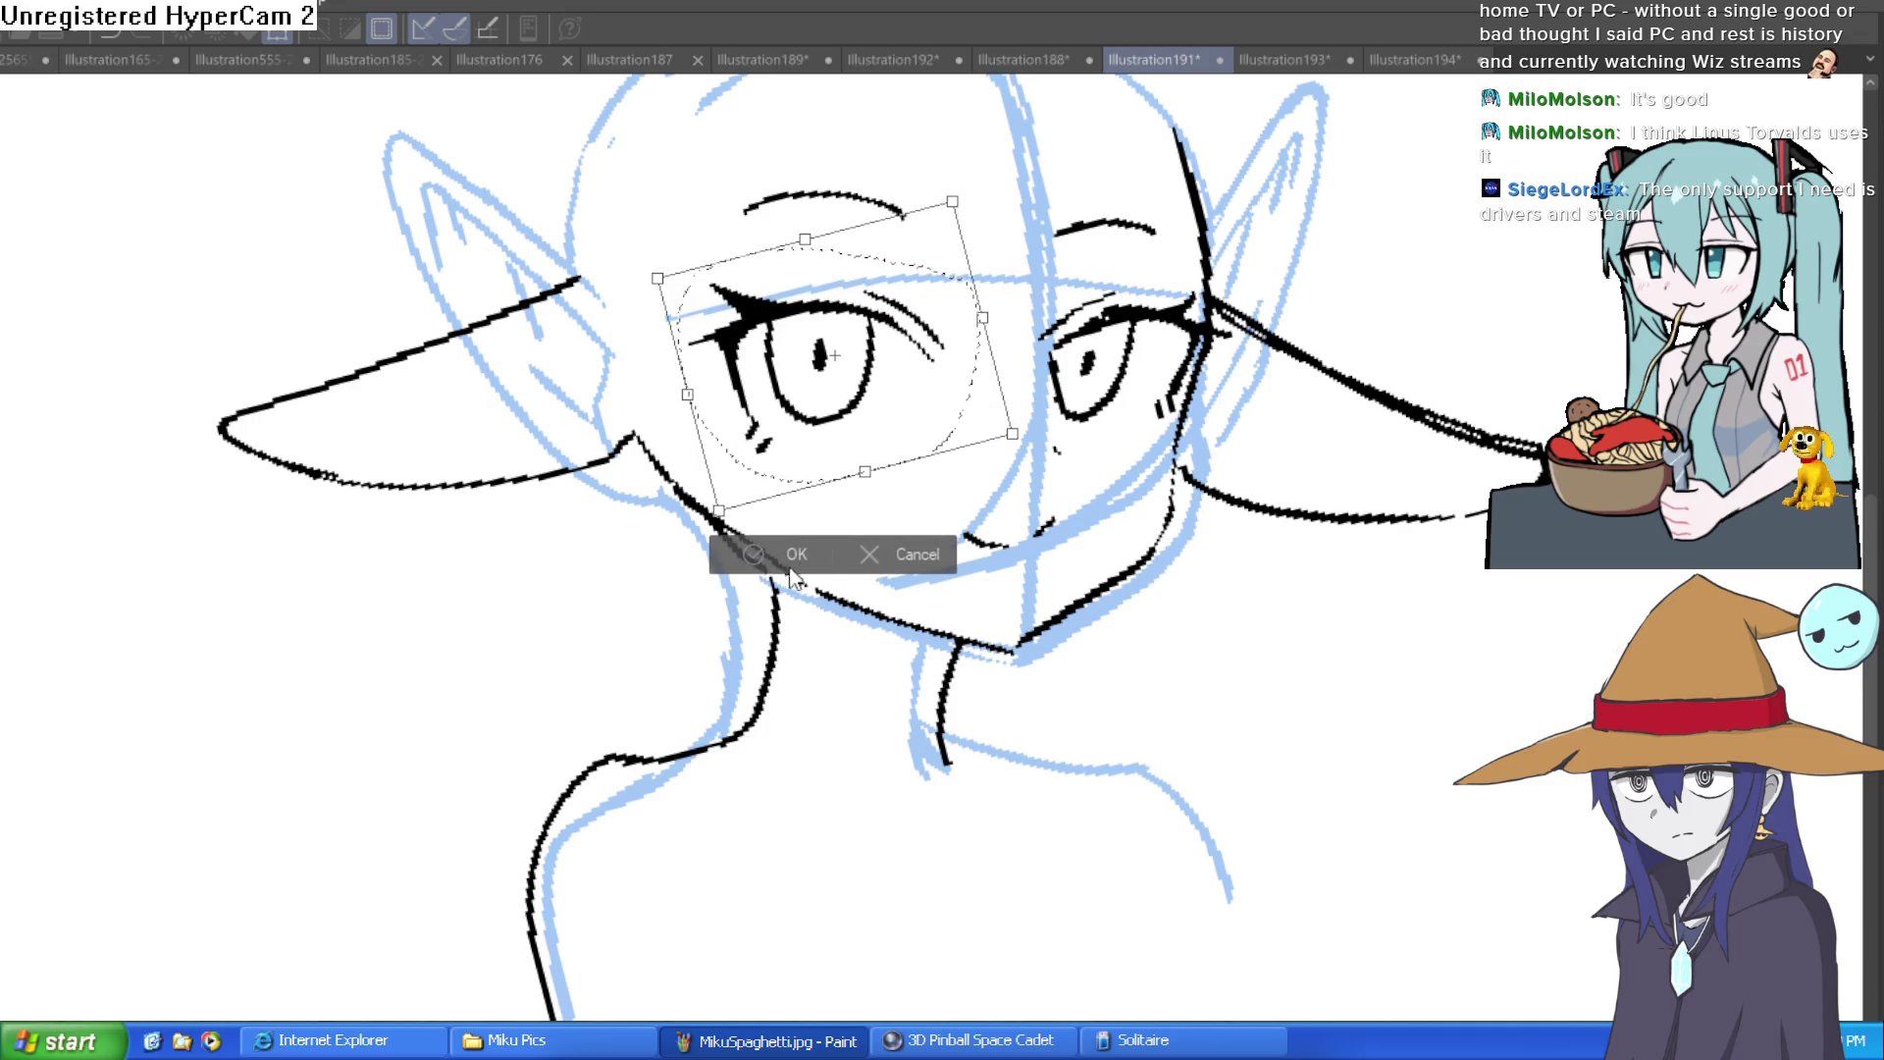
{"action": "left_click", "coordinate": [751, 555]}
{"action": "key", "text": "ctrl+d"}
{"action": "mouse_move", "coordinate": [959, 379]}
{"action": "left_mouse_down"}
{"action": "mouse_move", "coordinate": [1217, 366]}
{"action": "mouse_move", "coordinate": [1275, 451]}
{"action": "left_mouse_up"}
{"action": "scroll", "coordinate": [1246, 495], "scroll_direction": "up", "scroll_amount": 5}
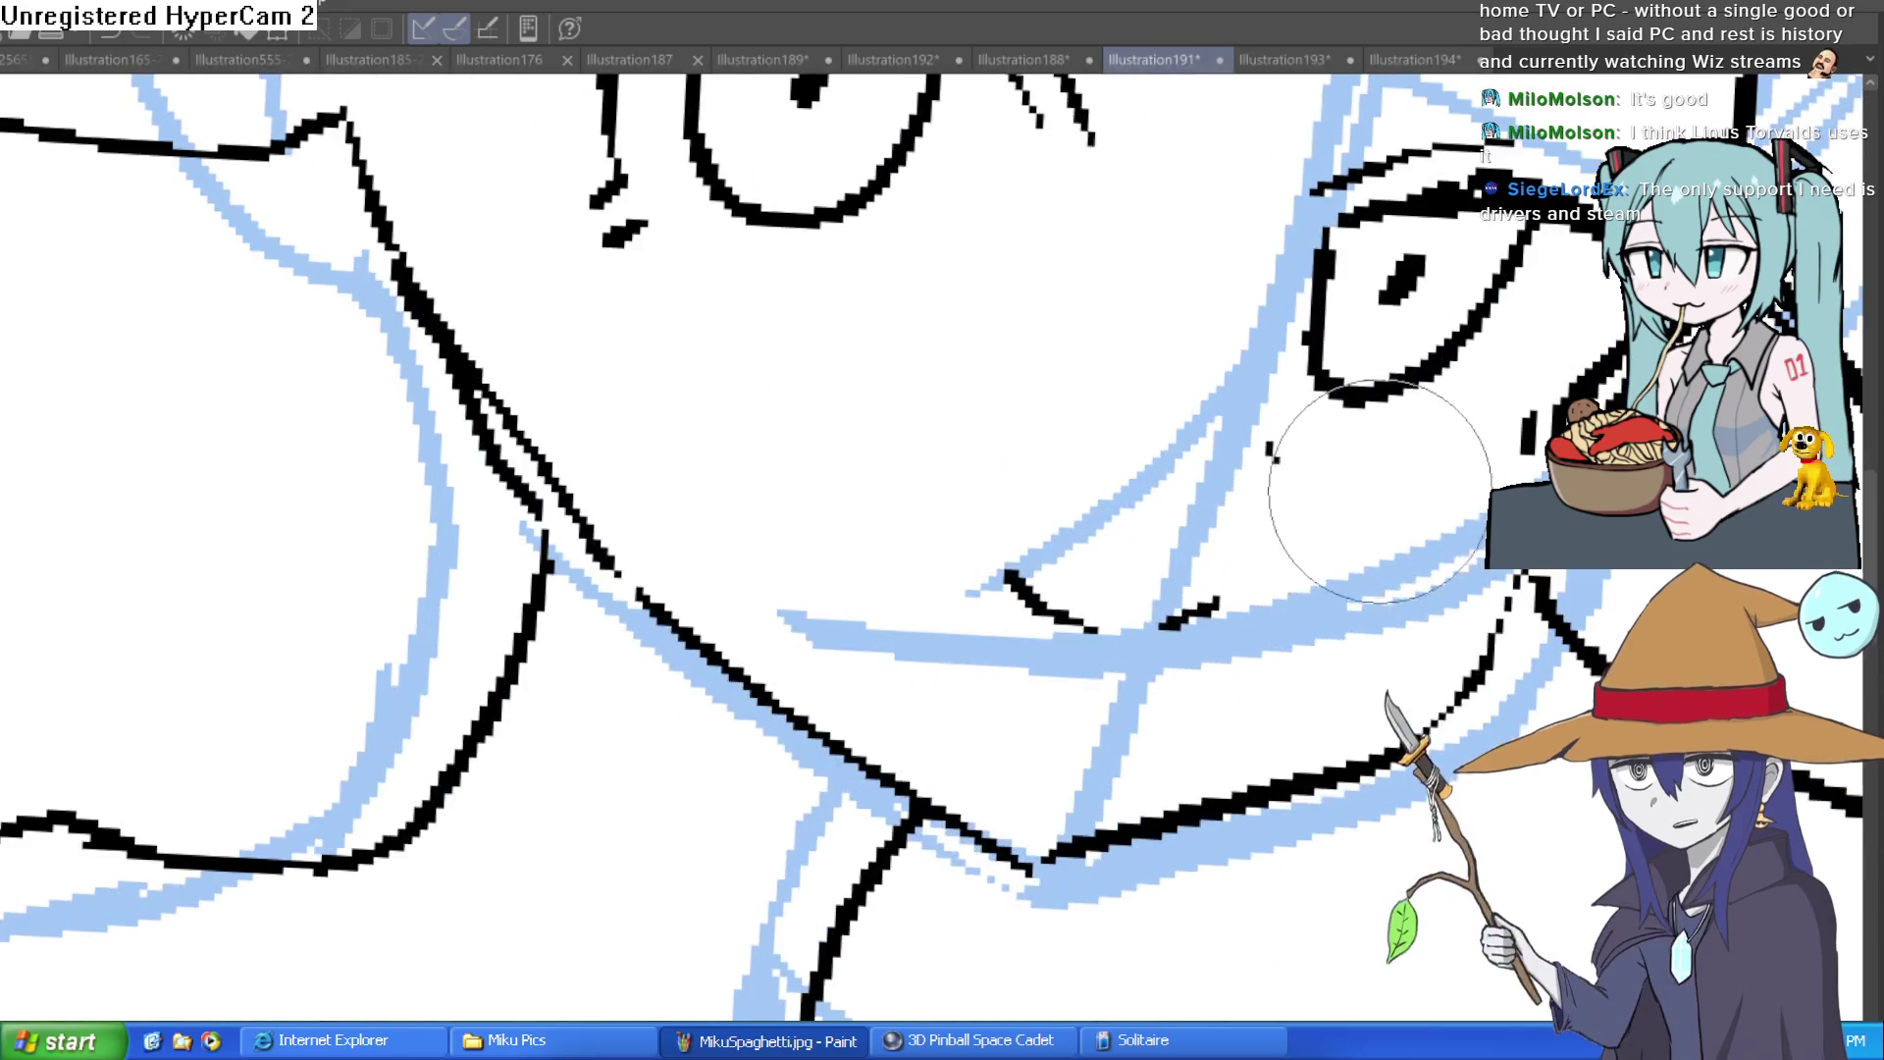
Step: Redraw the short chin stroke slightly higher and to the left
{"action": "scroll", "coordinate": [1215, 610], "scroll_direction": "down", "scroll_amount": 5}
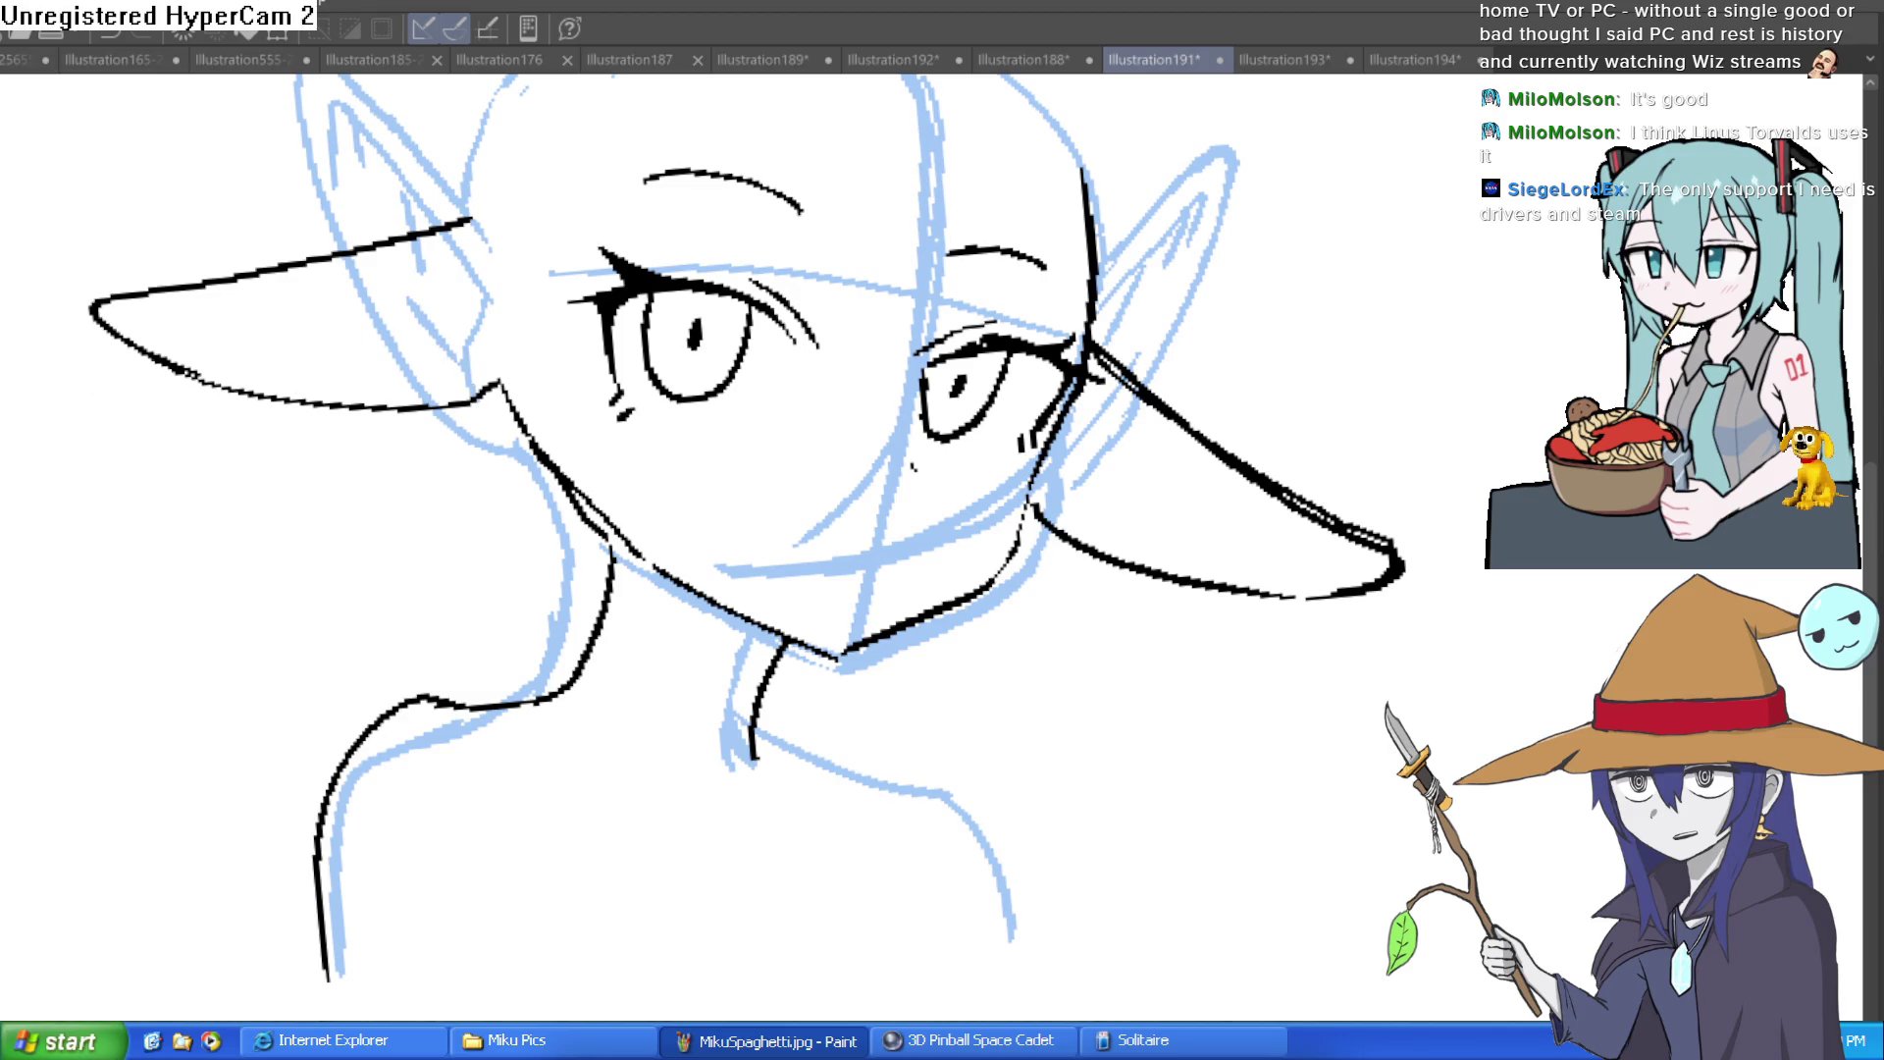
{"action": "scroll", "coordinate": [976, 560], "scroll_direction": "up", "scroll_amount": 2}
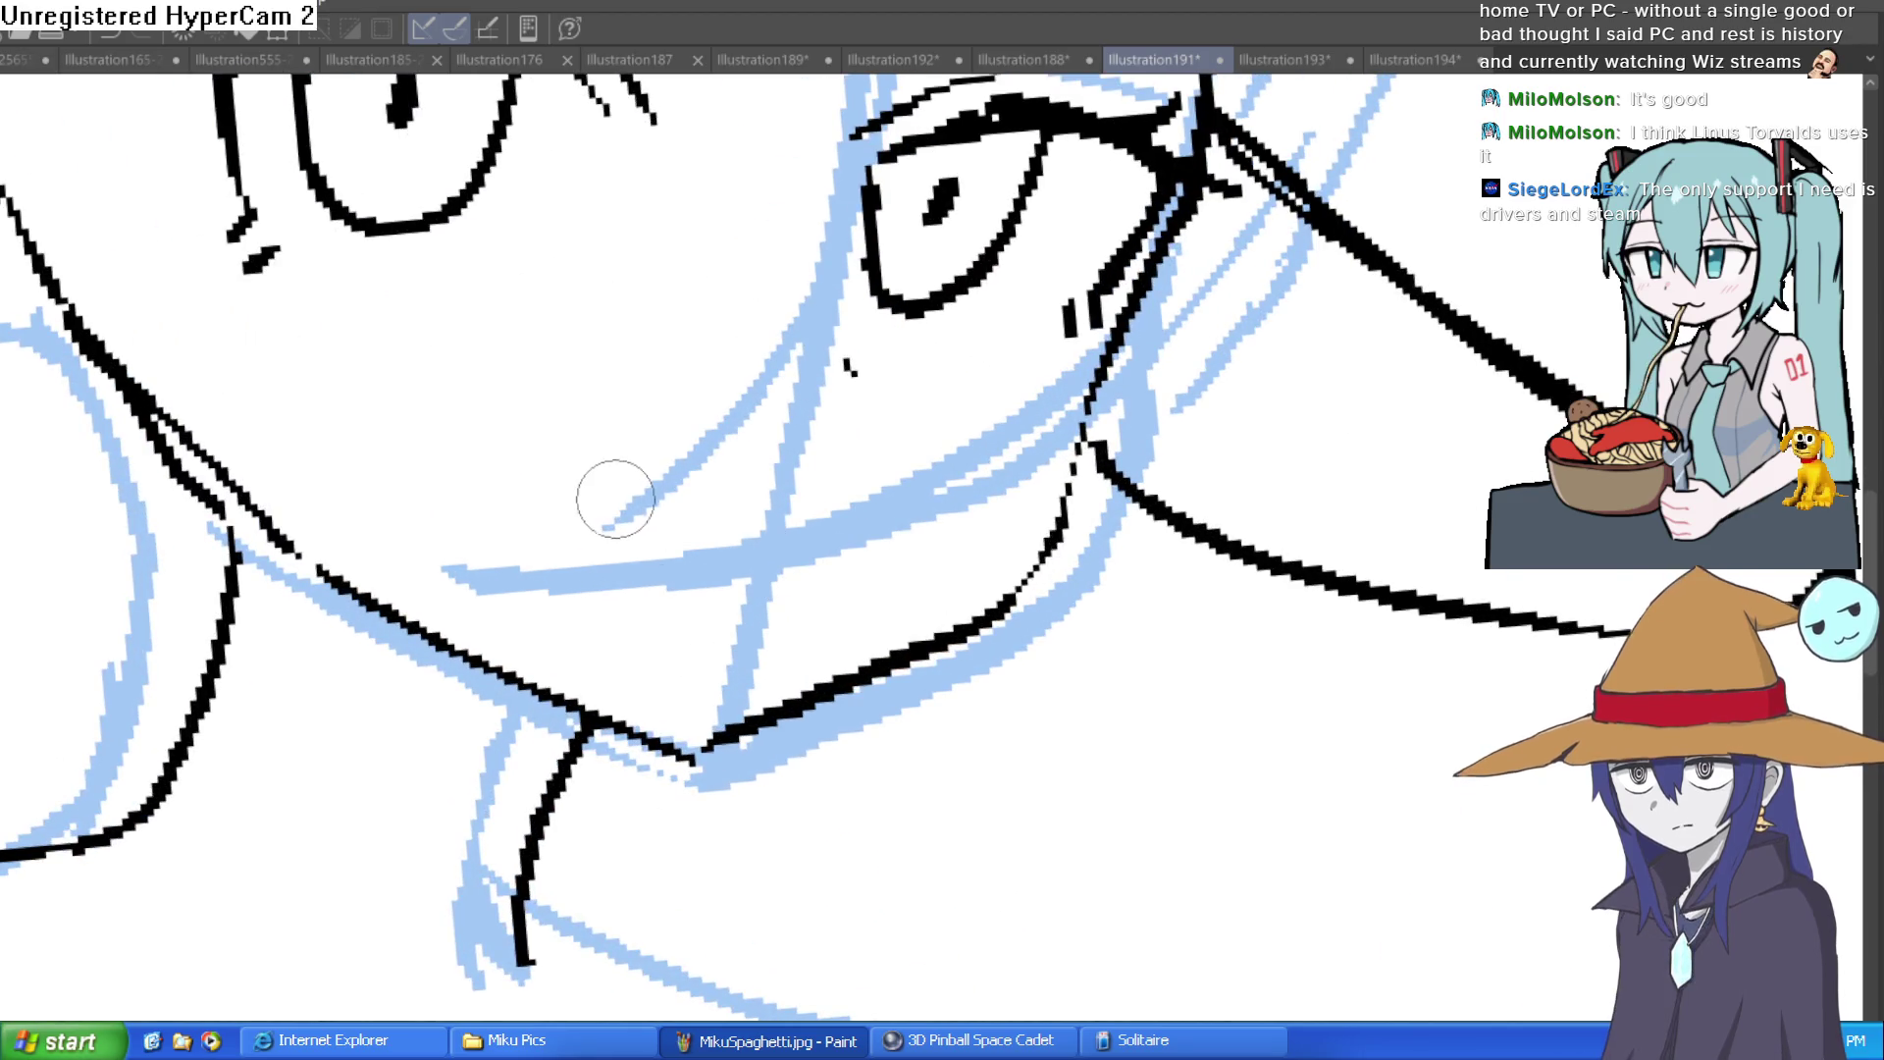
{"action": "key", "text": "ctrl+z"}
{"action": "left_click_drag", "start_coordinate": [586, 478], "coordinate": [687, 535]}
{"action": "scroll", "coordinate": [863, 493], "scroll_direction": "down", "scroll_amount": 2}
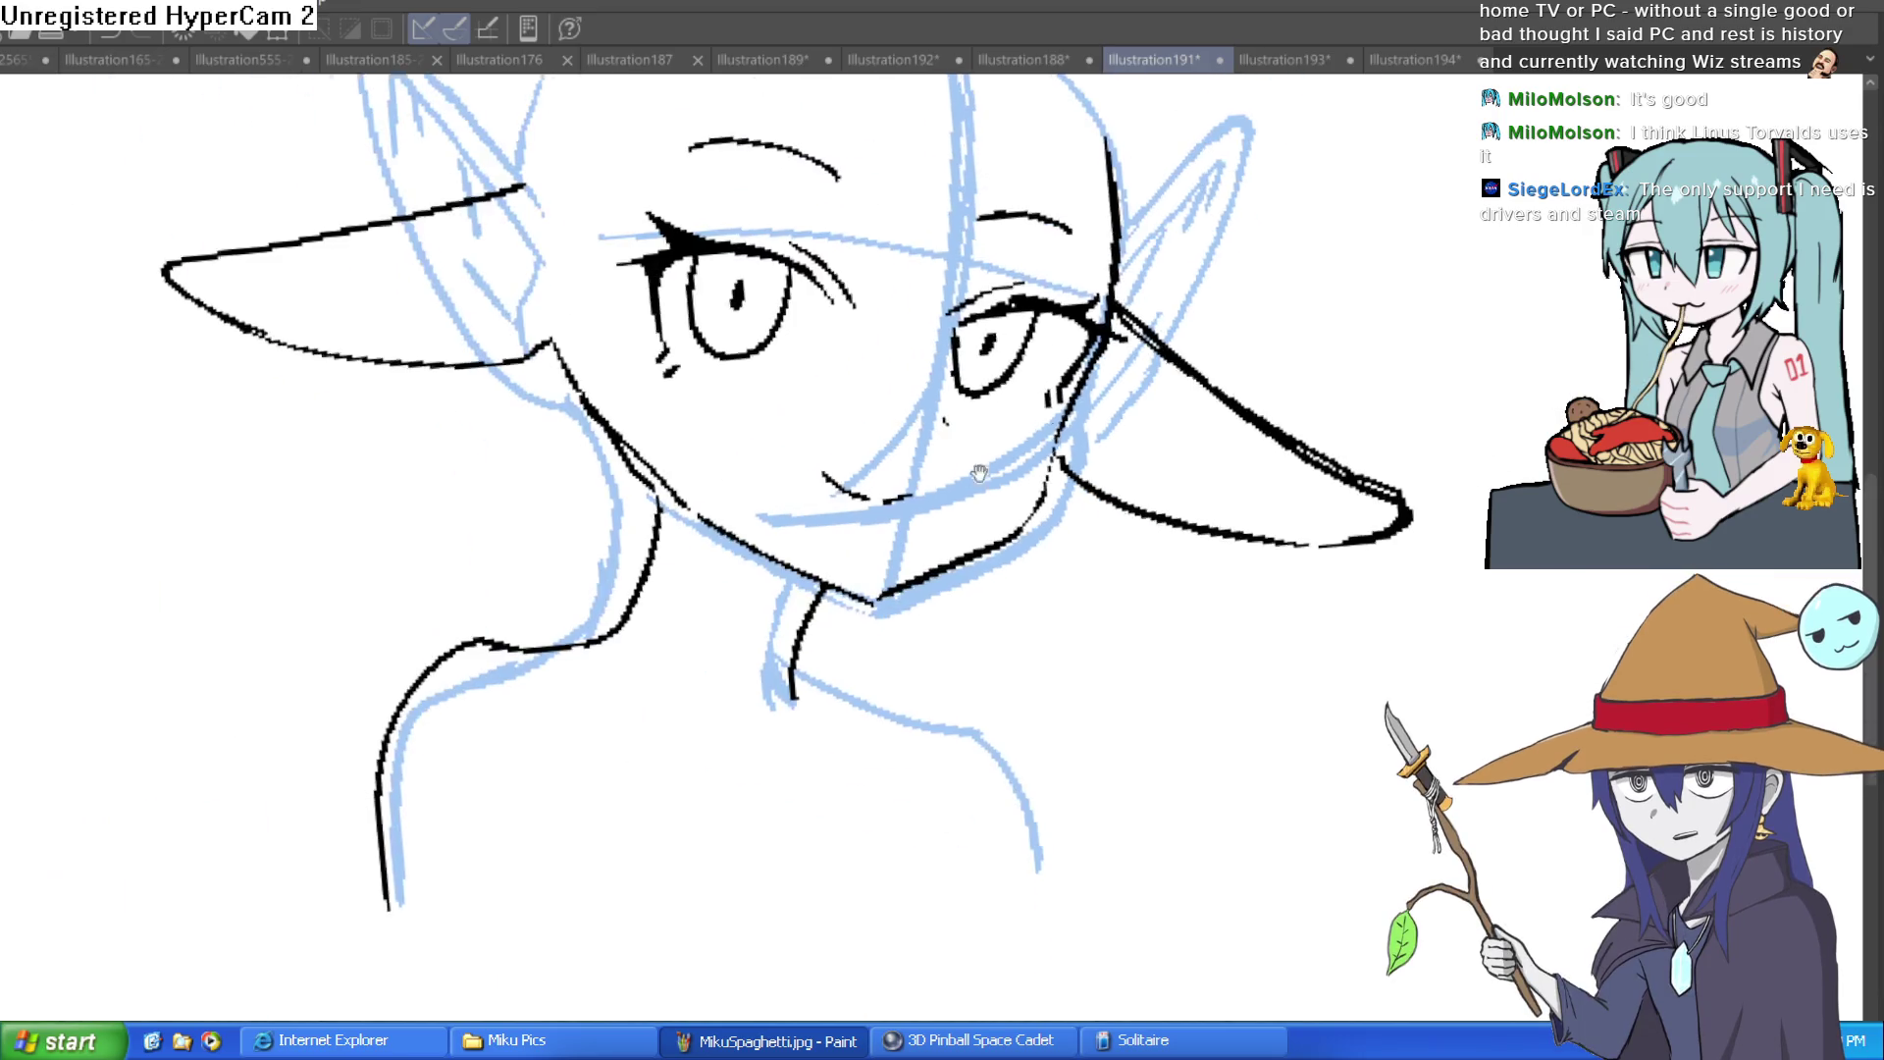
Step: Review the line art by toggling the blue sketch layer and mirroring the view
{"action": "key", "text": "ctrl+comma"}
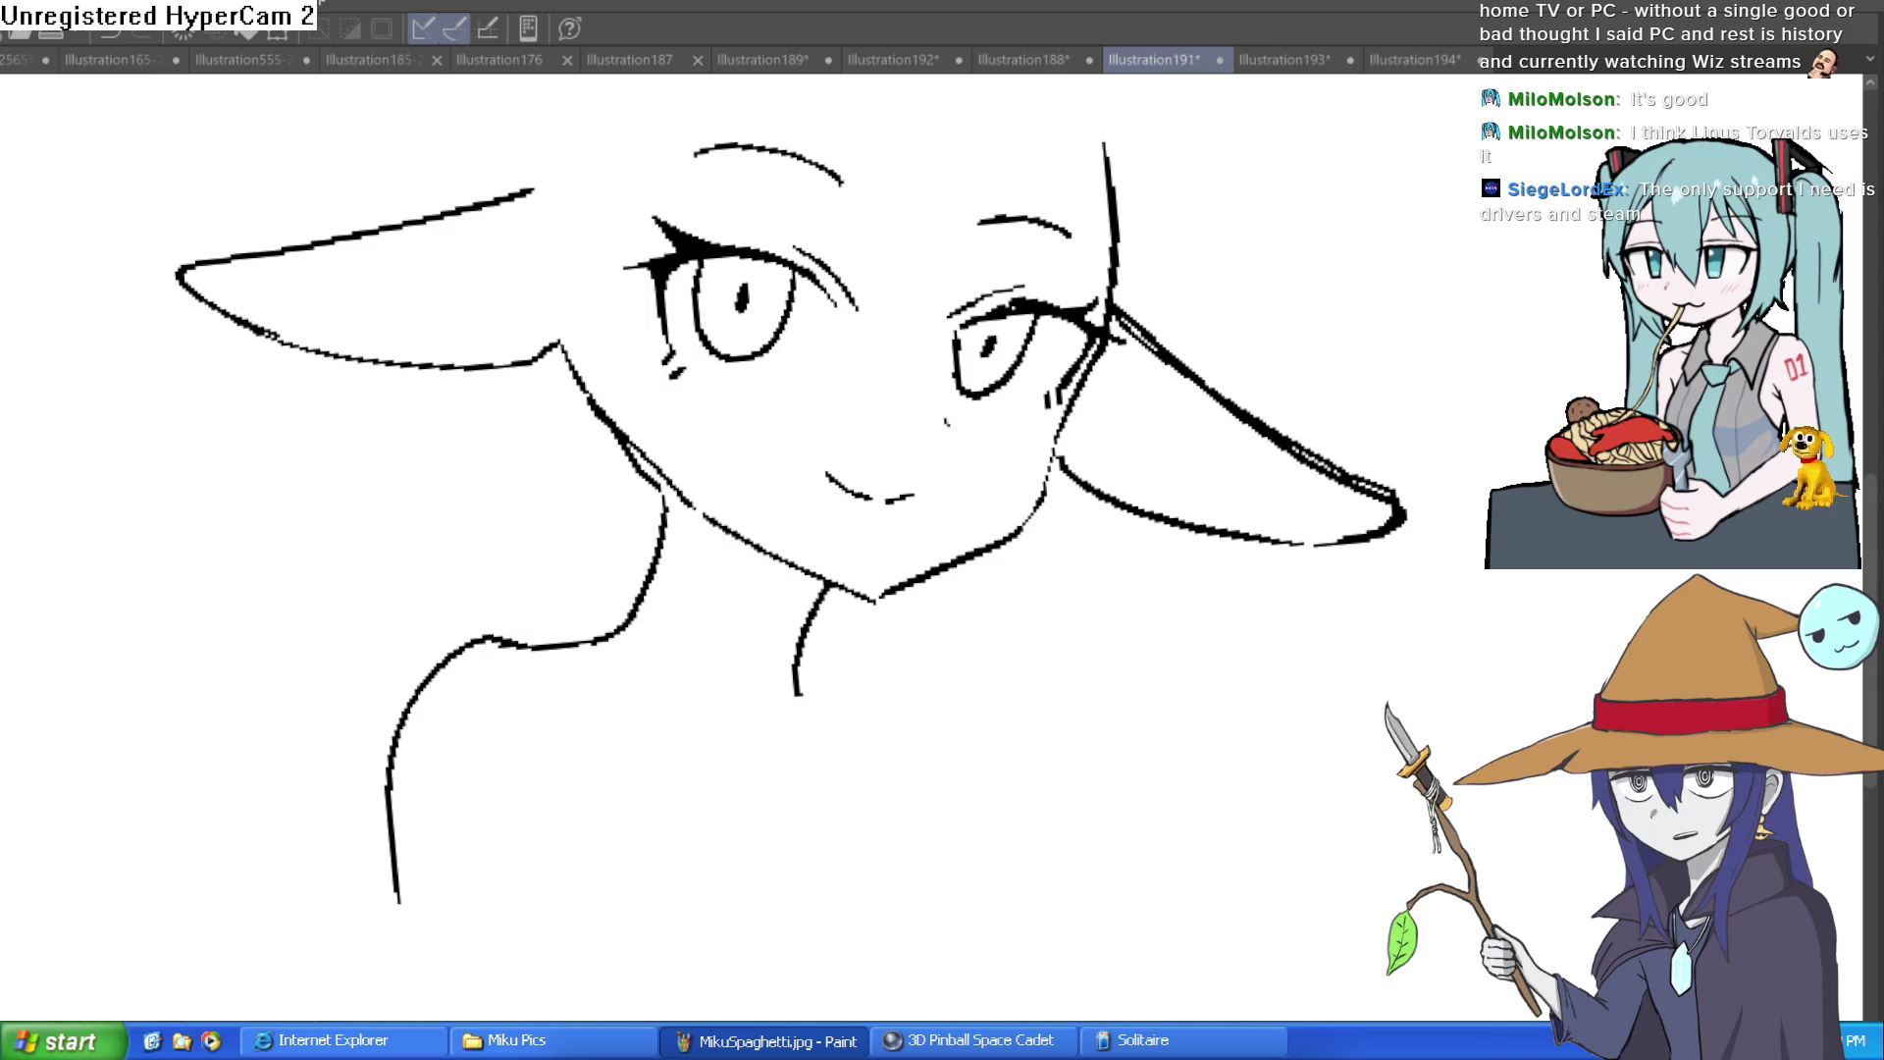
{"action": "key", "text": "ctrl+comma"}
{"action": "key", "text": "ctrl+comma"}
{"action": "key", "text": "asciicircum"}
{"action": "key", "text": "h"}
{"action": "key", "text": "h"}
{"action": "key", "text": "h"}
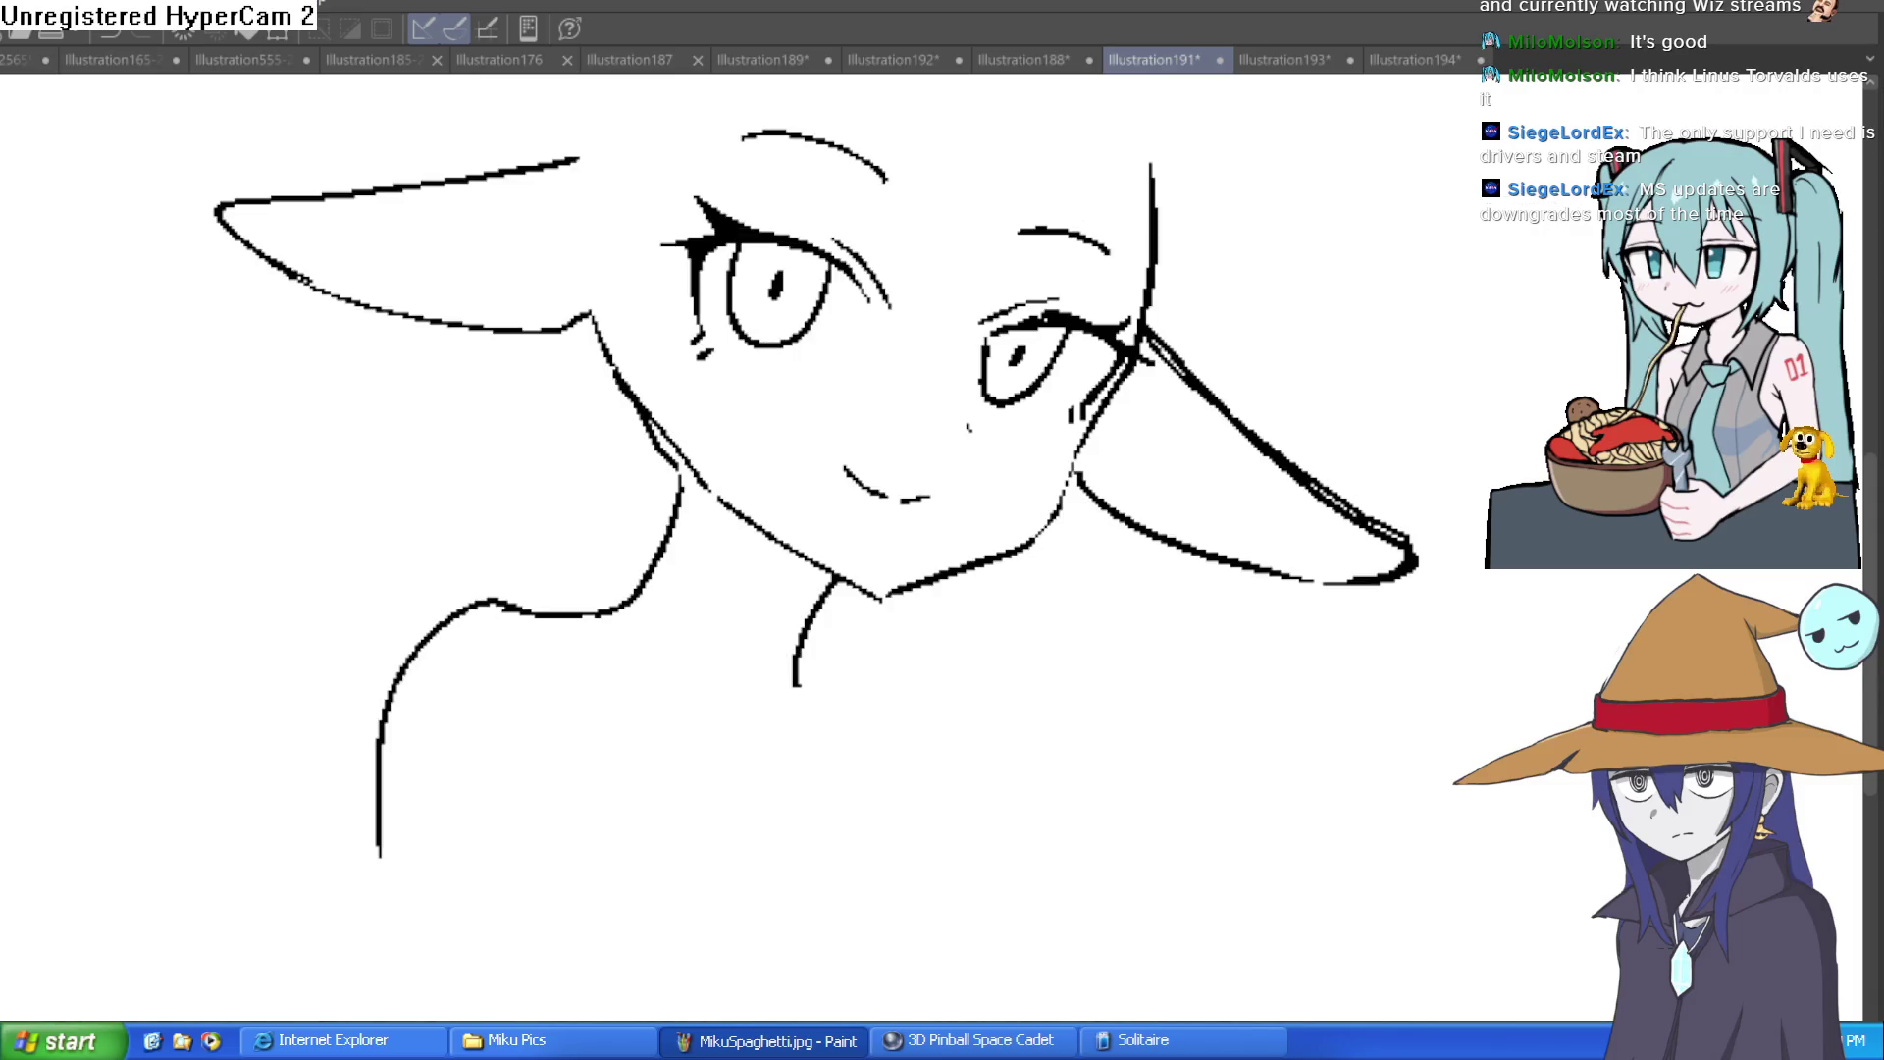
{"action": "key", "text": "h"}
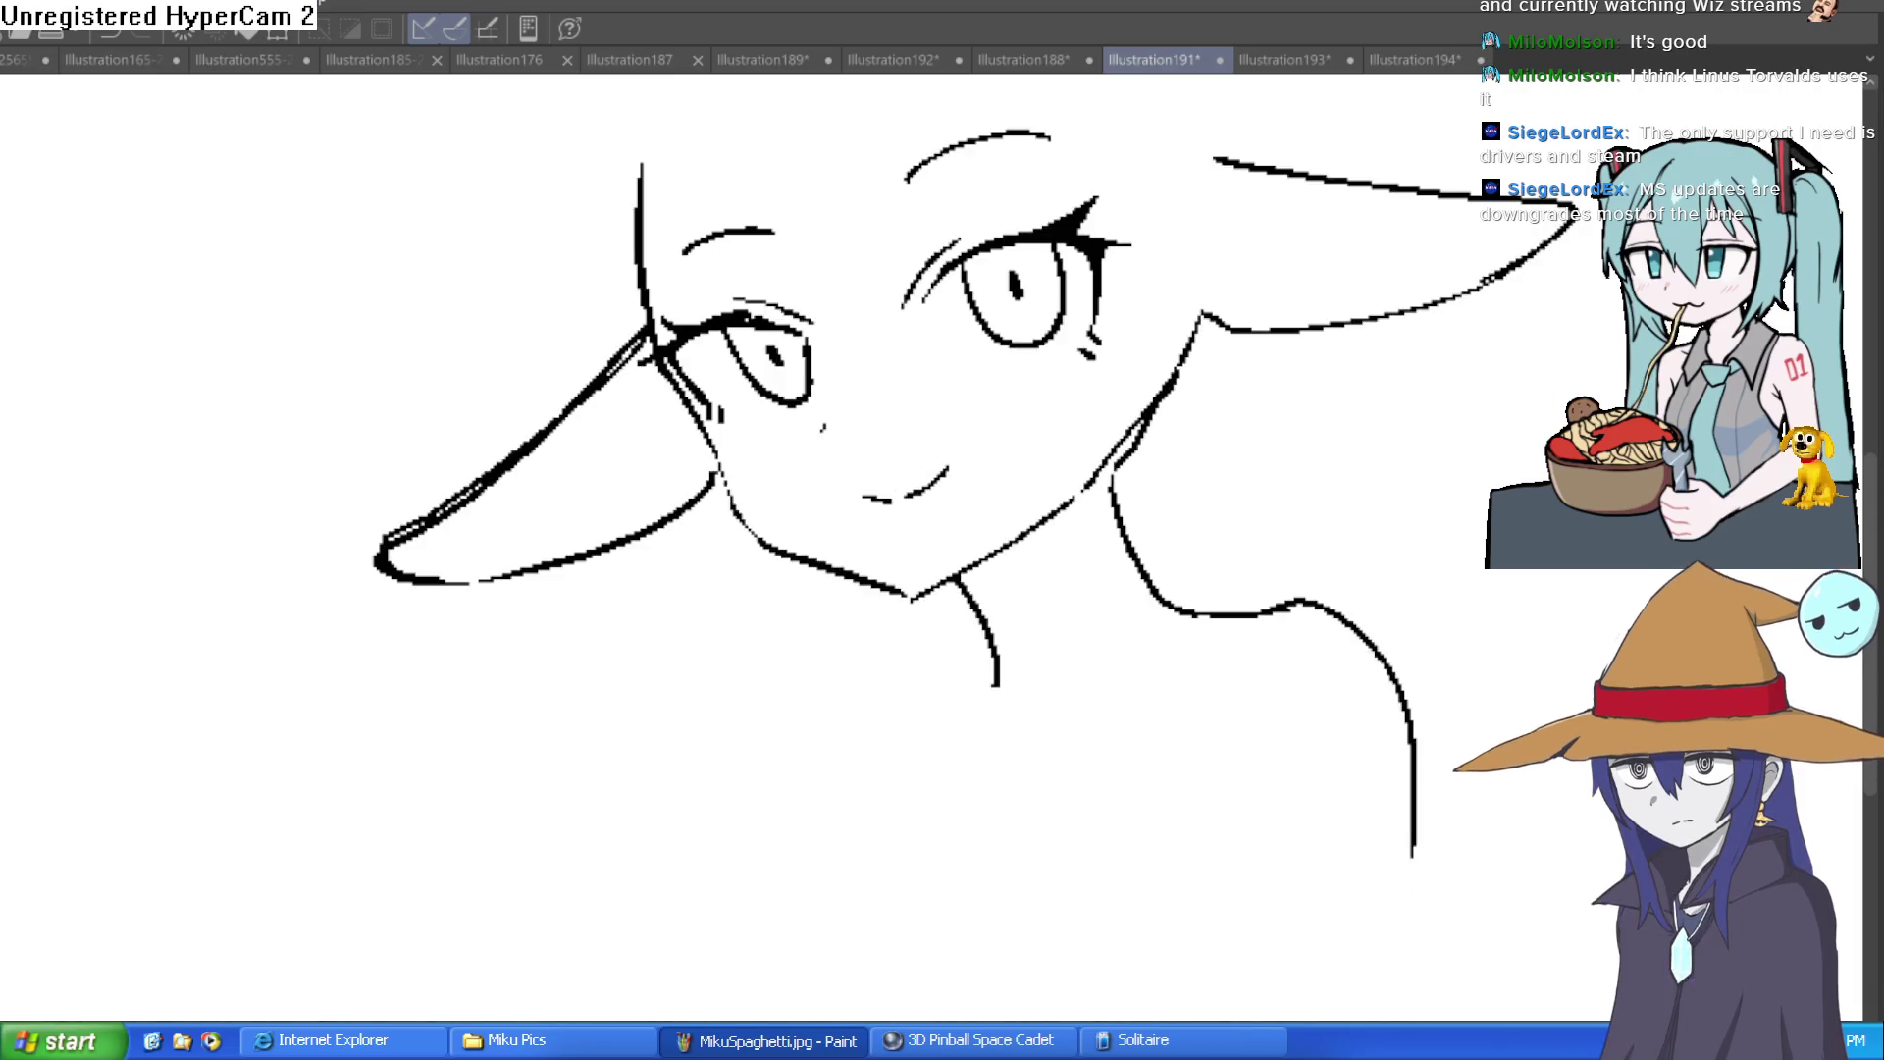
{"action": "scroll", "coordinate": [1139, 785], "scroll_direction": "up", "scroll_amount": 5}
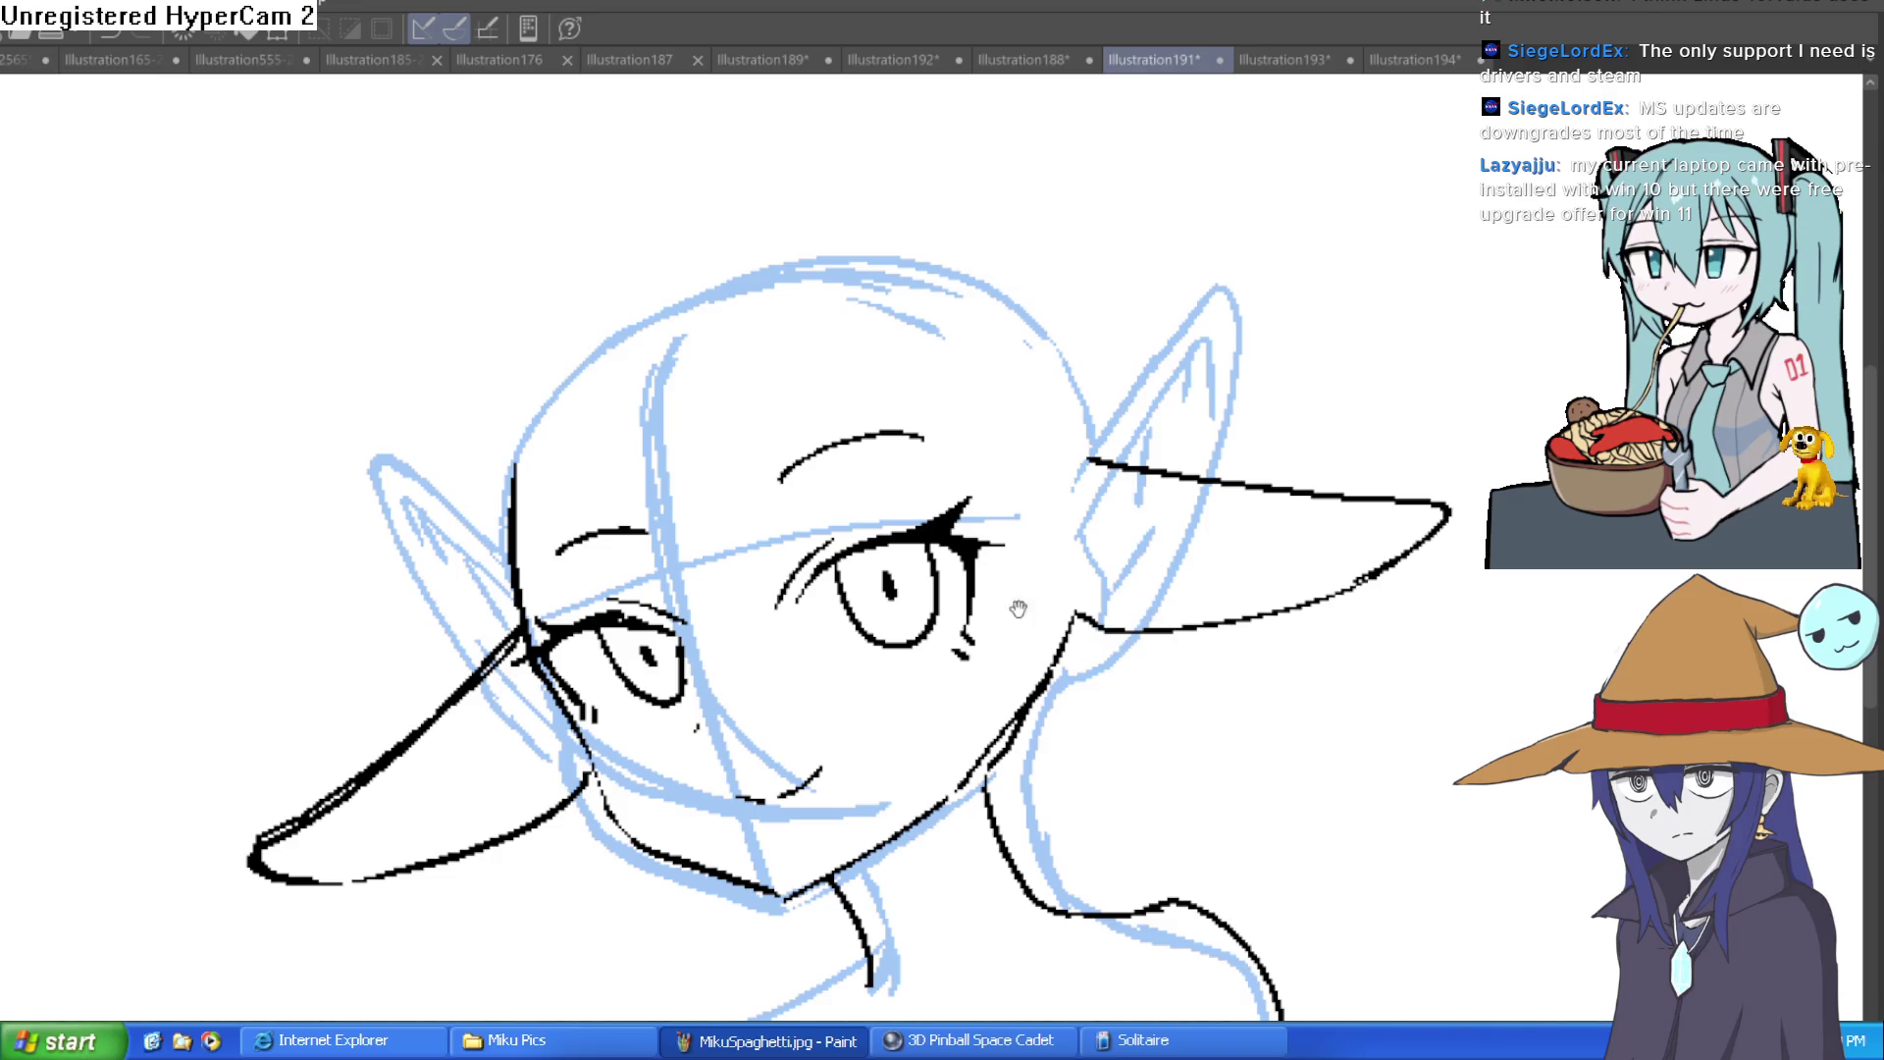
{"action": "scroll", "coordinate": [1039, 616], "scroll_direction": "down", "scroll_amount": 2}
Step: Ink a pointed stroke between the eyes and three side hair strands on the right
{"action": "key", "text": "h"}
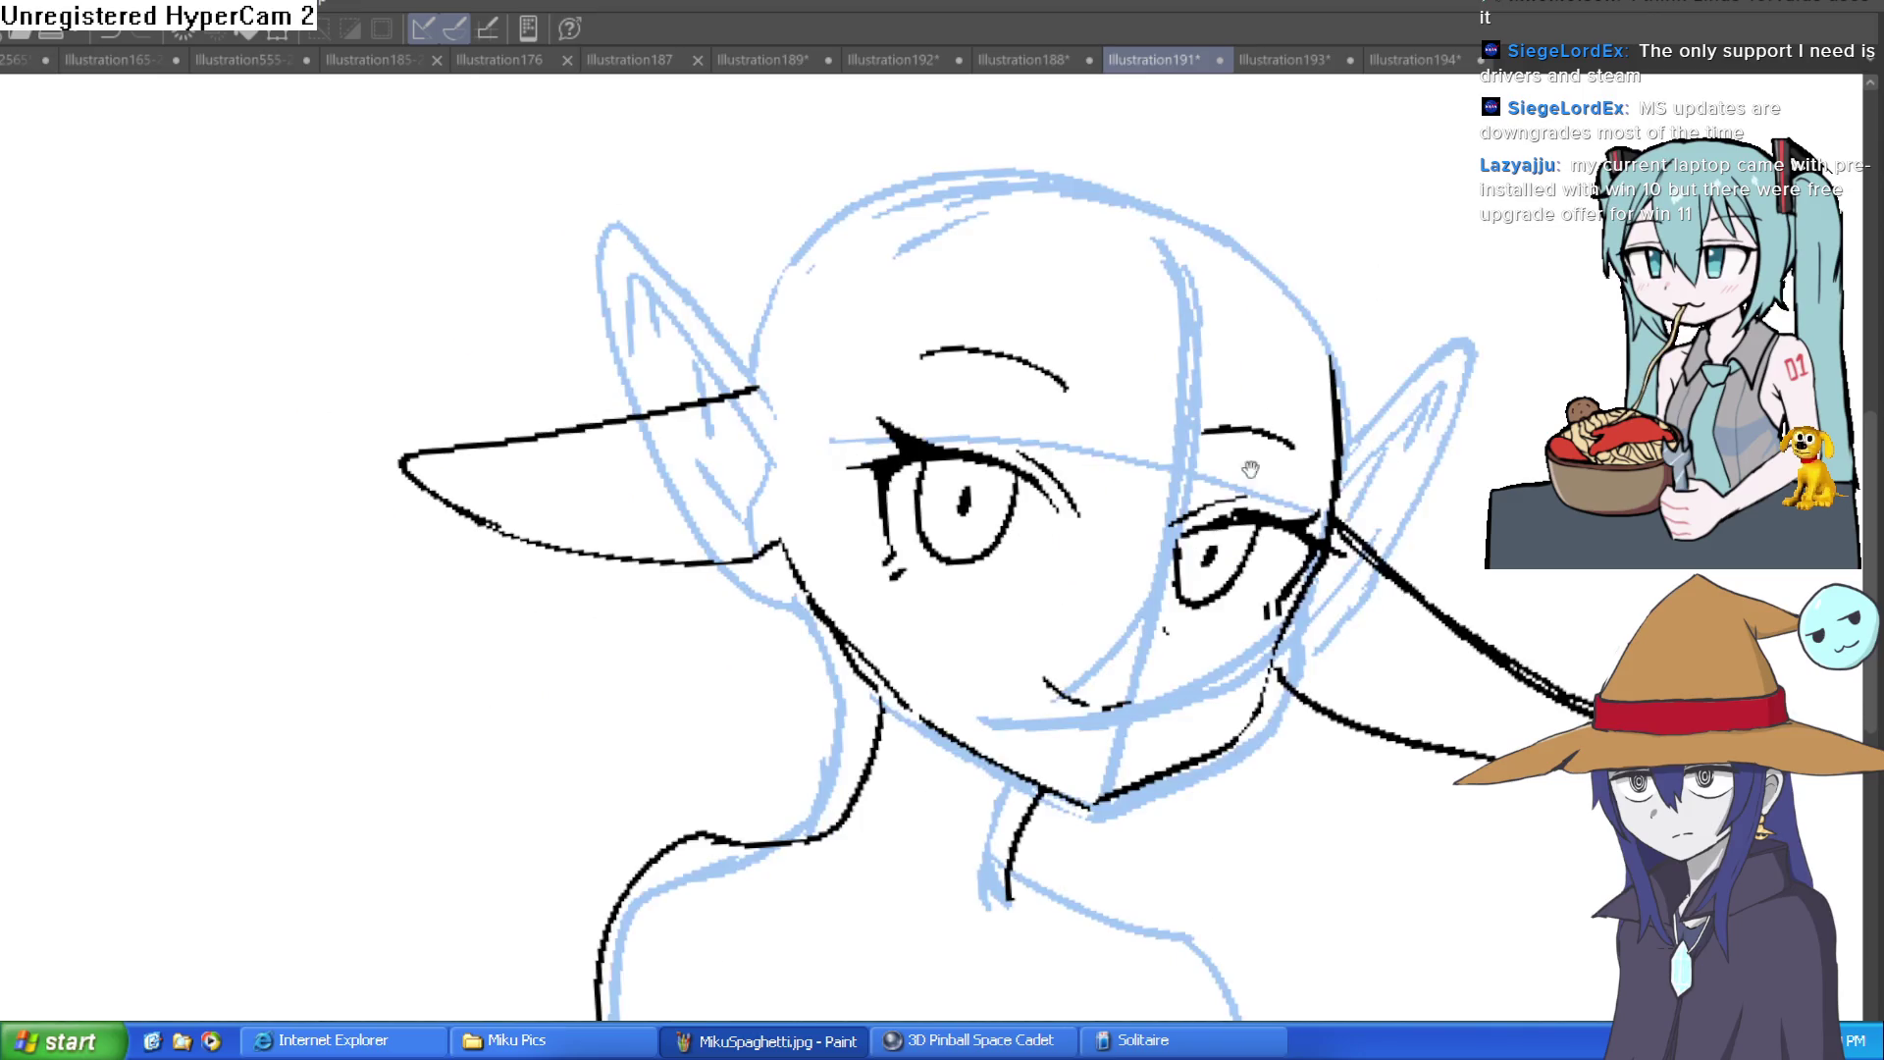
{"action": "mouse_move", "coordinate": [1124, 498]}
{"action": "left_mouse_down"}
{"action": "mouse_move", "coordinate": [1042, 552]}
{"action": "mouse_move", "coordinate": [1079, 448]}
{"action": "mouse_move", "coordinate": [1039, 503]}
{"action": "mouse_move", "coordinate": [1001, 412]}
{"action": "mouse_move", "coordinate": [921, 412]}
{"action": "left_mouse_up"}
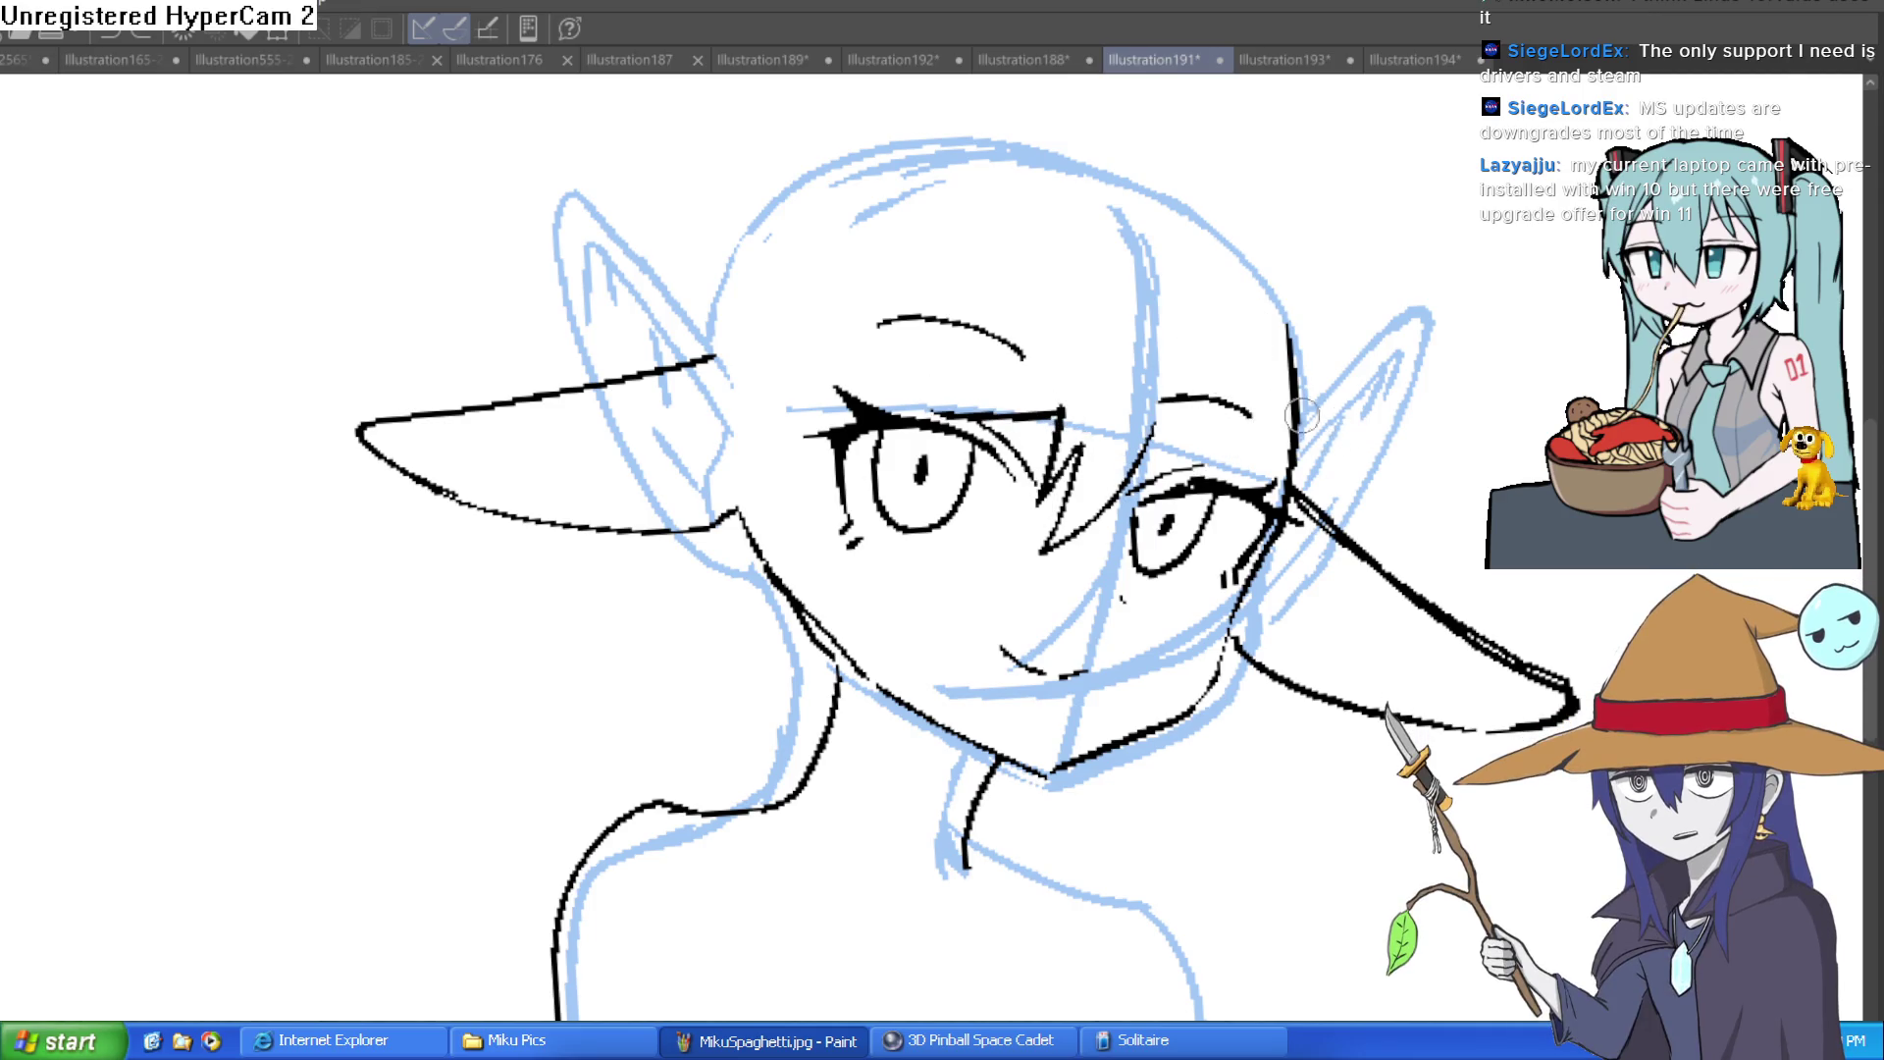
{"action": "mouse_move", "coordinate": [1351, 429]}
{"action": "left_mouse_down"}
{"action": "mouse_move", "coordinate": [1342, 549]}
{"action": "mouse_move", "coordinate": [1273, 672]}
{"action": "left_mouse_up"}
{"action": "mouse_move", "coordinate": [1297, 525]}
{"action": "left_mouse_down"}
{"action": "mouse_move", "coordinate": [1277, 667]}
{"action": "mouse_move", "coordinate": [1251, 588]}
{"action": "left_mouse_up"}
{"action": "mouse_move", "coordinate": [1351, 415]}
{"action": "left_mouse_down"}
{"action": "mouse_move", "coordinate": [1414, 523]}
{"action": "mouse_move", "coordinate": [1339, 226]}
{"action": "mouse_move", "coordinate": [1214, 356]}
{"action": "left_mouse_up"}
Step: Ink a hair line arcing over the crown with a small tuft, retrying the stroke
{"action": "left_click_drag", "start_coordinate": [1106, 260], "coordinate": [1100, 289]}
{"action": "mouse_move", "coordinate": [914, 272]}
{"action": "left_mouse_down"}
{"action": "mouse_move", "coordinate": [1148, 298]}
{"action": "mouse_move", "coordinate": [1275, 495]}
{"action": "mouse_move", "coordinate": [1324, 496]}
{"action": "mouse_move", "coordinate": [1118, 303]}
{"action": "mouse_move", "coordinate": [944, 258]}
{"action": "mouse_move", "coordinate": [1022, 159]}
{"action": "left_mouse_up"}
{"action": "key", "text": "ctrl+z"}
{"action": "key", "text": "ctrl+z"}
{"action": "mouse_move", "coordinate": [930, 260]}
{"action": "left_mouse_down"}
{"action": "mouse_move", "coordinate": [974, 189]}
{"action": "mouse_move", "coordinate": [882, 249]}
{"action": "mouse_move", "coordinate": [849, 239]}
{"action": "mouse_move", "coordinate": [622, 299]}
{"action": "mouse_move", "coordinate": [521, 491]}
{"action": "left_mouse_up"}
Step: Connect the ahoge's left side down to the head and thicken its inner hook
{"action": "key", "text": "ctrl+z"}
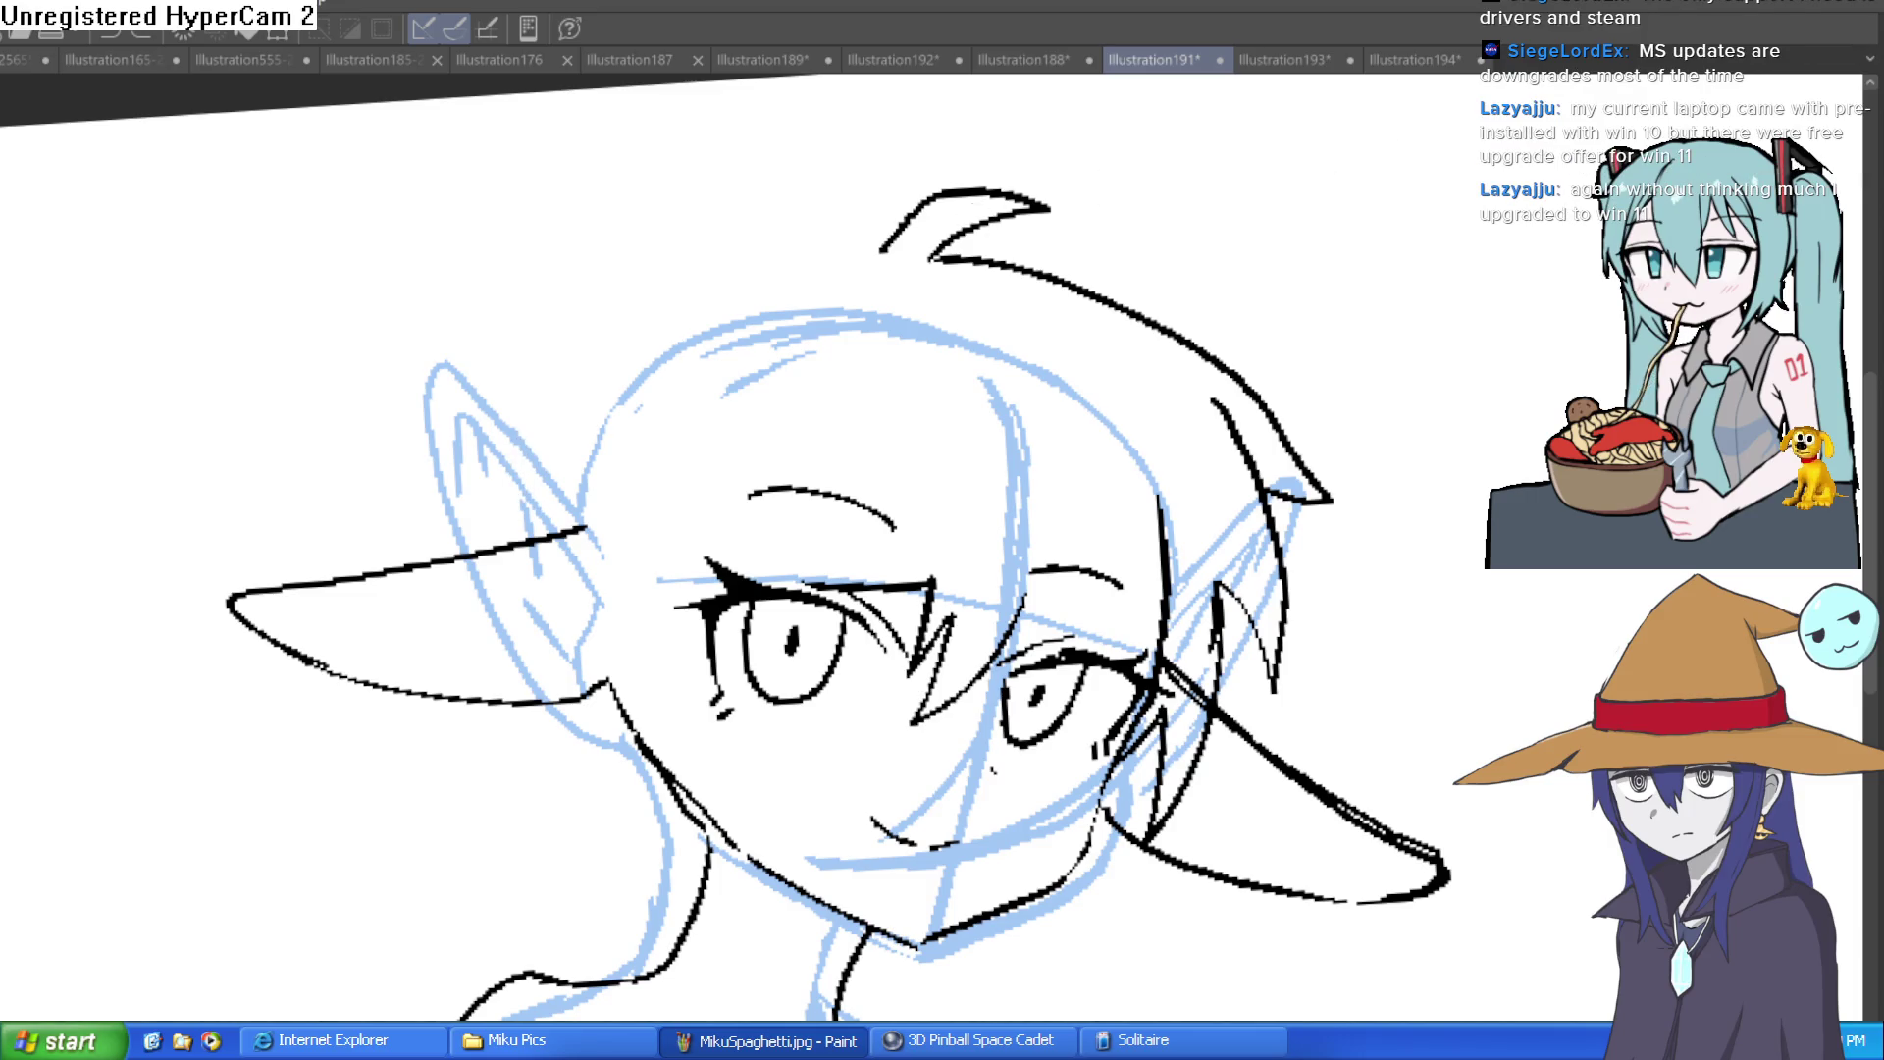
{"action": "left_click_drag", "start_coordinate": [932, 195], "coordinate": [859, 266]}
{"action": "mouse_move", "coordinate": [972, 226]}
{"action": "left_mouse_down"}
{"action": "mouse_move", "coordinate": [1063, 211]}
{"action": "mouse_move", "coordinate": [932, 257]}
{"action": "left_mouse_up"}
{"action": "key", "text": "ctrl+z"}
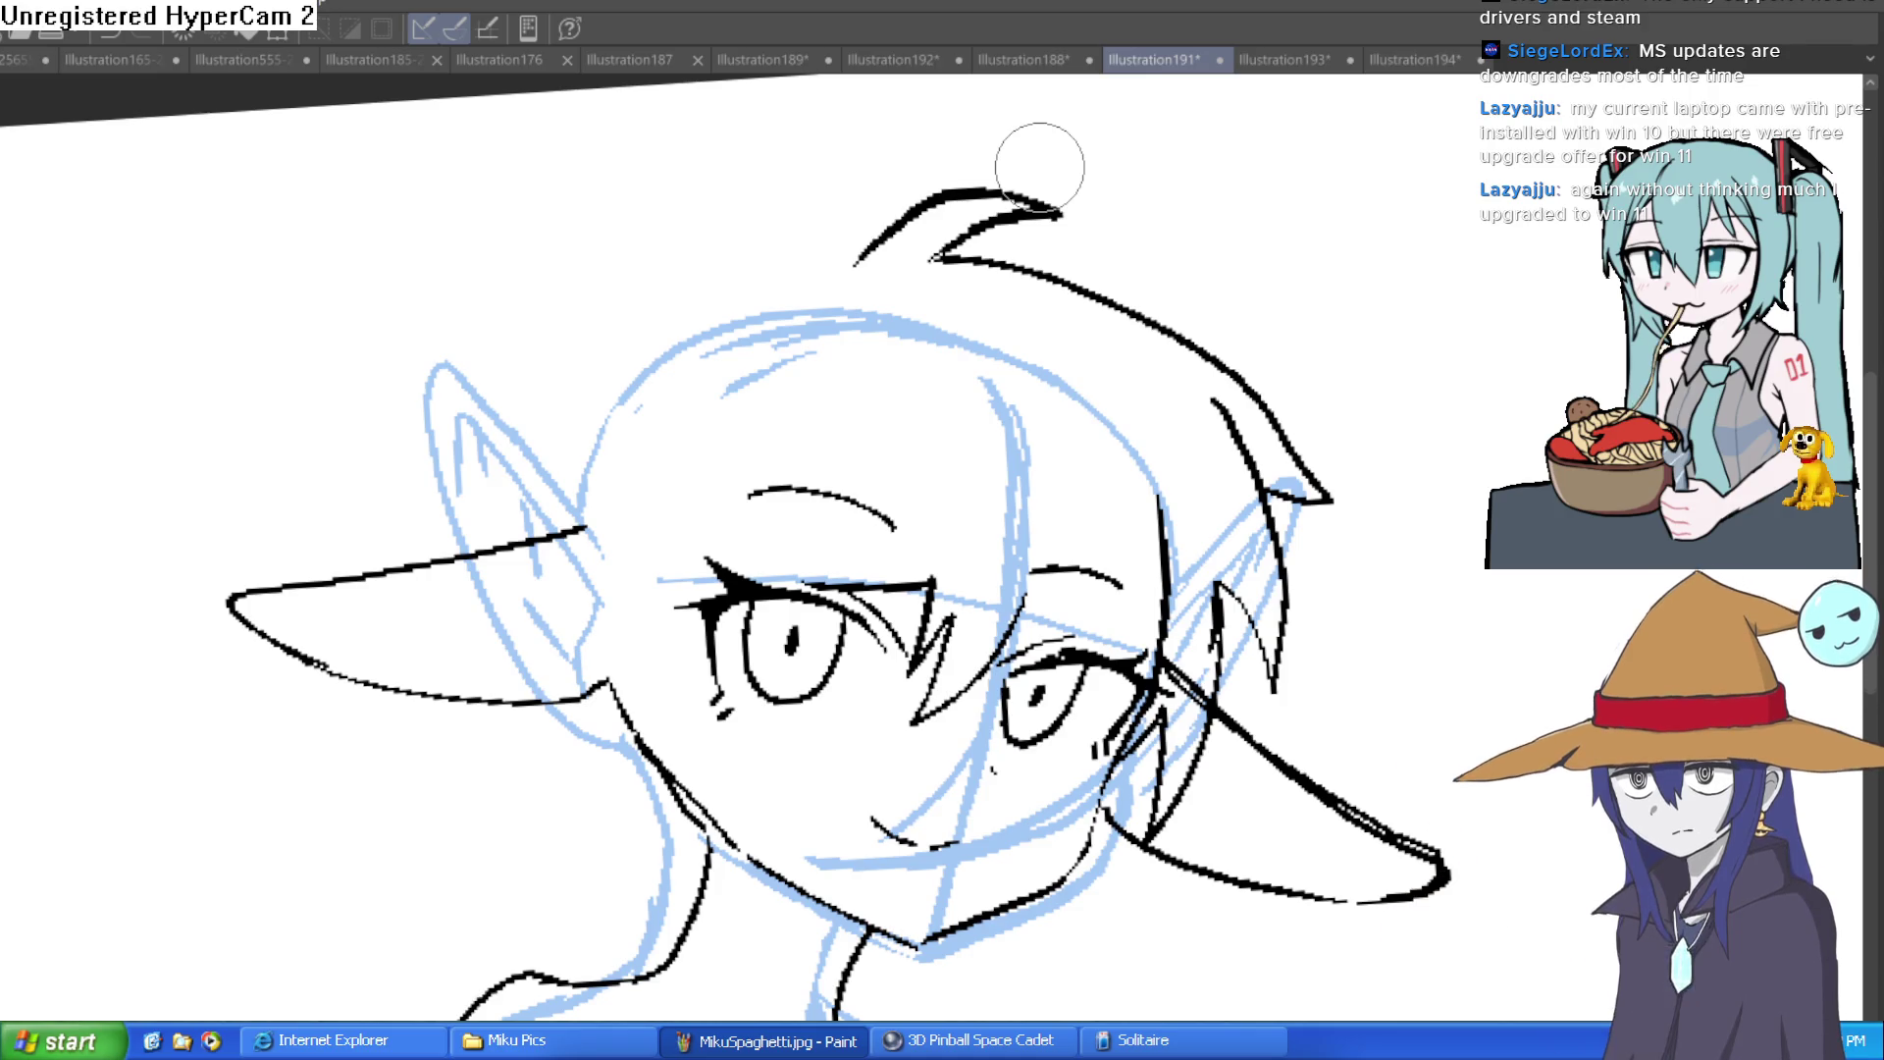
Step: Draw a loose hair strand falling beside the right eye
{"action": "left_click_drag", "start_coordinate": [1264, 346], "coordinate": [1214, 316]}
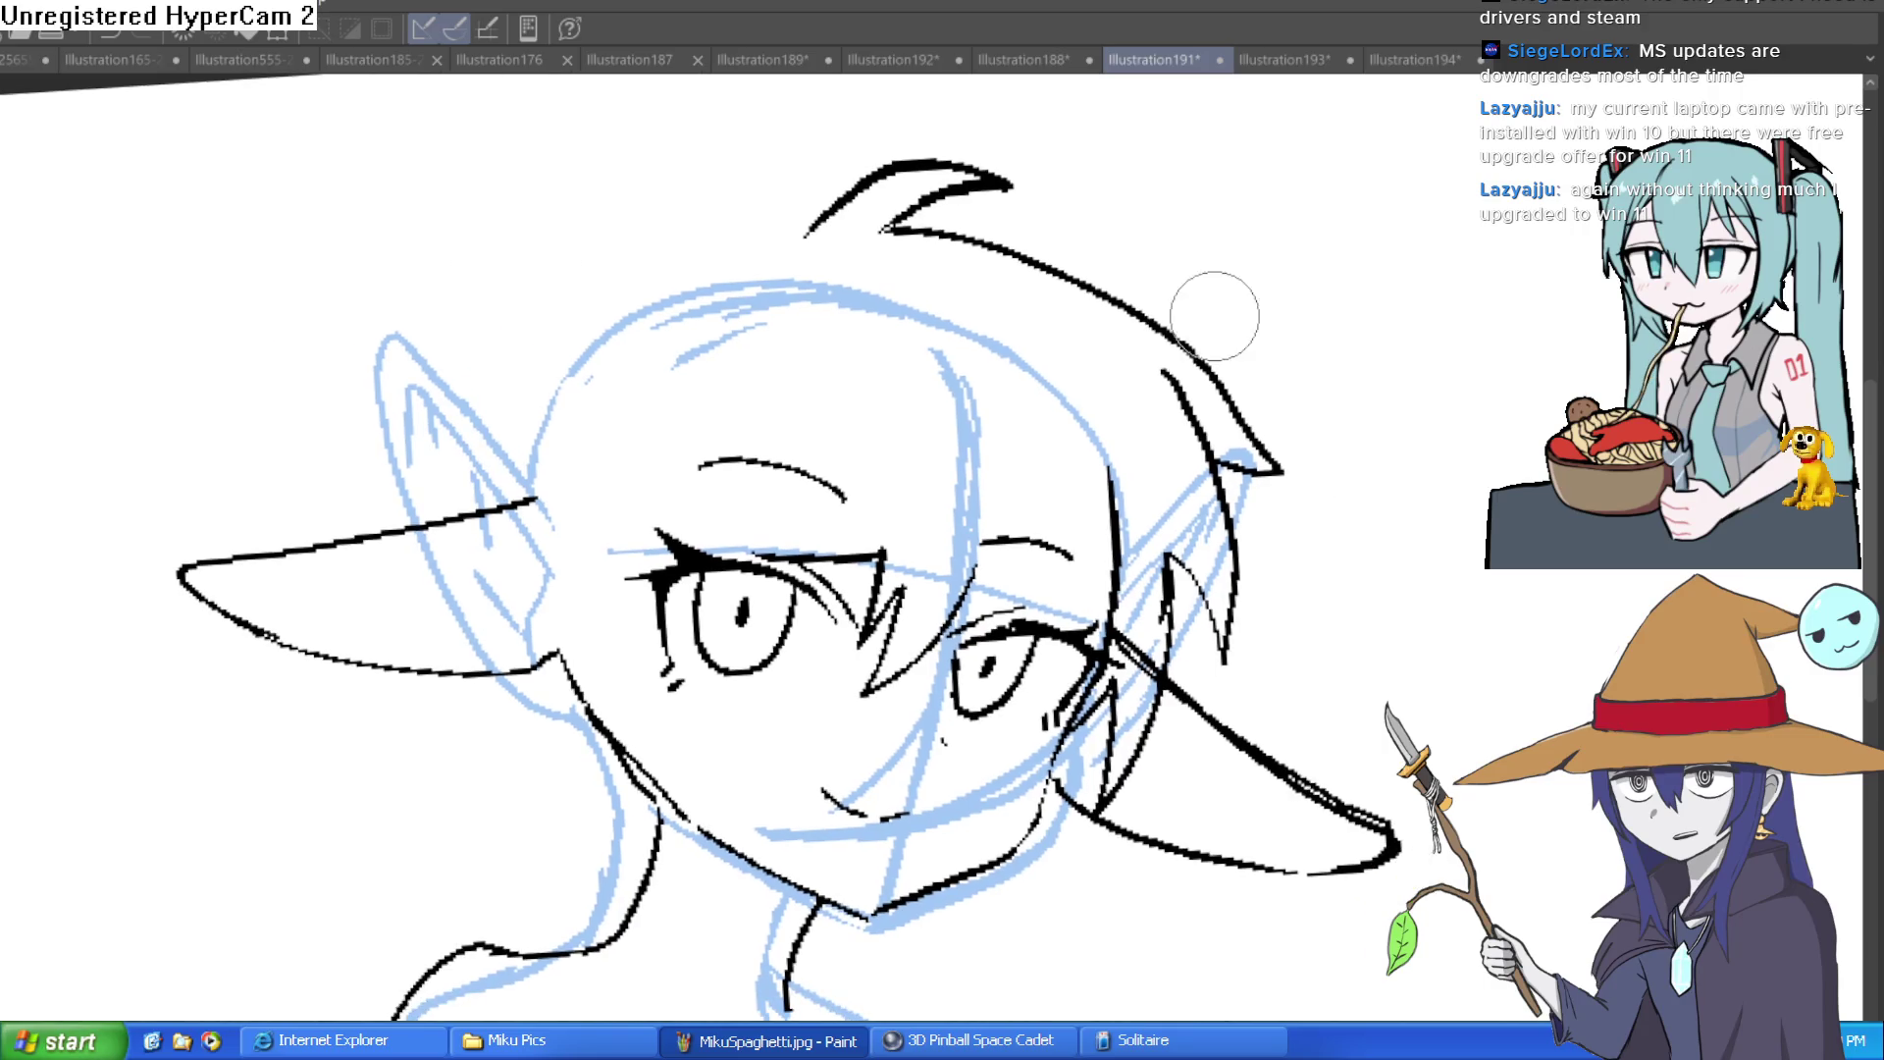
{"action": "left_click_drag", "start_coordinate": [1154, 492], "coordinate": [1125, 370]}
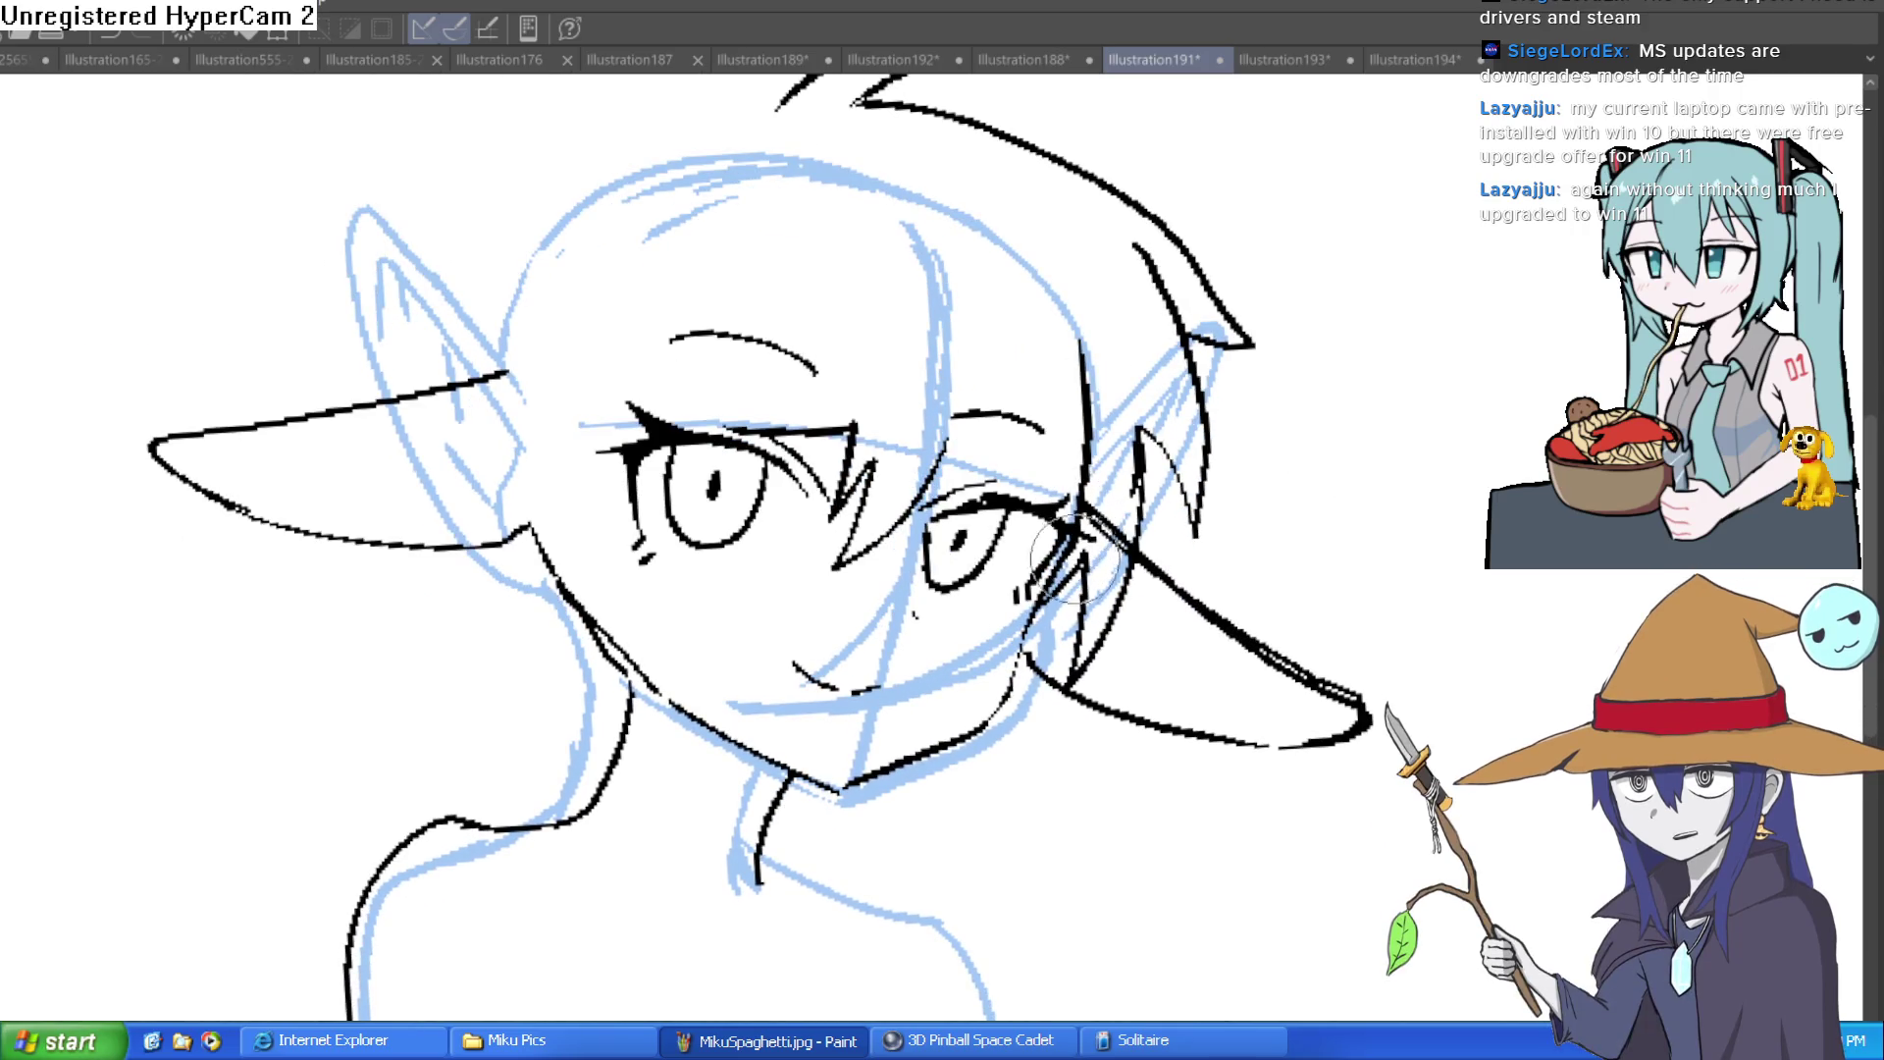
{"action": "left_click_drag", "start_coordinate": [1296, 415], "coordinate": [1257, 506]}
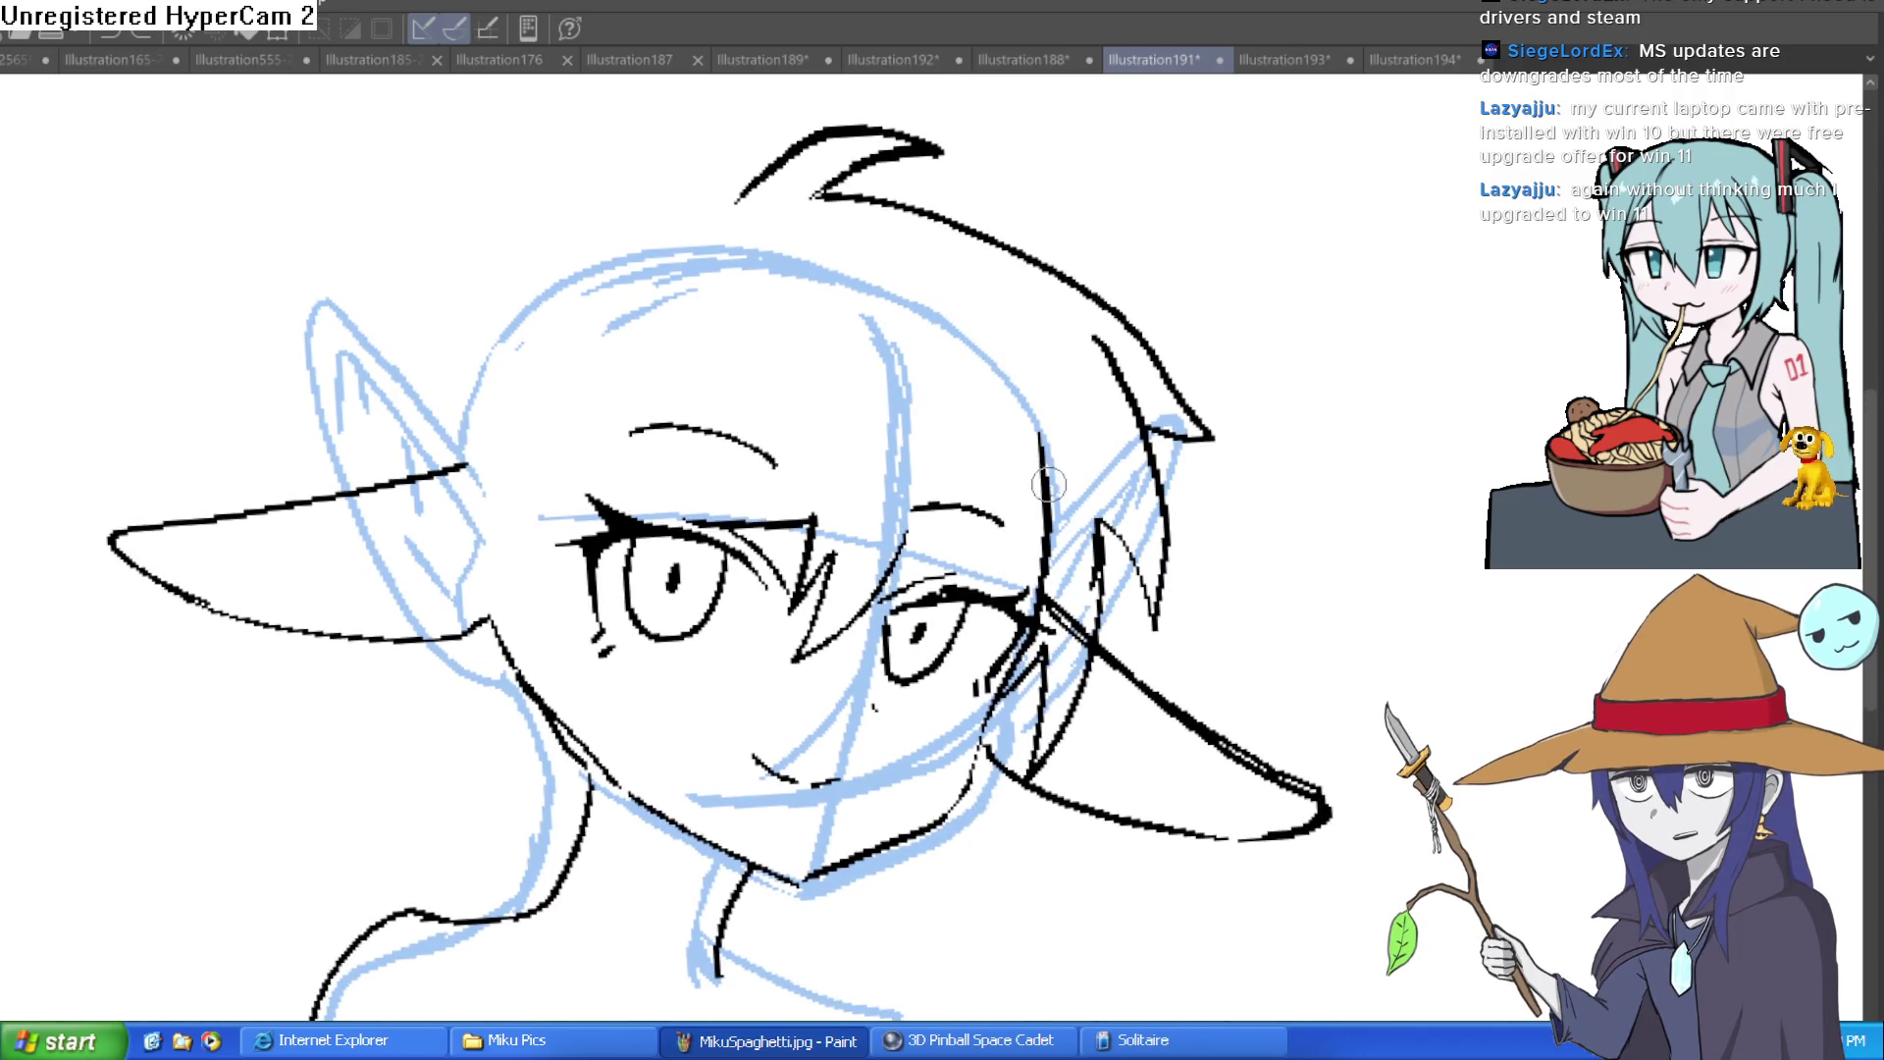
{"action": "mouse_move", "coordinate": [1008, 589]}
{"action": "left_mouse_down"}
{"action": "mouse_move", "coordinate": [998, 451]}
{"action": "mouse_move", "coordinate": [966, 549]}
{"action": "mouse_move", "coordinate": [883, 604]}
{"action": "left_mouse_up"}
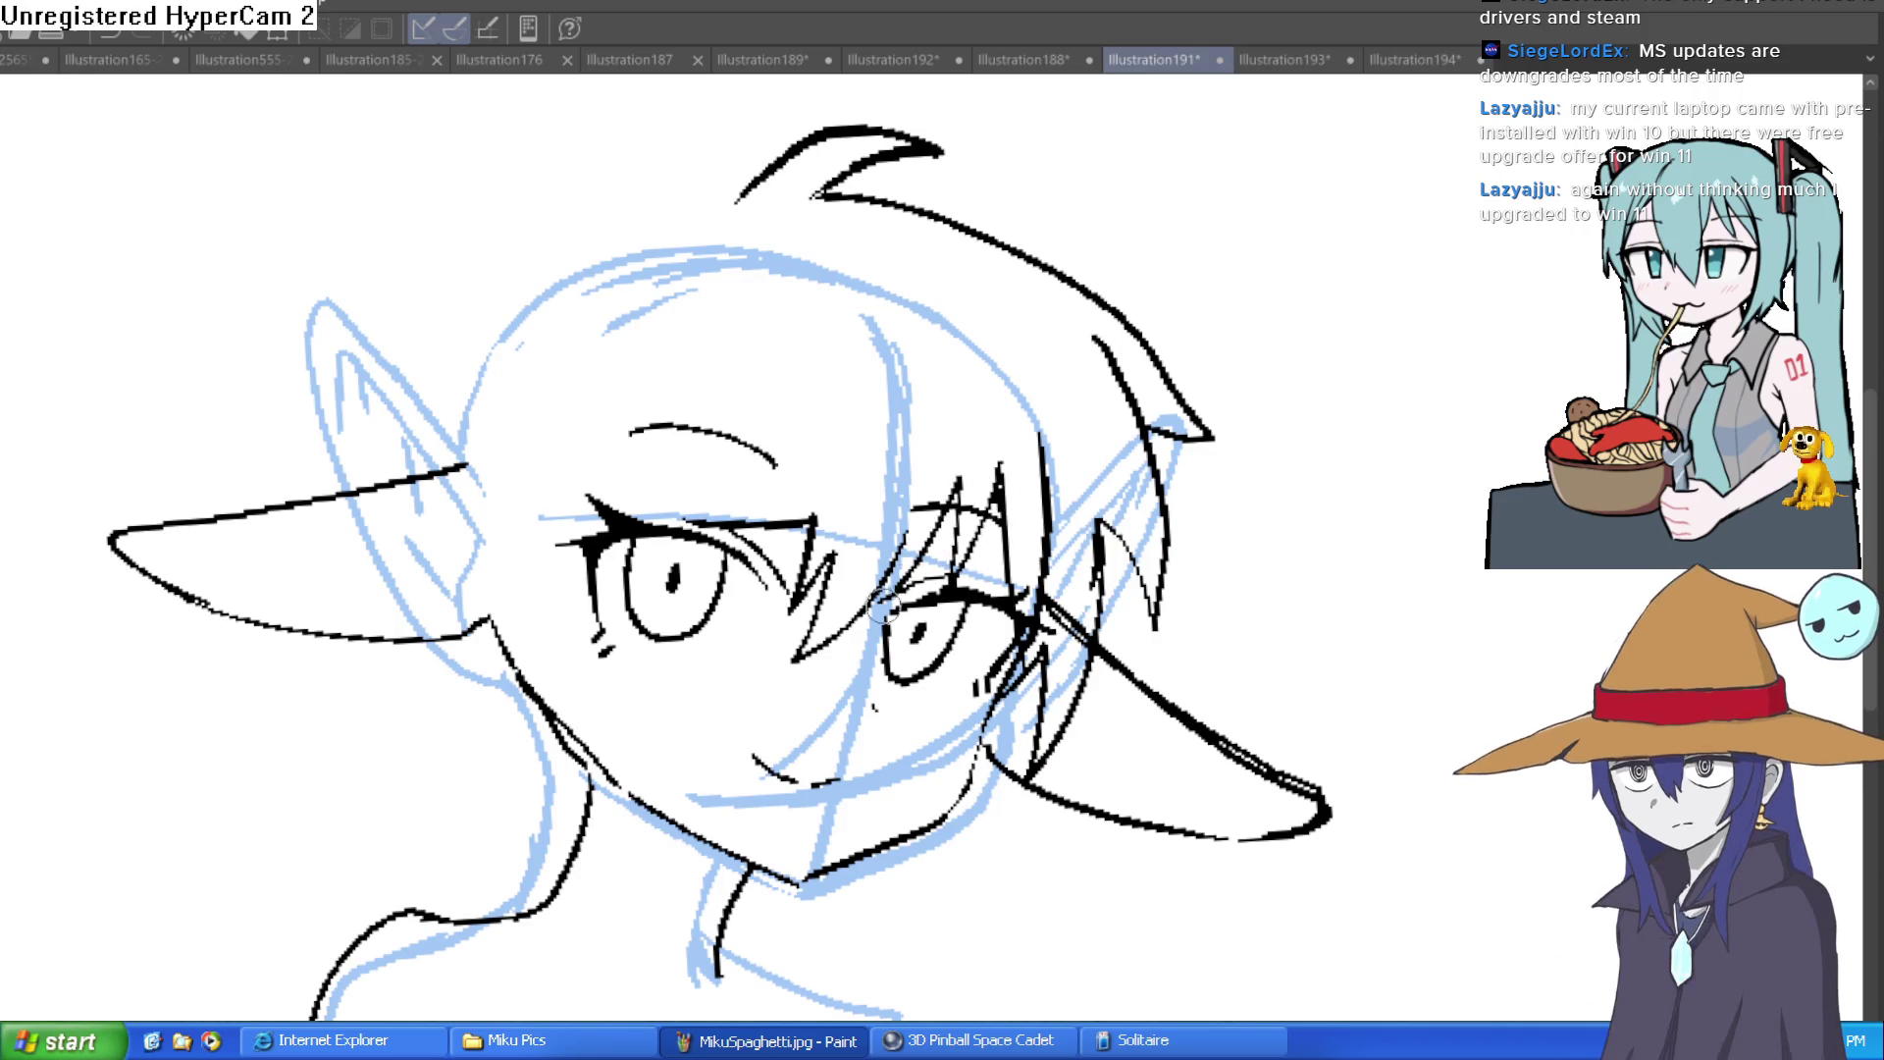
{"action": "key", "text": "ctrl+z"}
{"action": "key", "text": "ctrl+z"}
{"action": "key", "text": "ctrl+z"}
Step: Keep the vertical strand, drop the stroke by the right eyebrow, and add a pointed bang between the eyes
{"action": "key", "text": "ctrl+y"}
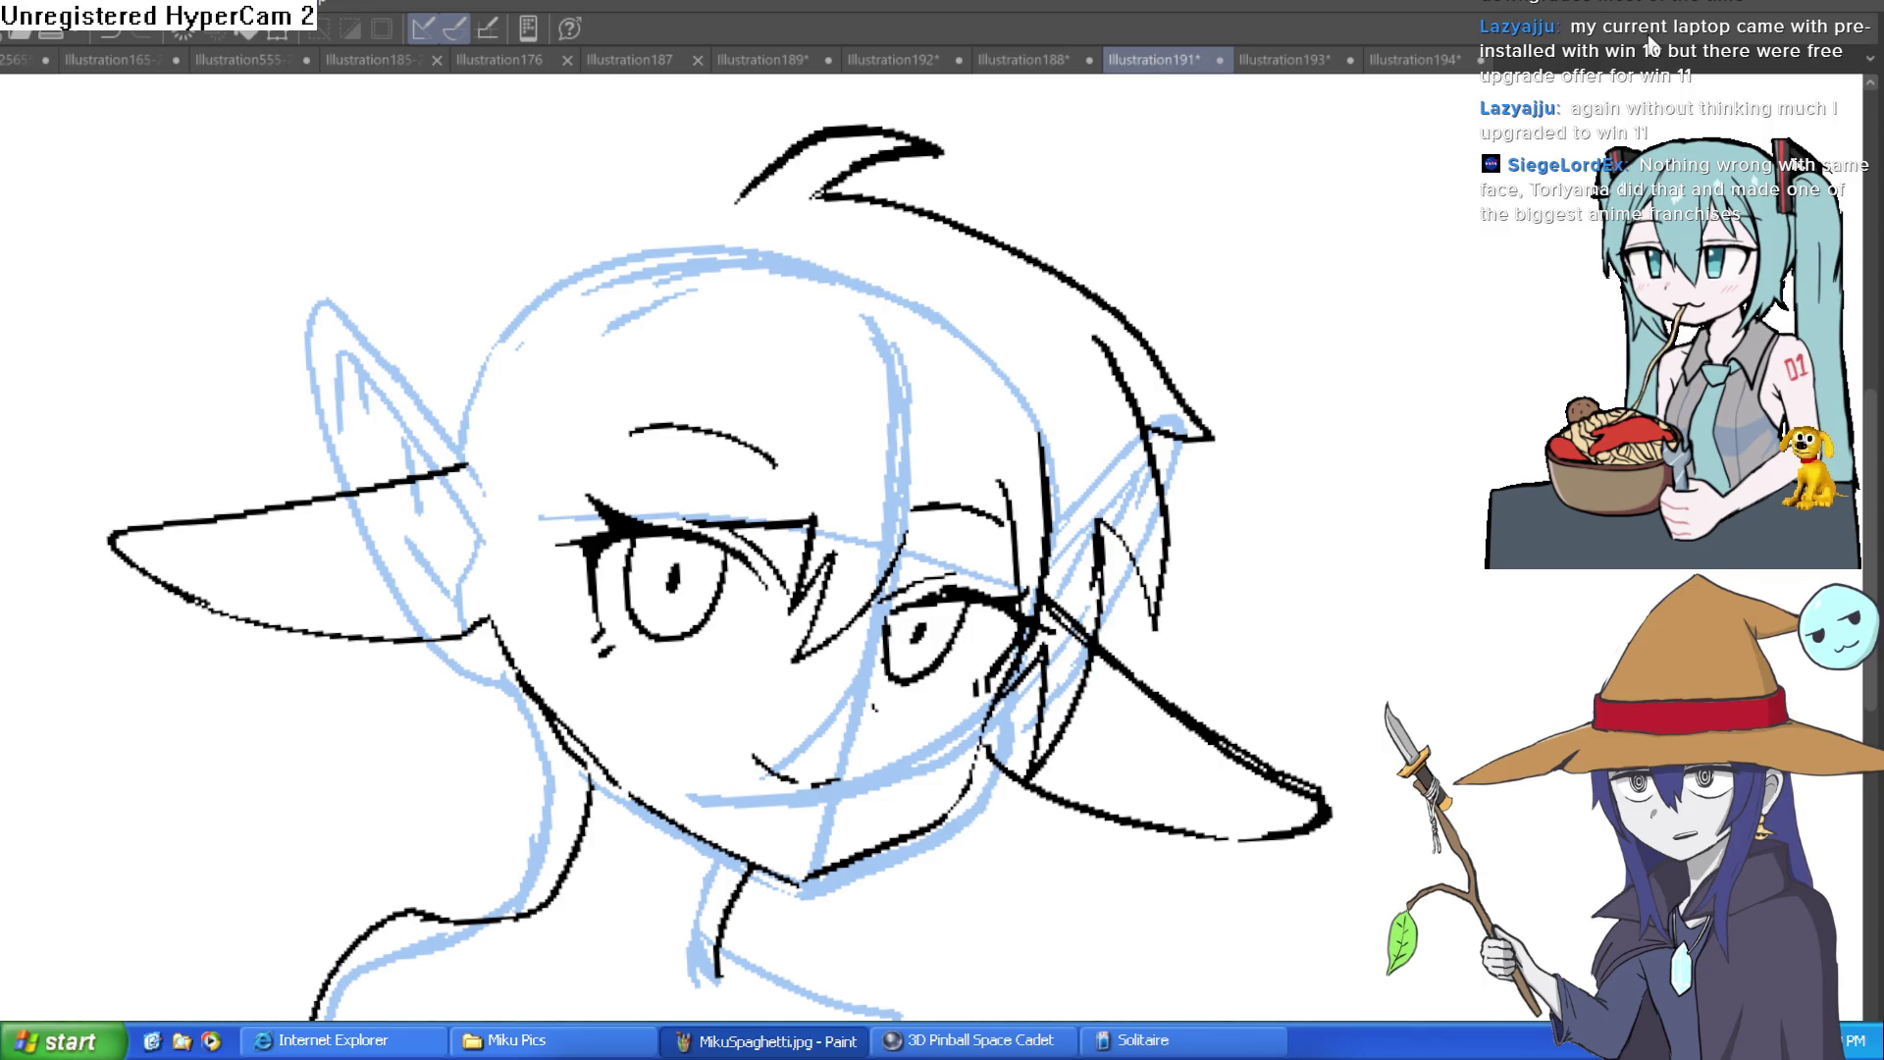
{"action": "key", "text": "ctrl+z"}
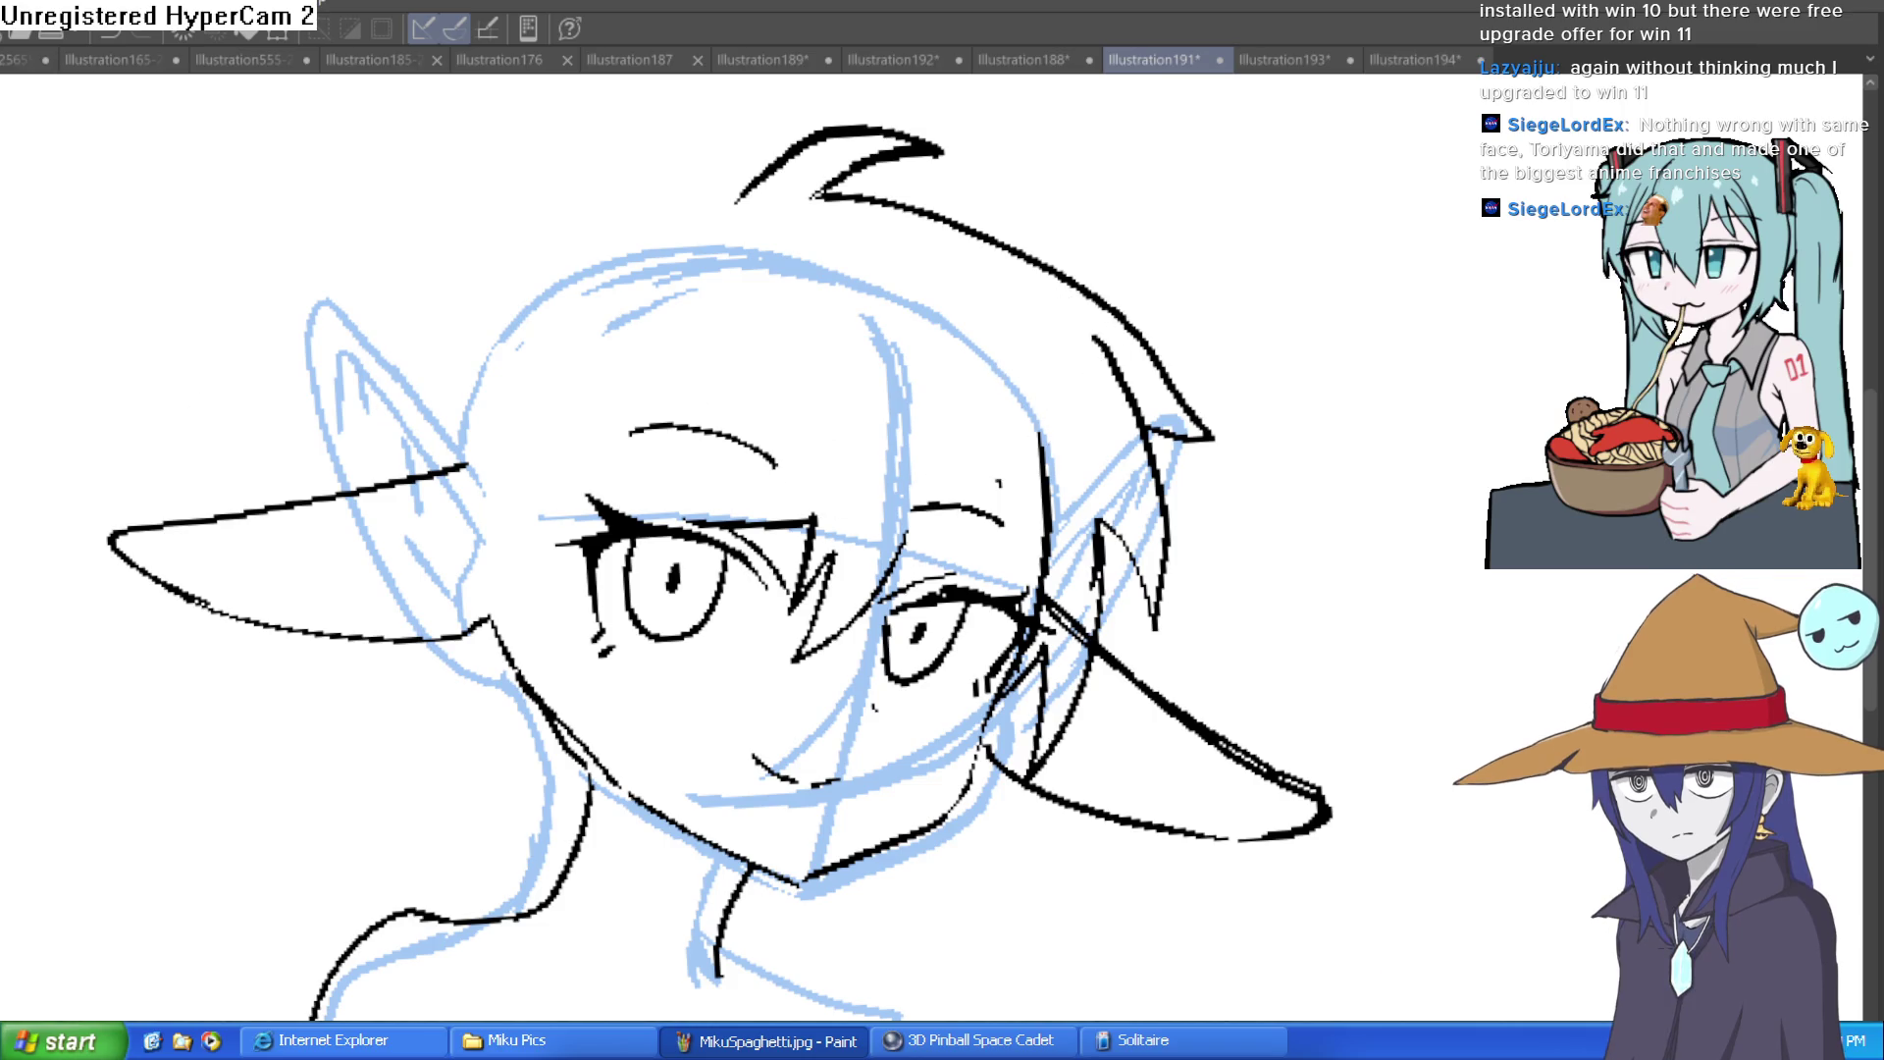
{"action": "left_click_drag", "start_coordinate": [917, 505], "coordinate": [1025, 594]}
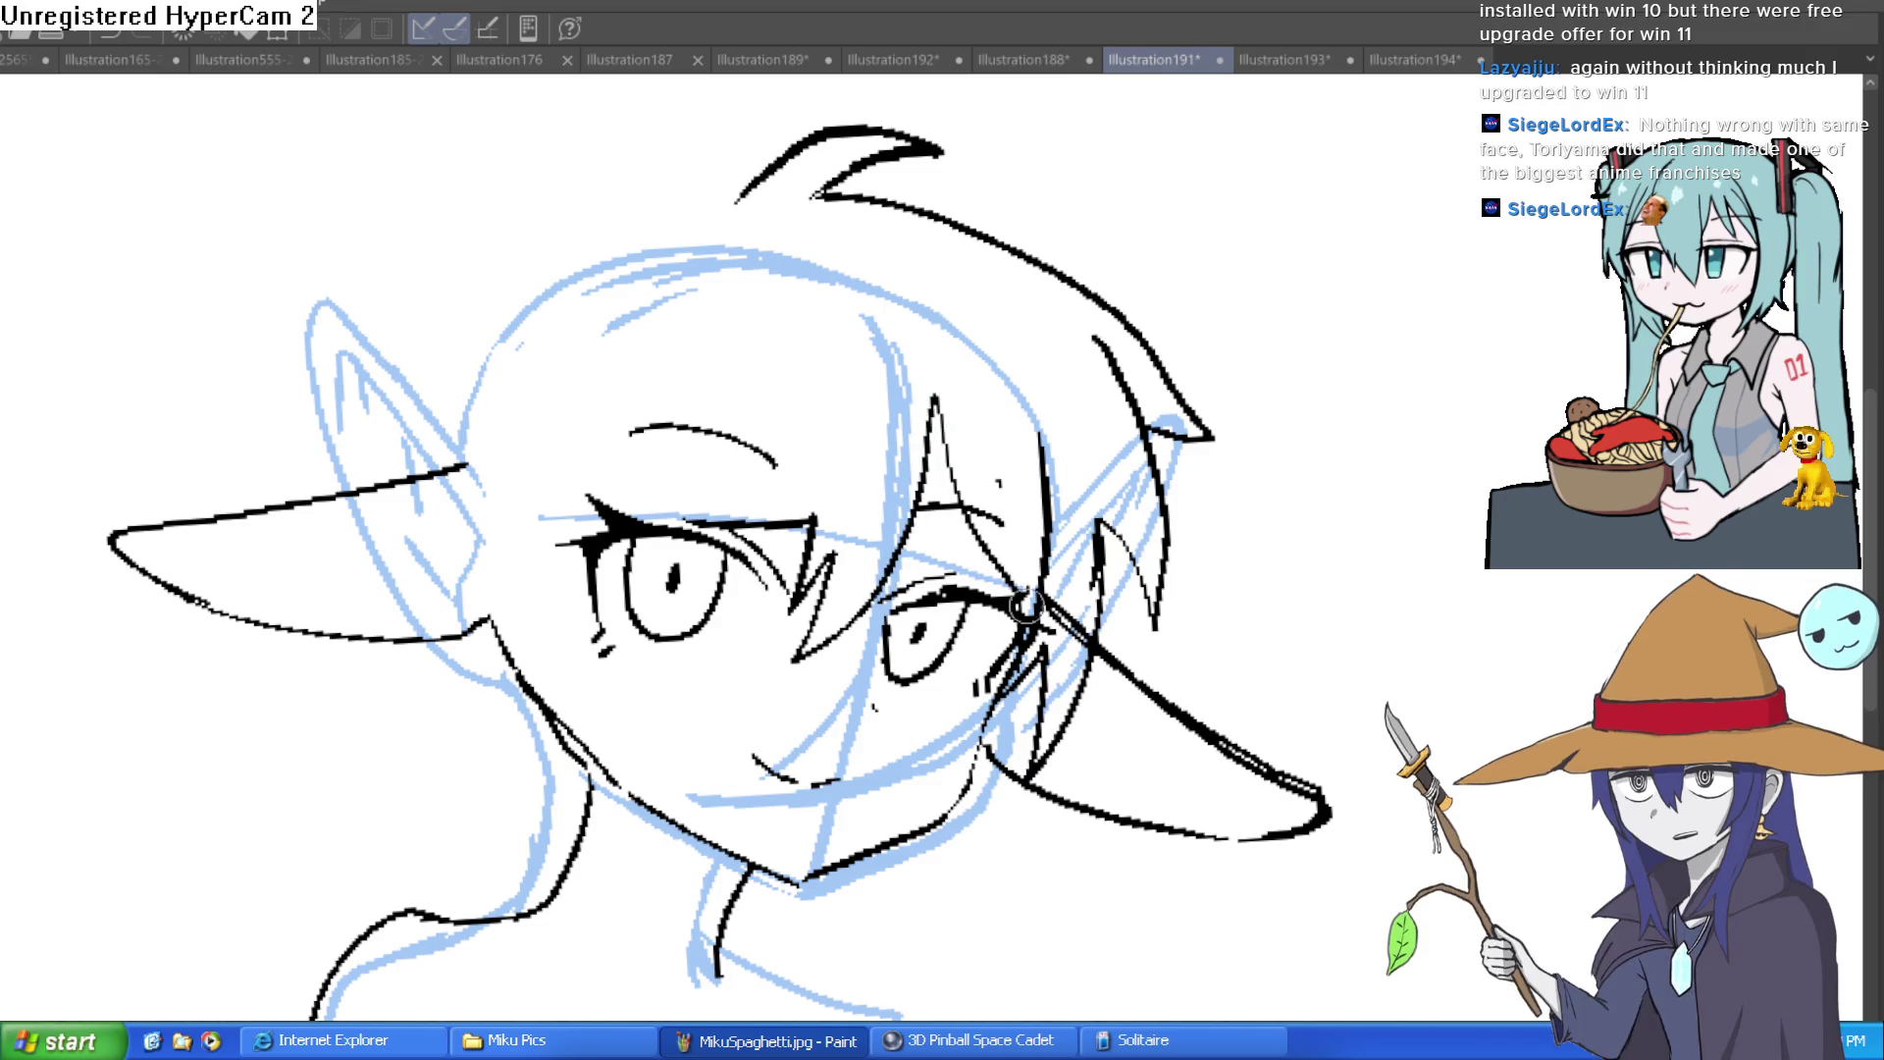
Step: Draw a bang line above the left eye and side hair along the left of the face
{"action": "left_click_drag", "start_coordinate": [751, 520], "coordinate": [801, 425]}
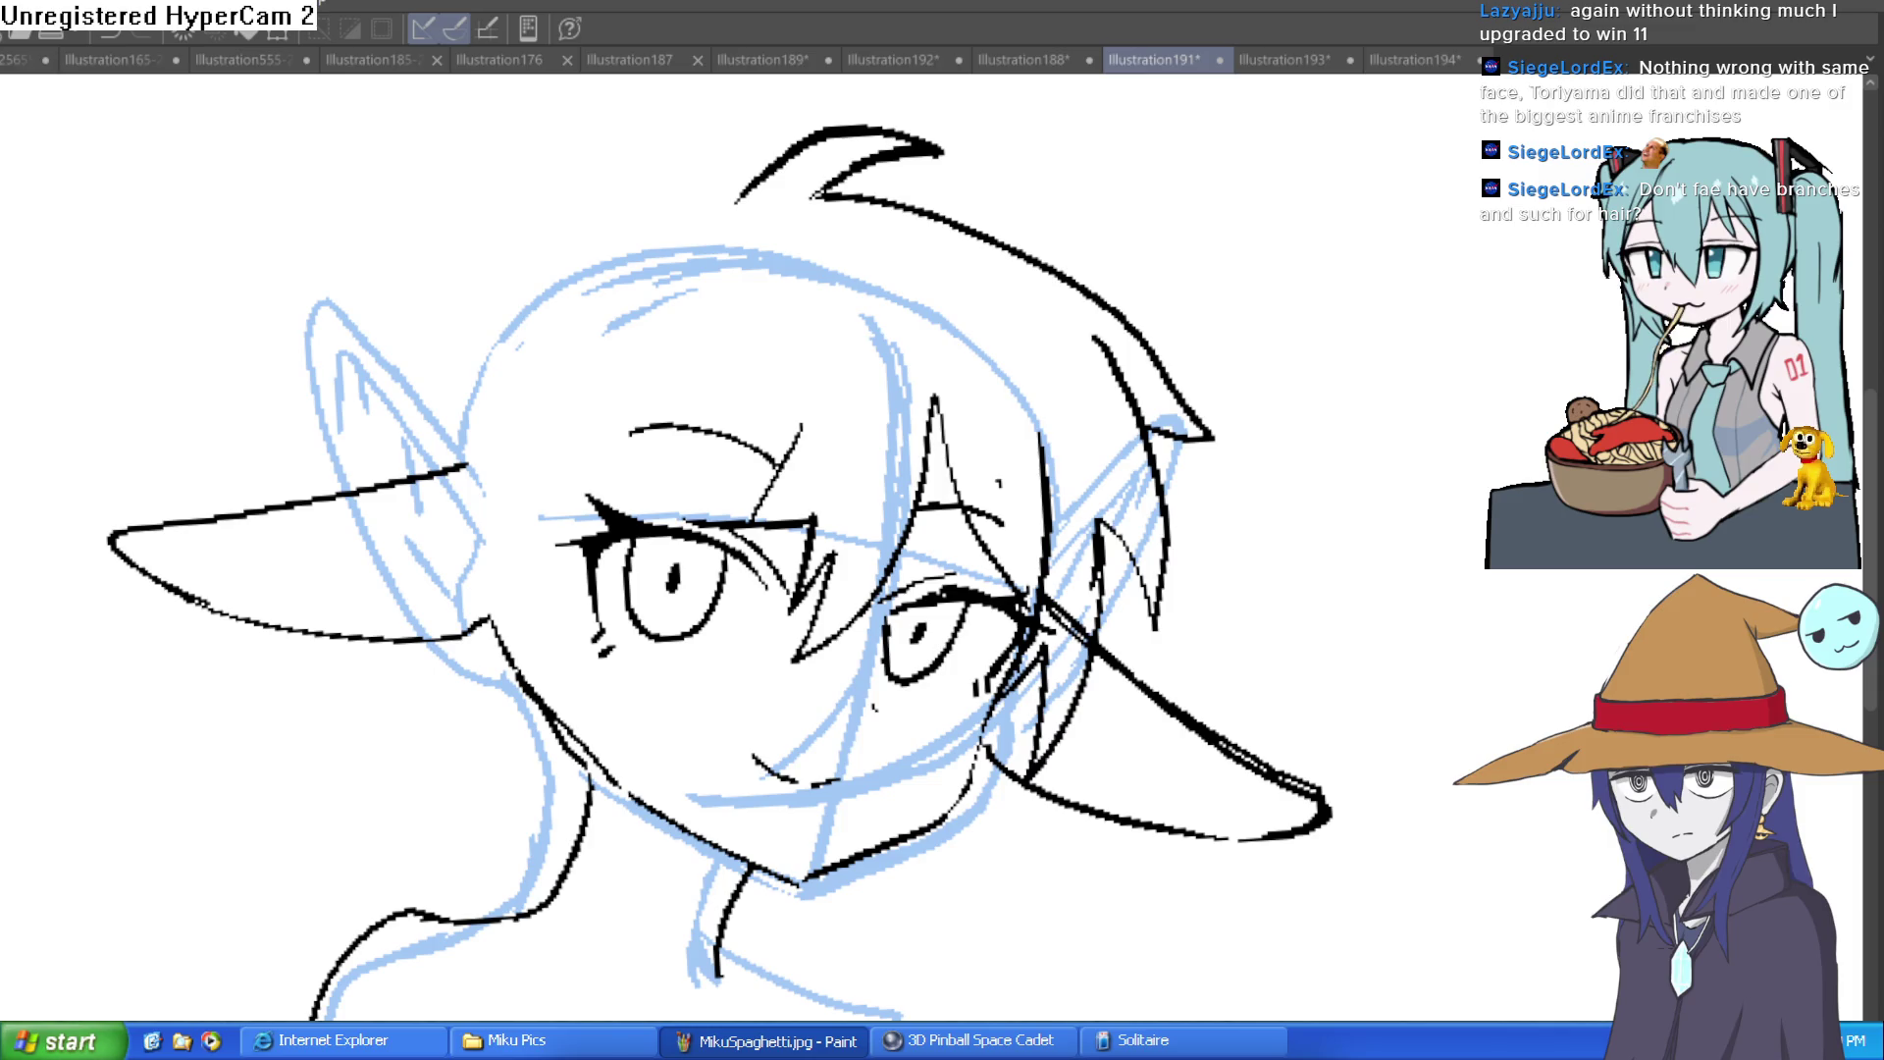
{"action": "mouse_move", "coordinate": [464, 420]}
{"action": "left_mouse_down"}
{"action": "mouse_move", "coordinate": [542, 839]}
{"action": "mouse_move", "coordinate": [557, 375]}
{"action": "left_mouse_up"}
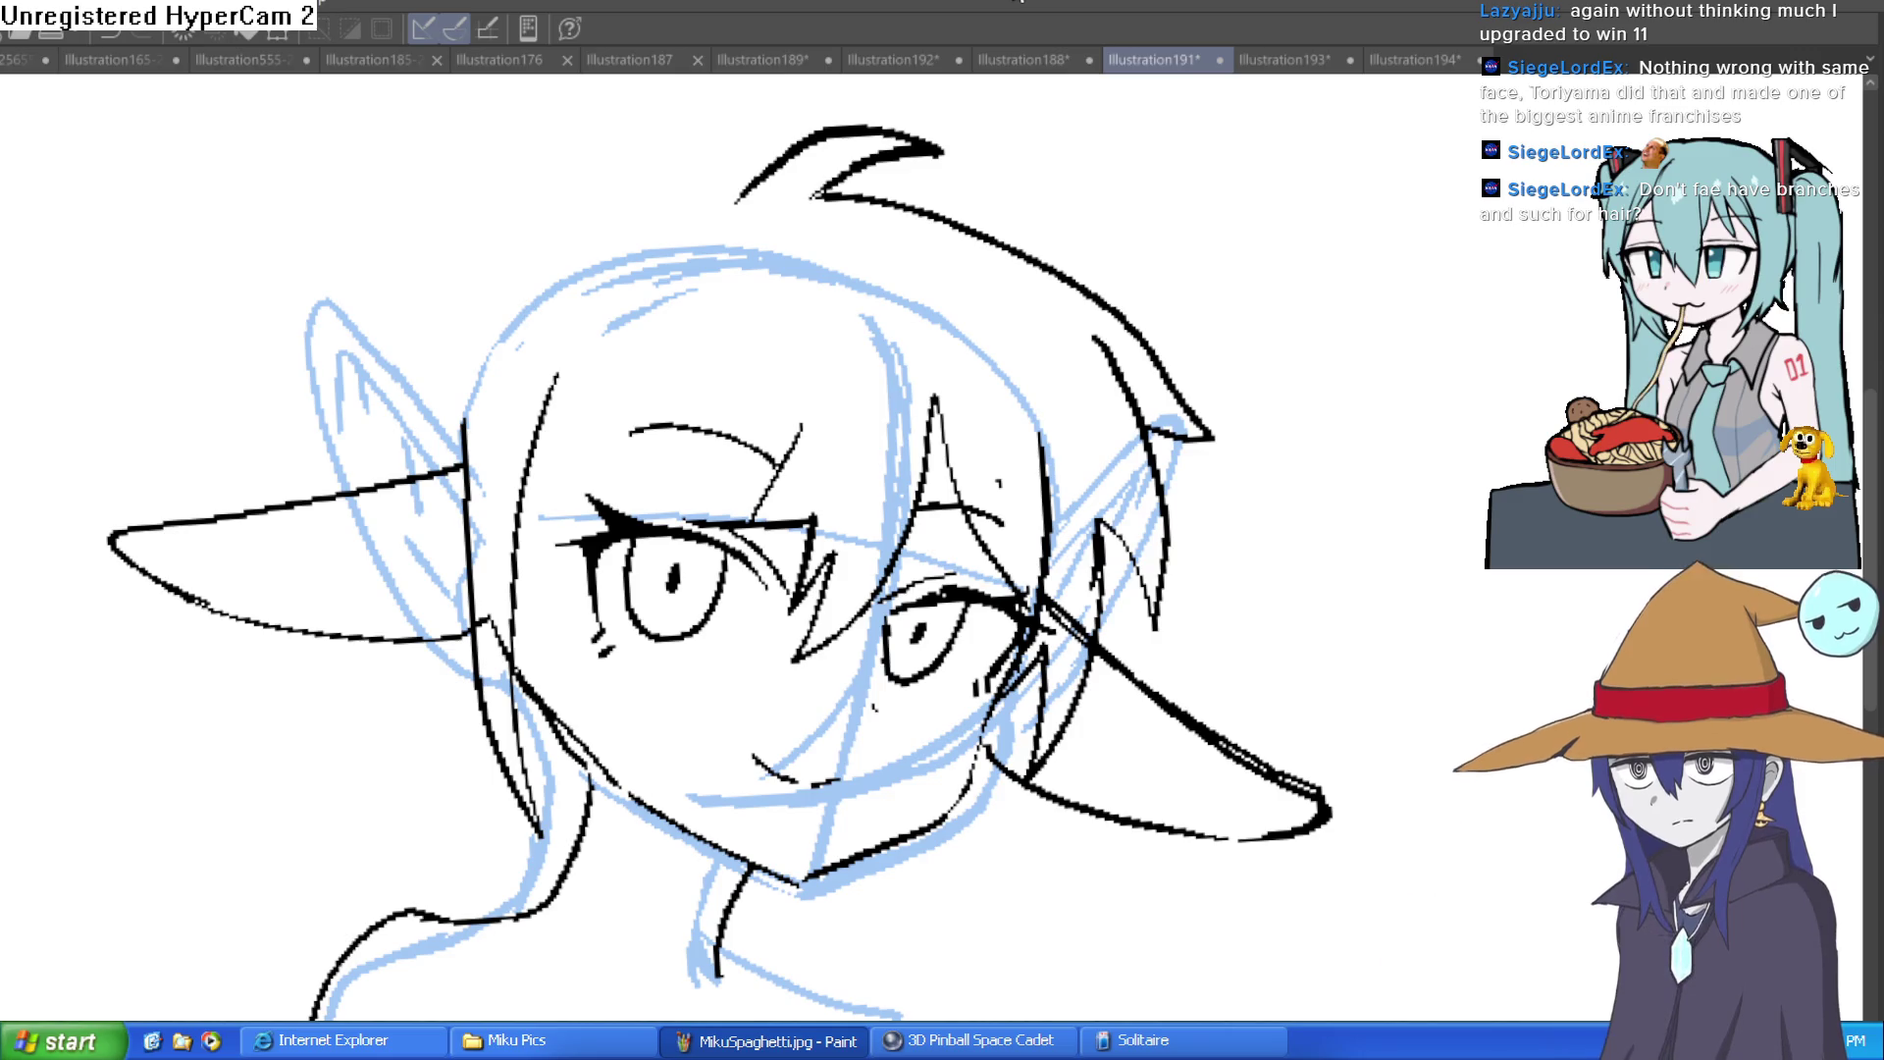
Step: Erase the curled hair tuft from the top of the head
{"action": "mouse_move", "coordinate": [821, 188]}
{"action": "left_mouse_down"}
{"action": "mouse_move", "coordinate": [895, 128]}
{"action": "mouse_move", "coordinate": [982, 152]}
{"action": "mouse_move", "coordinate": [857, 114]}
{"action": "mouse_move", "coordinate": [786, 167]}
{"action": "mouse_move", "coordinate": [706, 105]}
{"action": "left_mouse_up"}
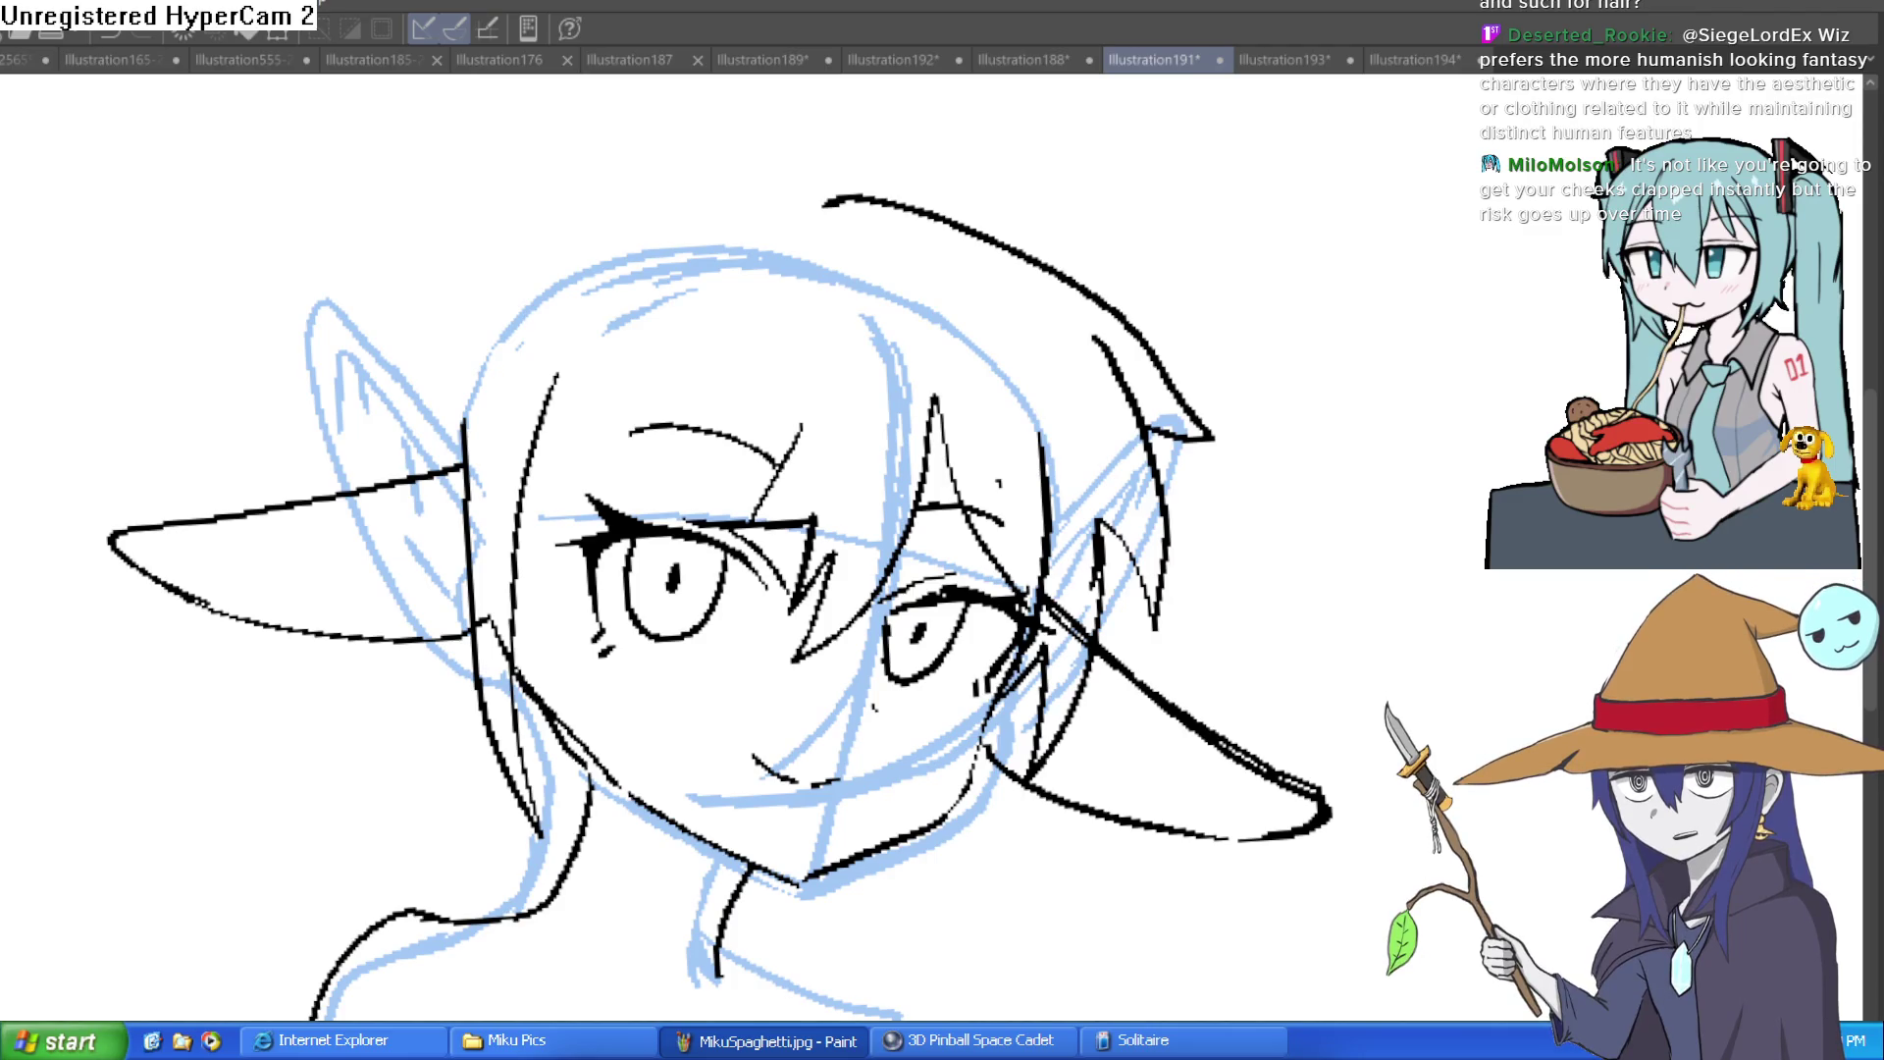
{"action": "left_click_drag", "start_coordinate": [1152, 284], "coordinate": [1133, 353]}
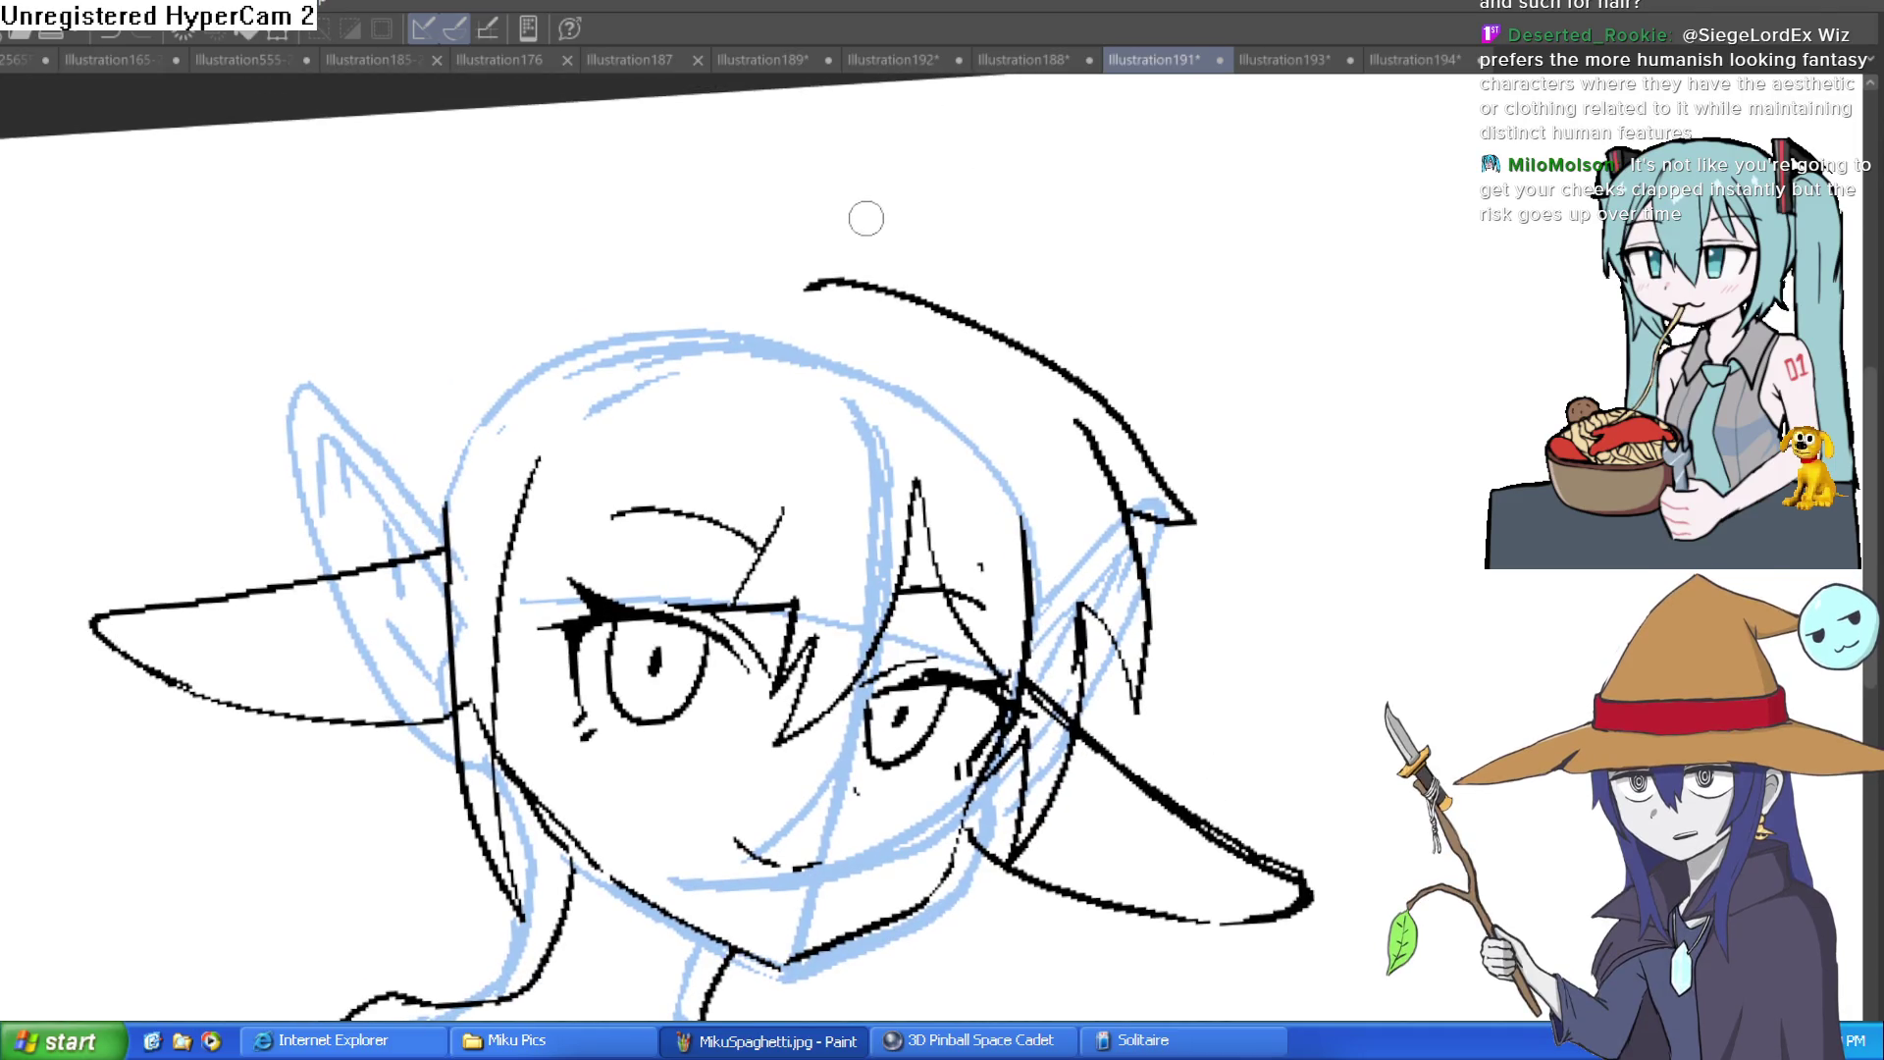
Step: Redraw the top outline of the head and a curled ahoge tuft on it
{"action": "mouse_move", "coordinate": [798, 281]}
{"action": "left_mouse_down"}
{"action": "mouse_move", "coordinate": [517, 327]}
{"action": "mouse_move", "coordinate": [404, 530]}
{"action": "left_mouse_up"}
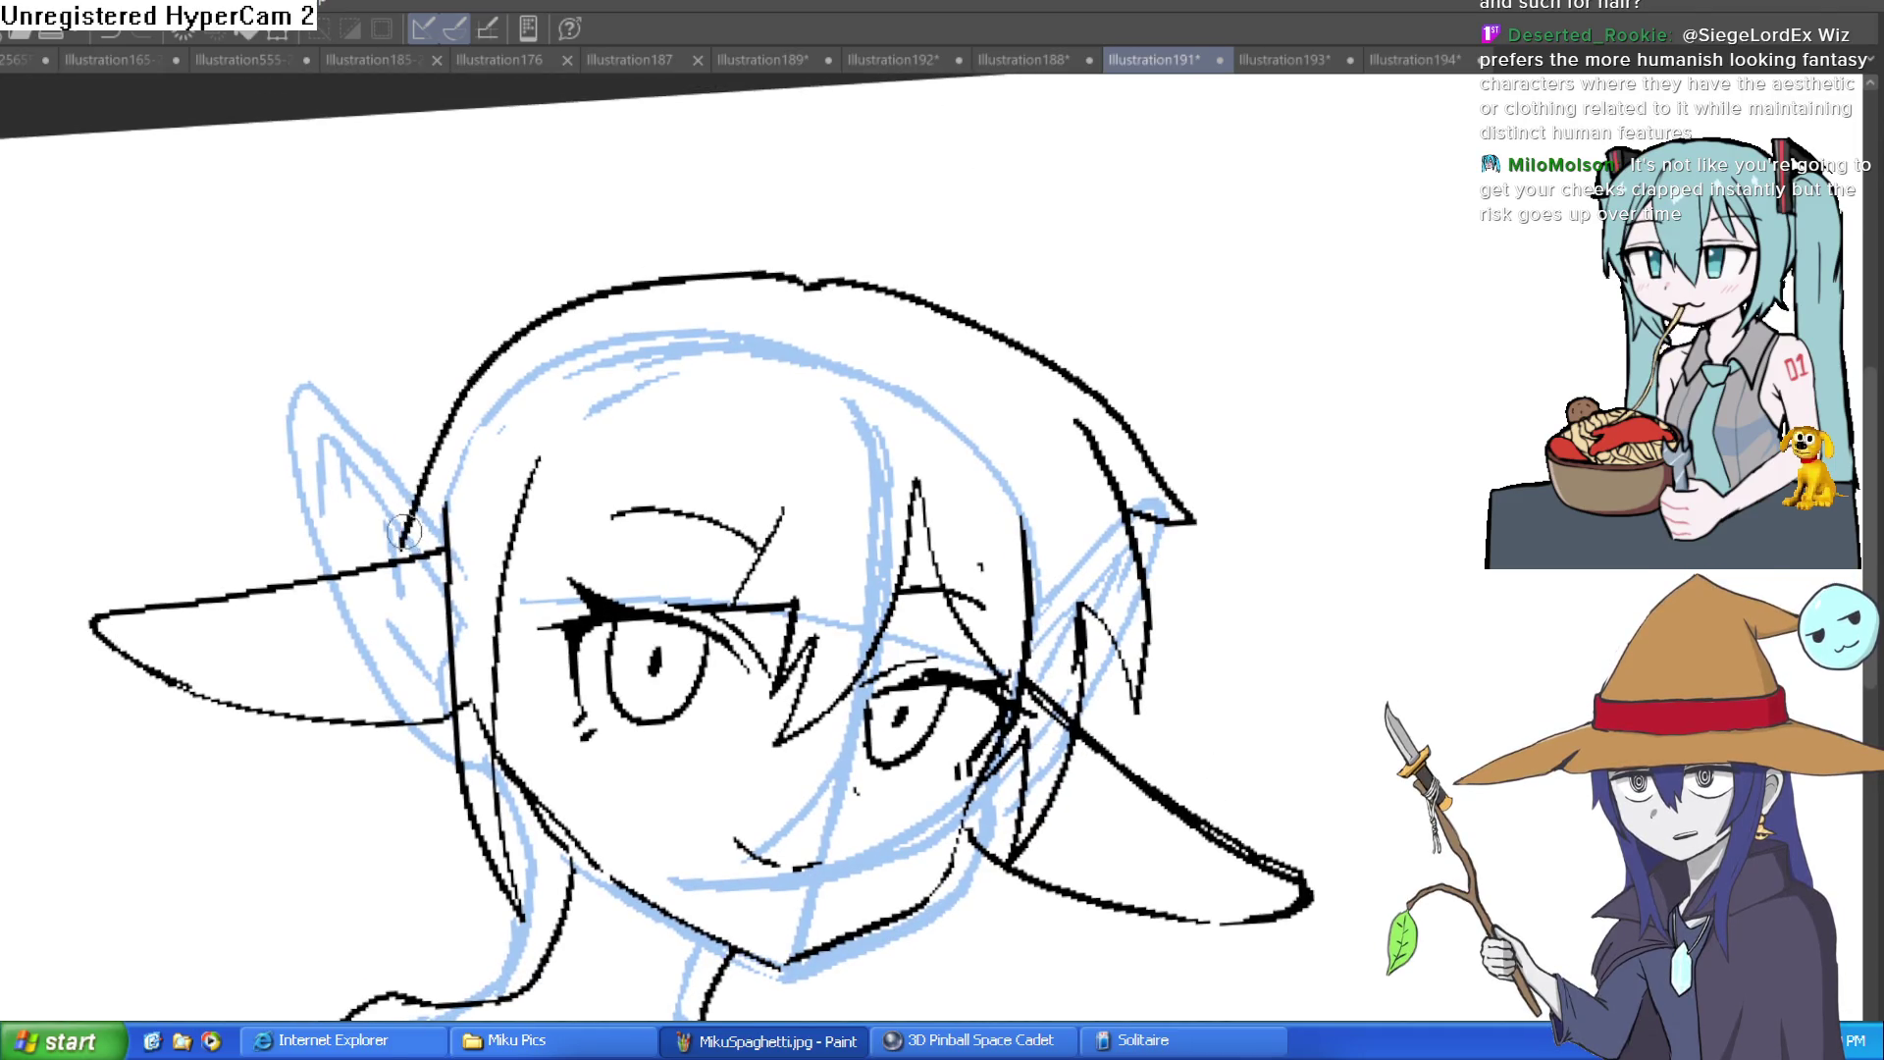
{"action": "left_click_drag", "start_coordinate": [963, 260], "coordinate": [918, 319]}
{"action": "left_click_drag", "start_coordinate": [802, 336], "coordinate": [701, 215]}
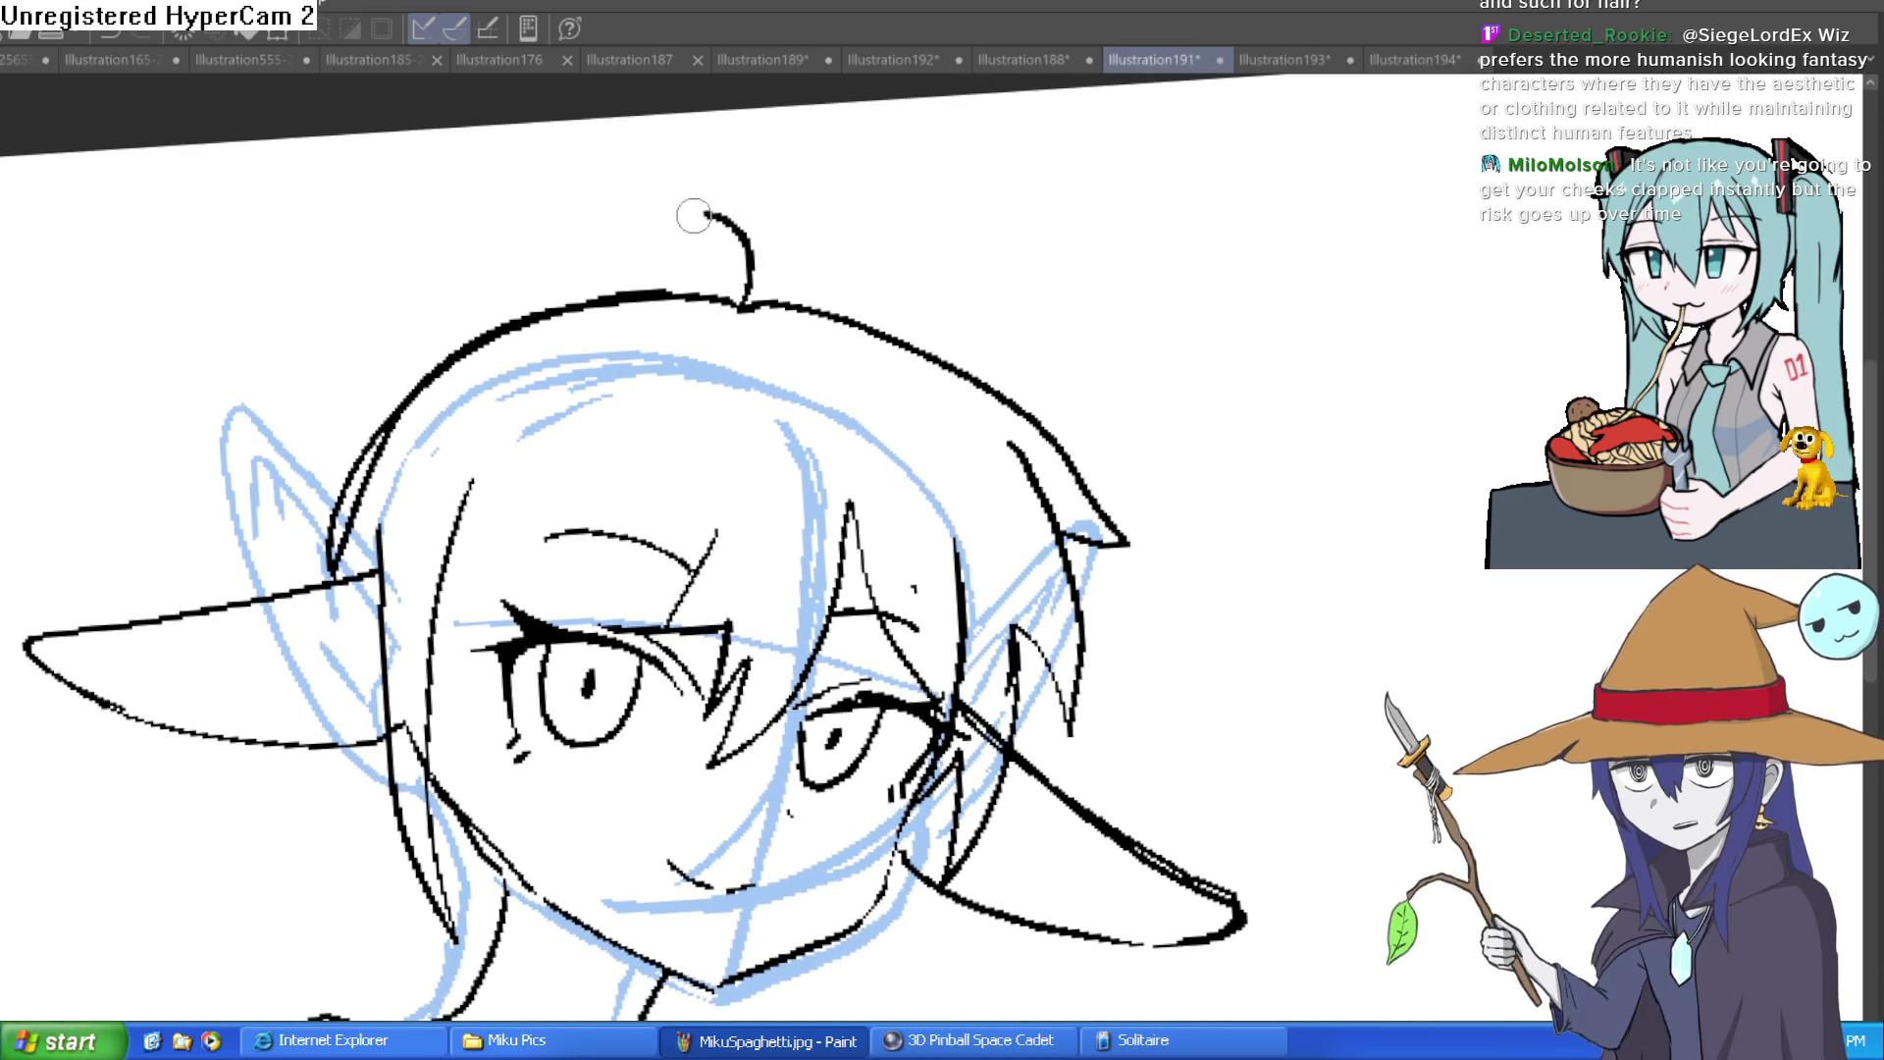
{"action": "key", "text": "ctrl+z"}
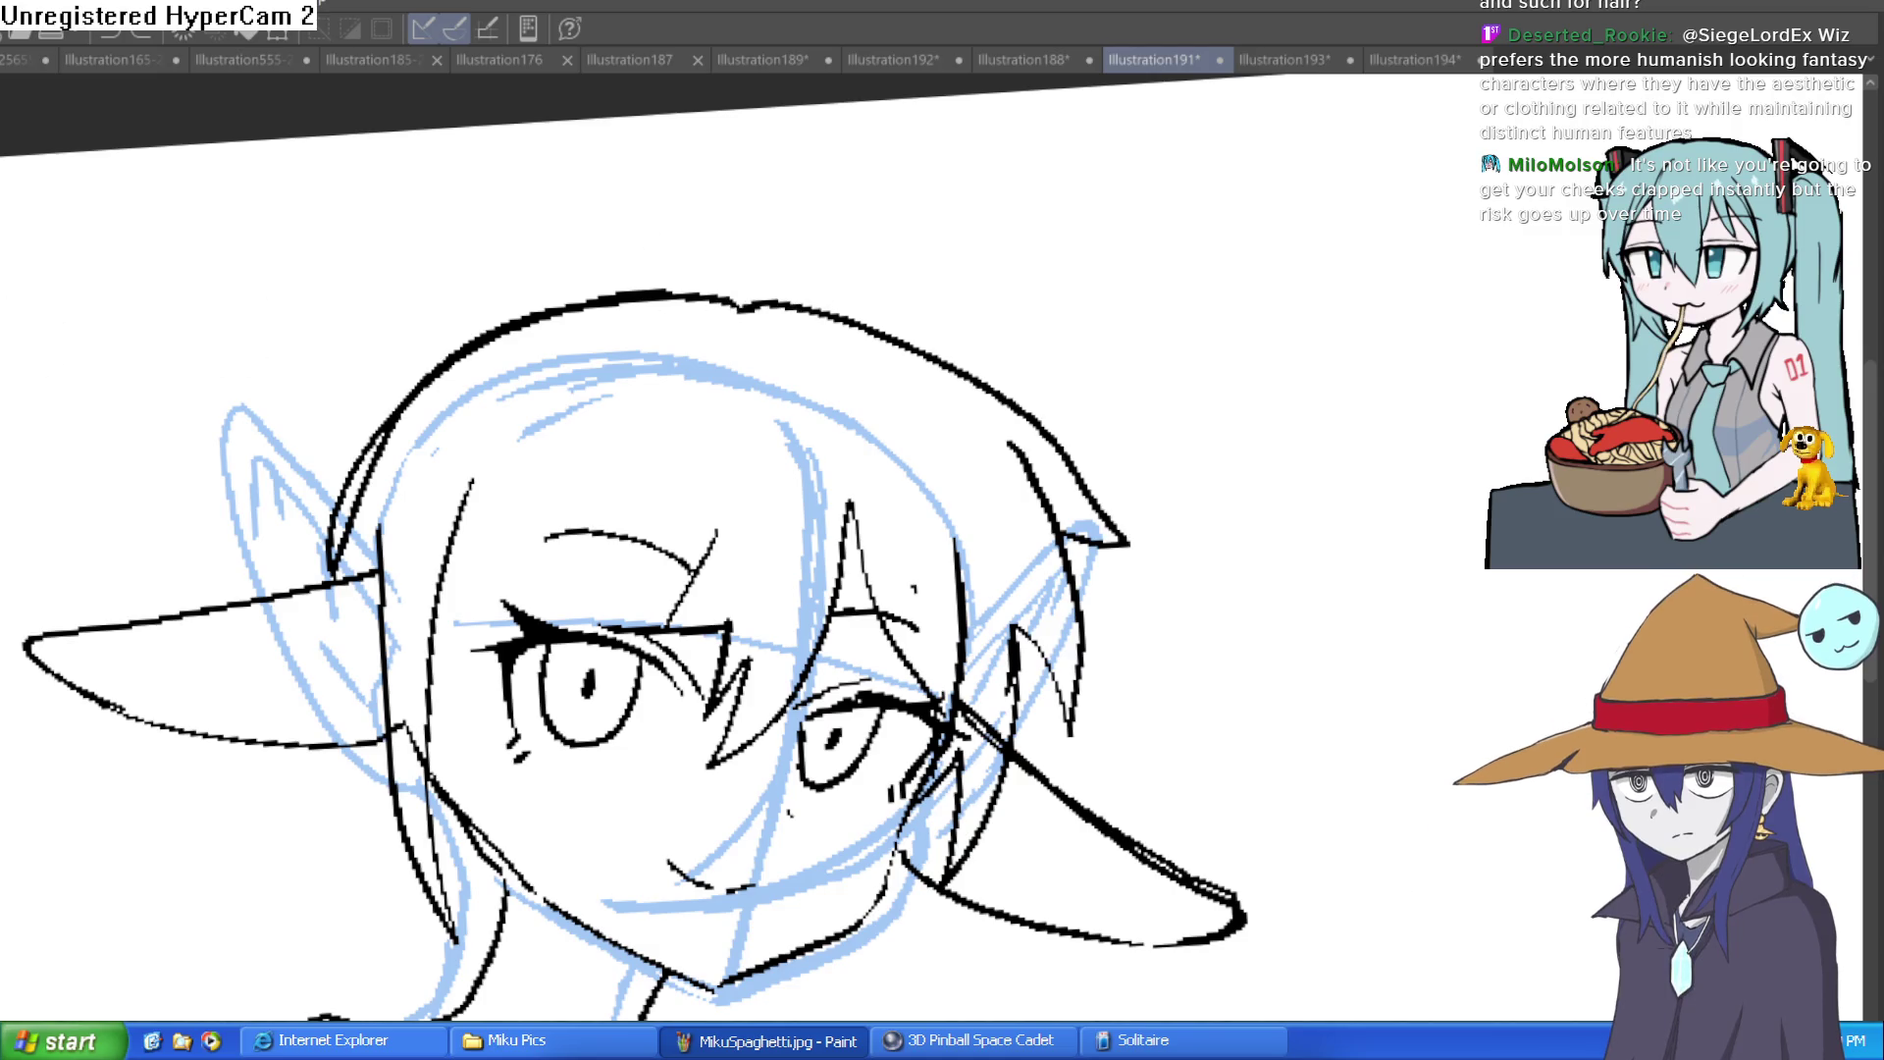
{"action": "mouse_move", "coordinate": [744, 290]}
{"action": "left_mouse_down"}
{"action": "mouse_move", "coordinate": [698, 203]}
{"action": "mouse_move", "coordinate": [763, 316]}
{"action": "left_mouse_up"}
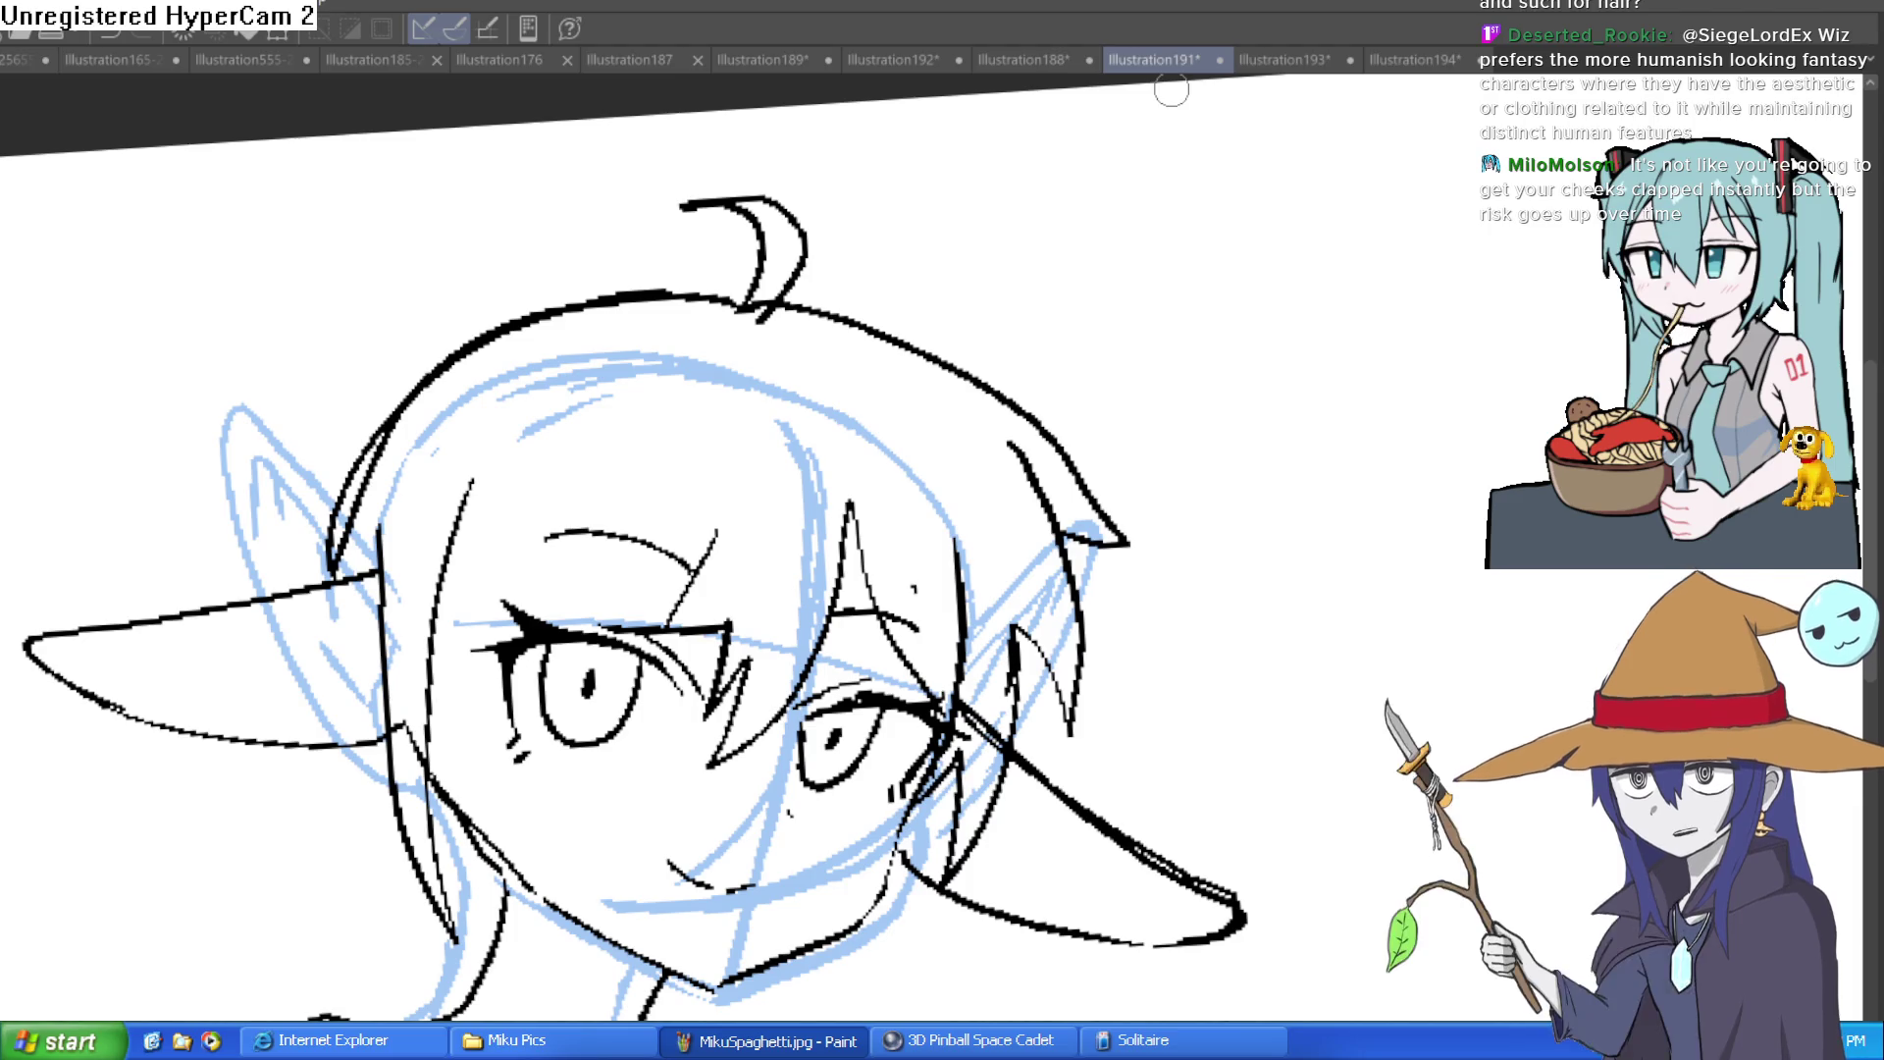
Step: Start a branching twig growing from the right side of the head with a larger brush
{"action": "mouse_move", "coordinate": [959, 371]}
{"action": "left_mouse_down"}
{"action": "mouse_move", "coordinate": [1152, 286]}
{"action": "mouse_move", "coordinate": [1280, 186]}
{"action": "left_mouse_up"}
{"action": "key", "text": "ctrl+z"}
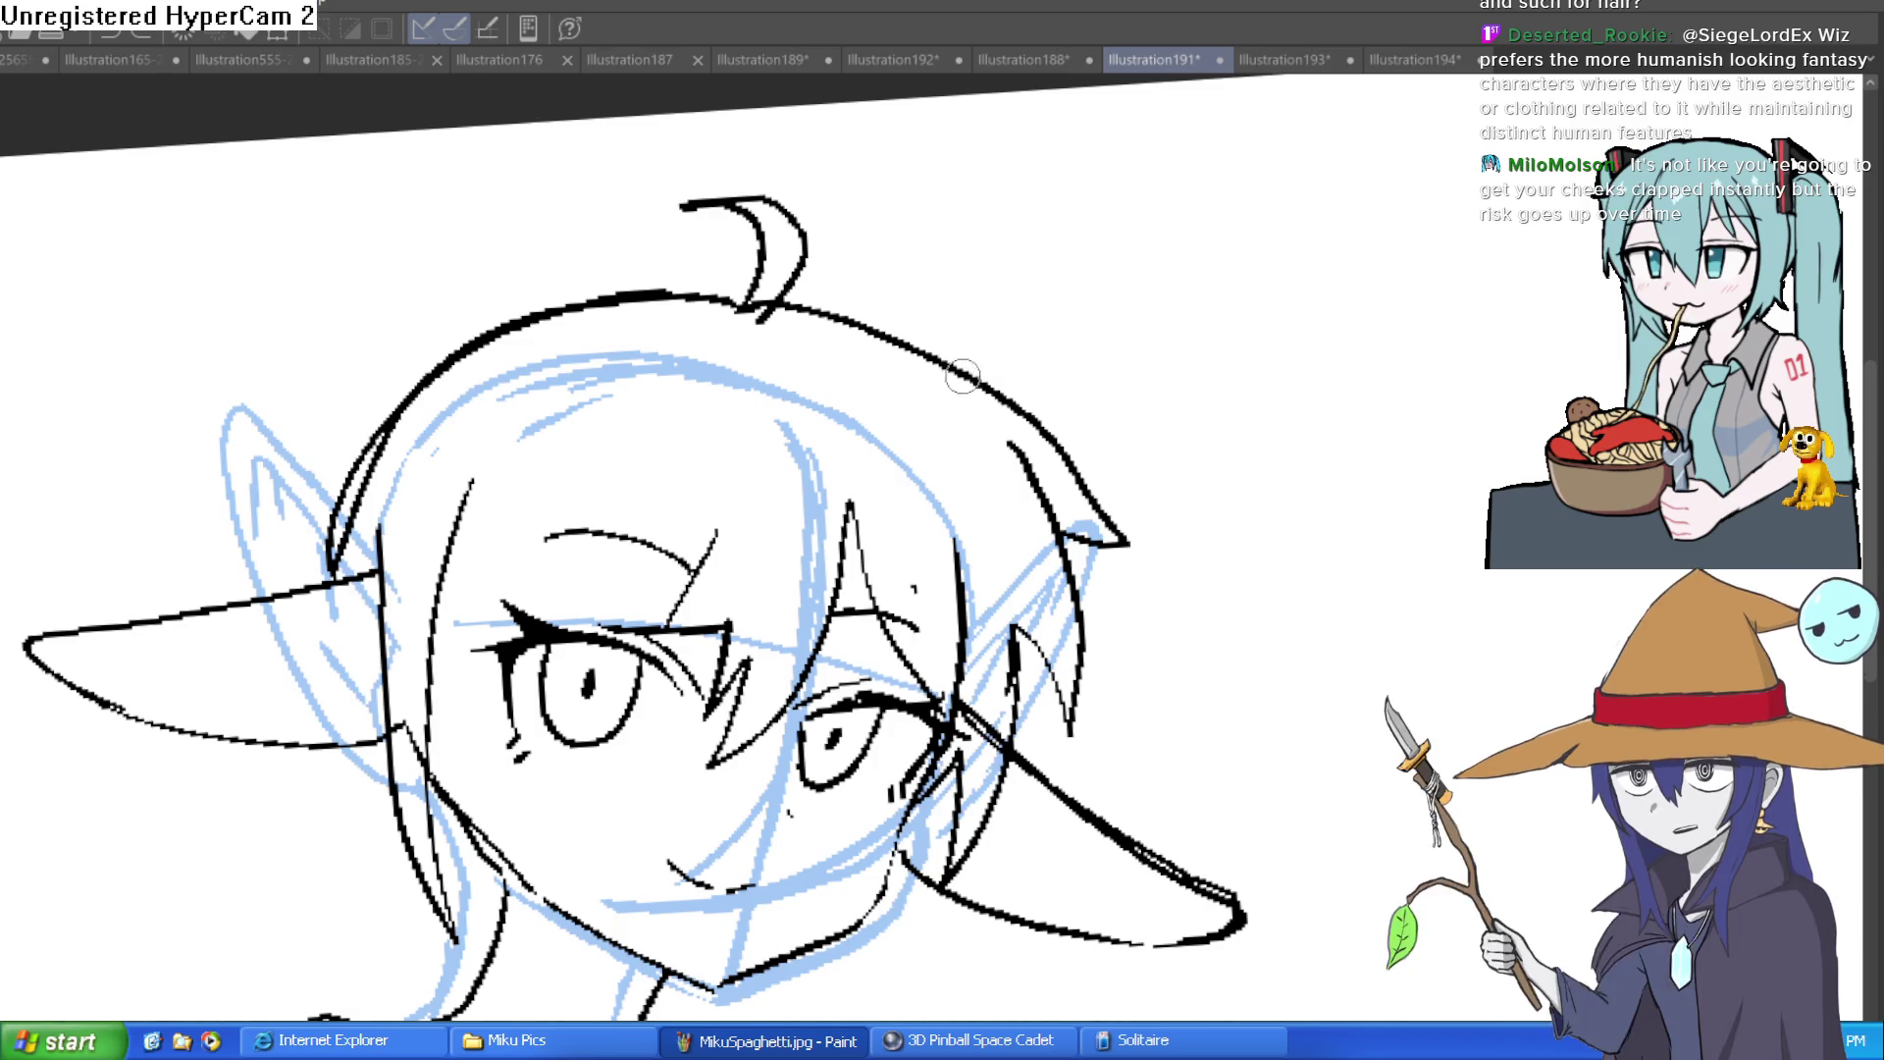
{"action": "mouse_move", "coordinate": [954, 395]}
{"action": "left_mouse_down"}
{"action": "mouse_move", "coordinate": [1190, 268]}
{"action": "mouse_move", "coordinate": [1237, 206]}
{"action": "mouse_move", "coordinate": [1315, 202]}
{"action": "mouse_move", "coordinate": [1355, 165]}
{"action": "mouse_move", "coordinate": [1384, 175]}
{"action": "mouse_move", "coordinate": [1339, 220]}
{"action": "mouse_move", "coordinate": [1239, 238]}
{"action": "mouse_move", "coordinate": [1215, 331]}
{"action": "mouse_move", "coordinate": [1264, 347]}
{"action": "mouse_move", "coordinate": [1308, 430]}
{"action": "mouse_move", "coordinate": [1379, 410]}
{"action": "mouse_move", "coordinate": [1467, 430]}
{"action": "mouse_move", "coordinate": [1350, 452]}
{"action": "mouse_move", "coordinate": [1177, 343]}
{"action": "mouse_move", "coordinate": [993, 377]}
{"action": "mouse_move", "coordinate": [970, 409]}
{"action": "mouse_move", "coordinate": [1015, 367]}
{"action": "left_mouse_up"}
{"action": "key", "text": "e"}
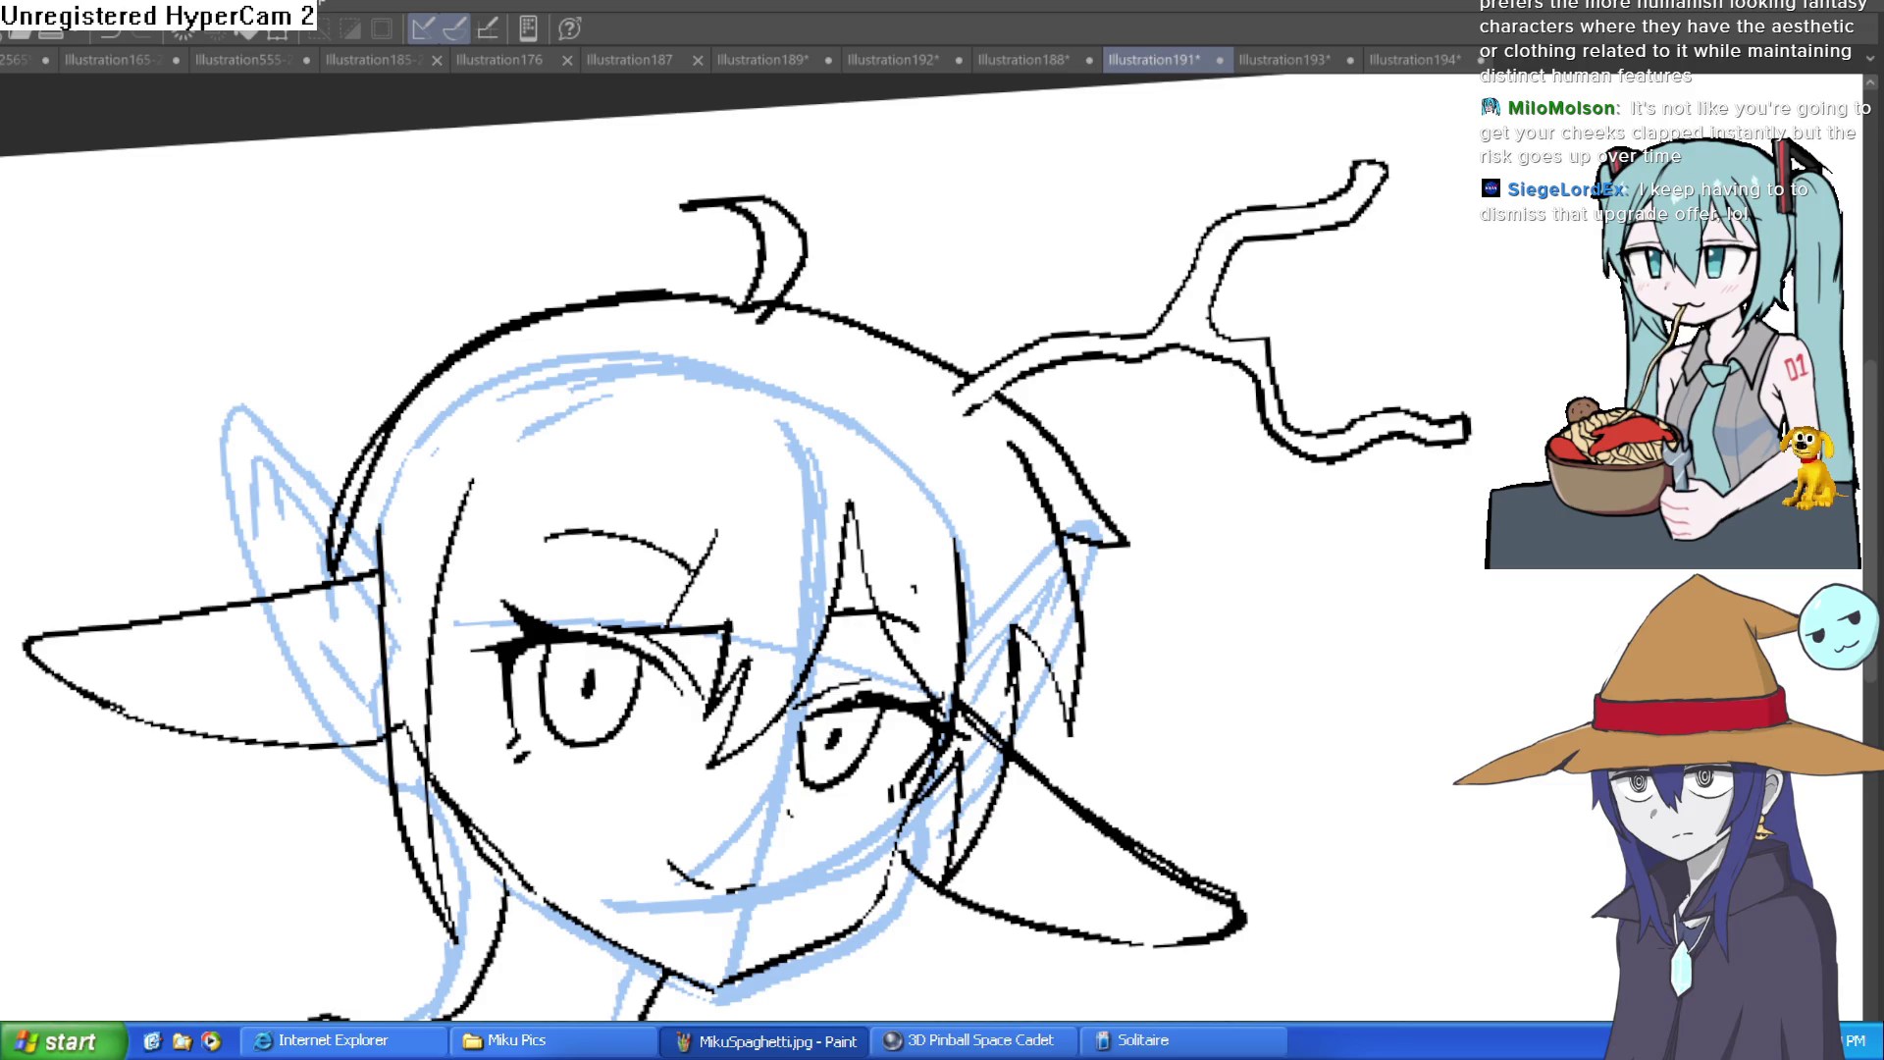
{"action": "left_click_drag", "start_coordinate": [442, 746], "coordinate": [544, 491]}
{"action": "key", "text": "ctrl+z"}
{"action": "left_click_drag", "start_coordinate": [433, 834], "coordinate": [550, 508]}
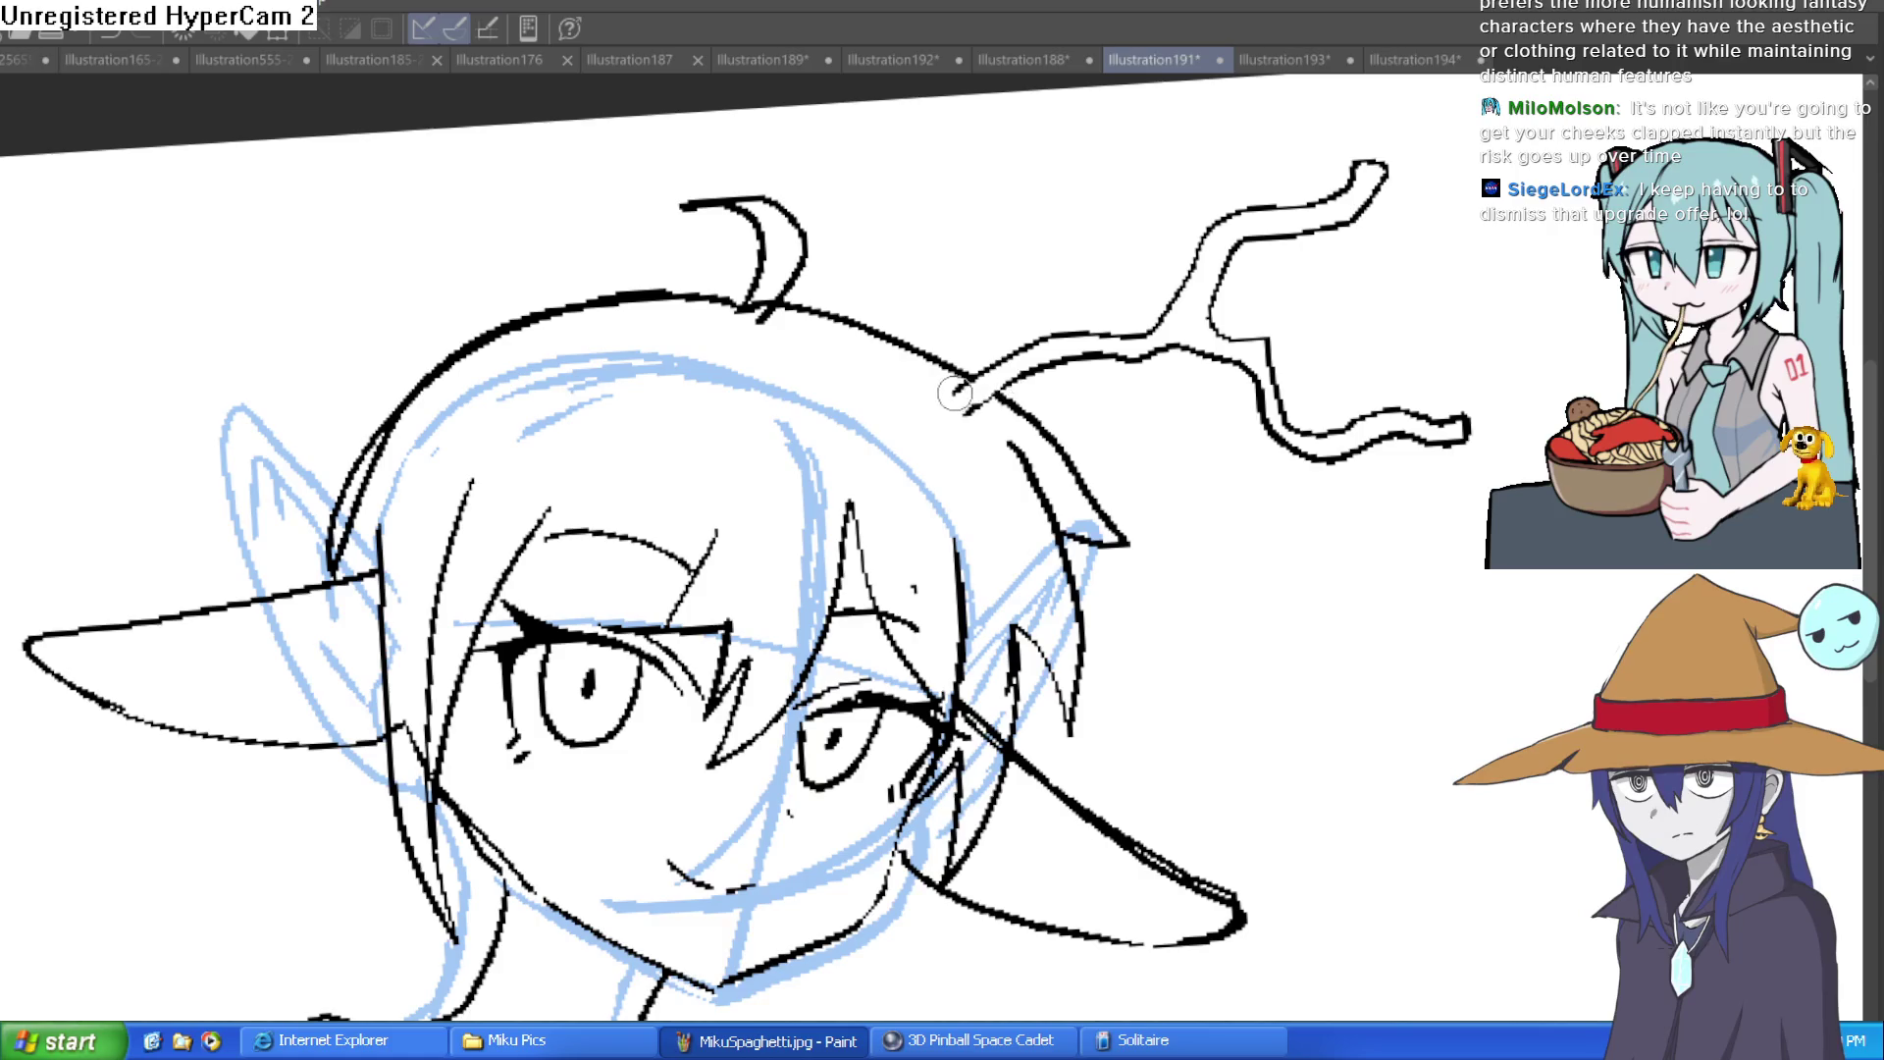
{"action": "mouse_move", "coordinate": [1444, 469]}
{"action": "left_mouse_down"}
{"action": "mouse_move", "coordinate": [1379, 475]}
{"action": "mouse_move", "coordinate": [1326, 525]}
{"action": "mouse_move", "coordinate": [1438, 534]}
{"action": "mouse_move", "coordinate": [1405, 443]}
{"action": "mouse_move", "coordinate": [1324, 589]}
{"action": "mouse_move", "coordinate": [1404, 446]}
{"action": "left_mouse_up"}
{"action": "key", "text": "ctrl+z"}
{"action": "key", "text": "ctrl+z"}
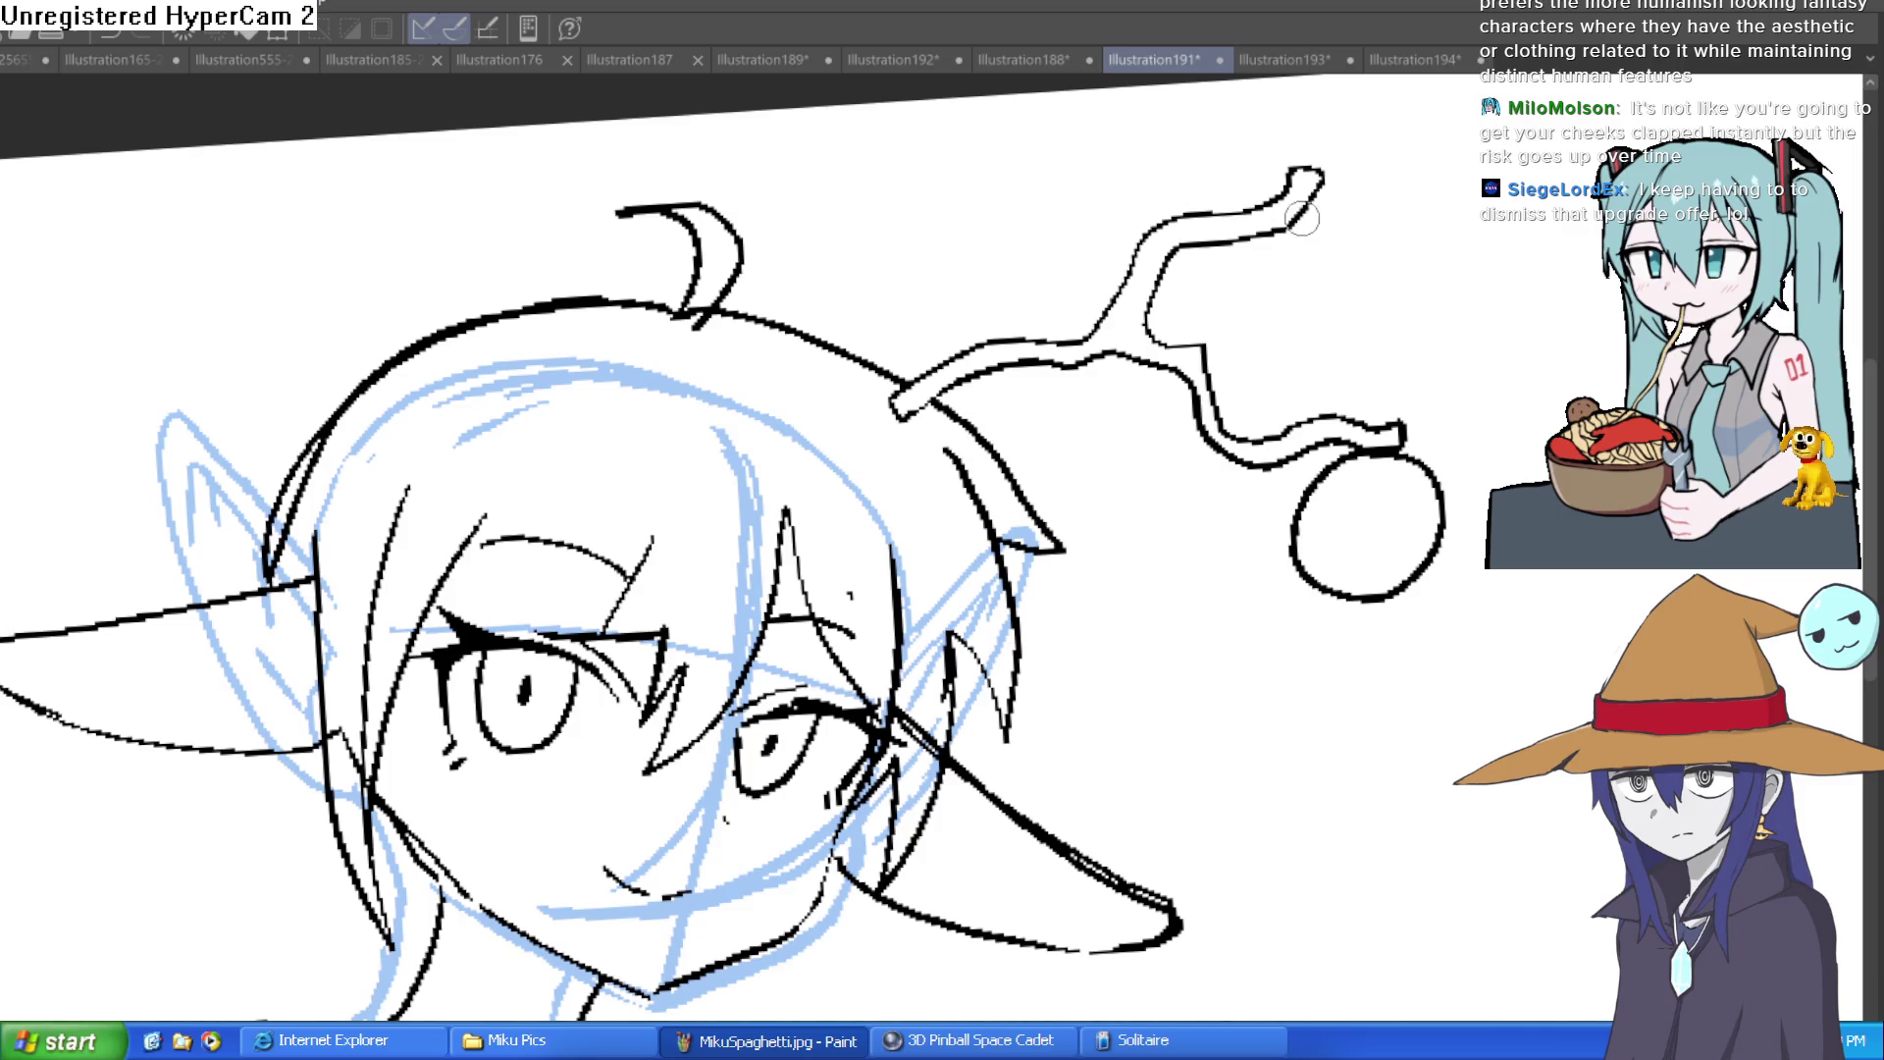
{"action": "mouse_move", "coordinate": [1282, 226]}
{"action": "left_mouse_down"}
{"action": "mouse_move", "coordinate": [1336, 315]}
{"action": "mouse_move", "coordinate": [1256, 231]}
{"action": "left_mouse_up"}
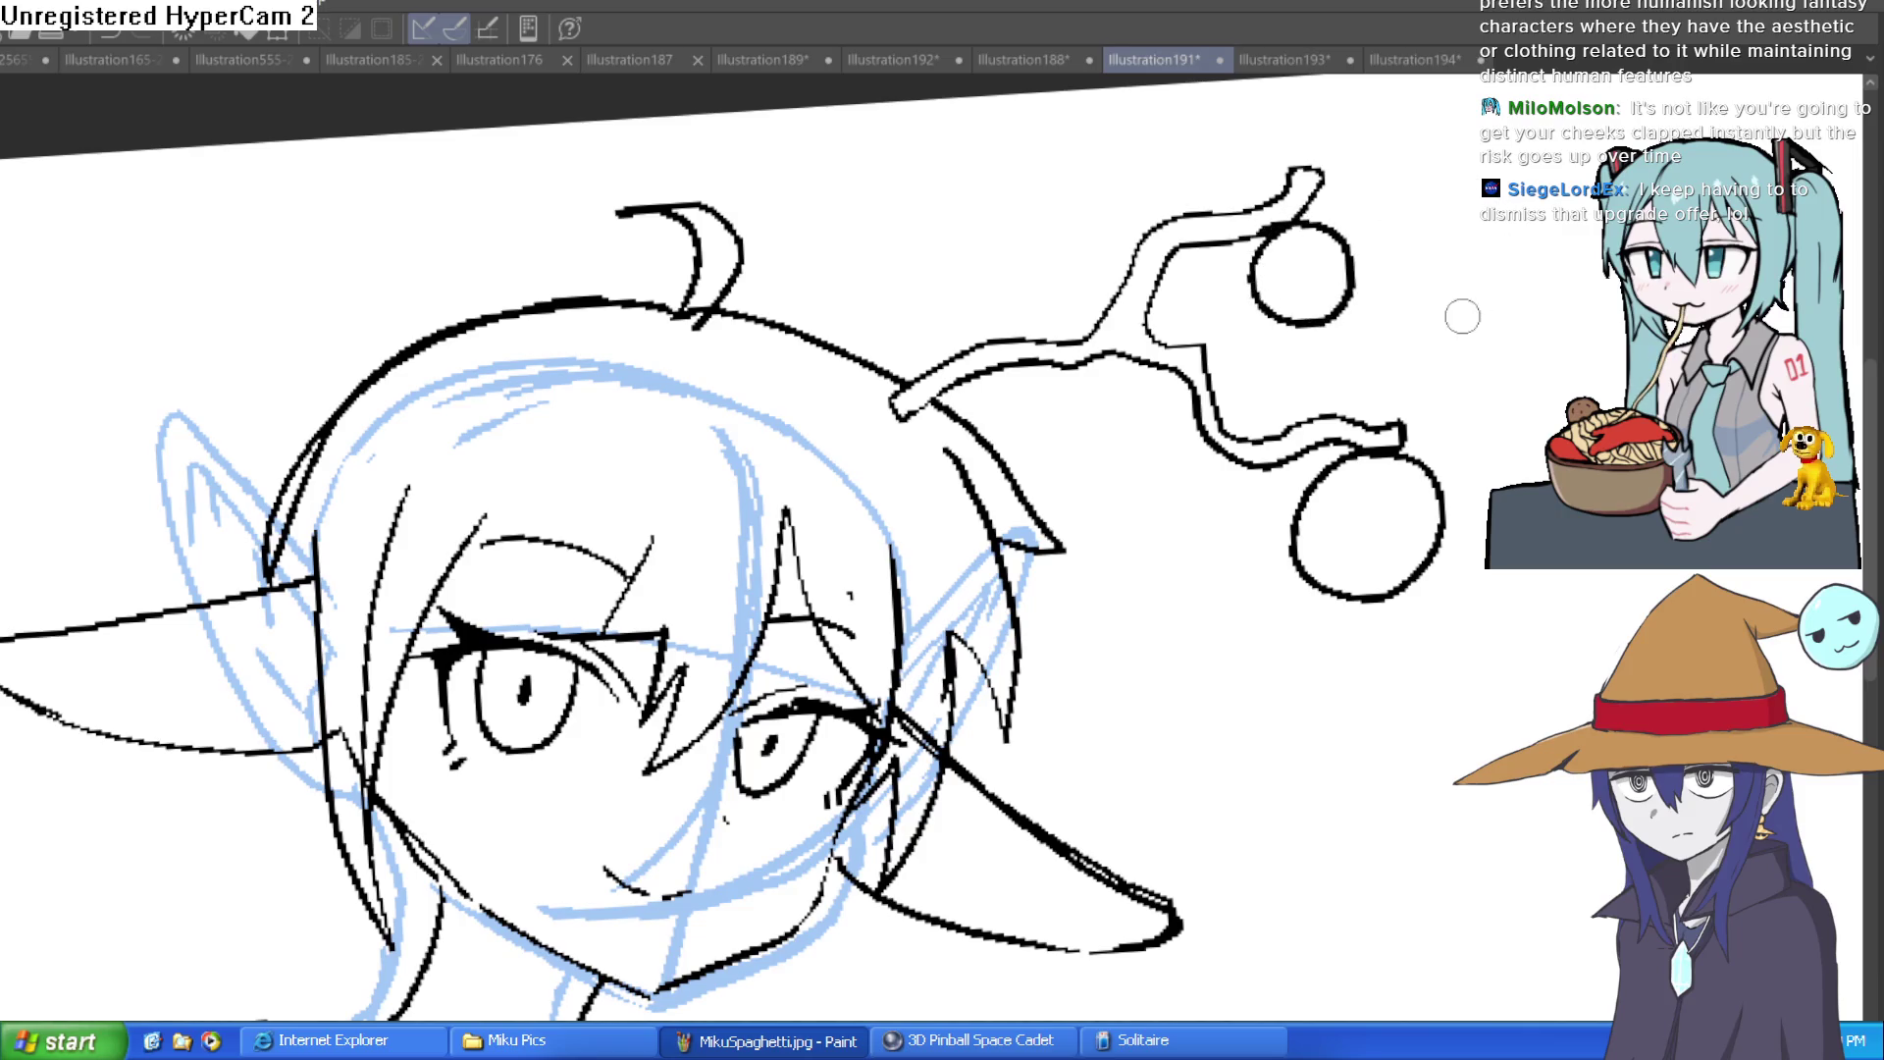
{"action": "scroll", "coordinate": [1459, 311], "scroll_direction": "down", "scroll_amount": 3}
{"action": "scroll", "coordinate": [1129, 317], "scroll_direction": "up", "scroll_amount": 4}
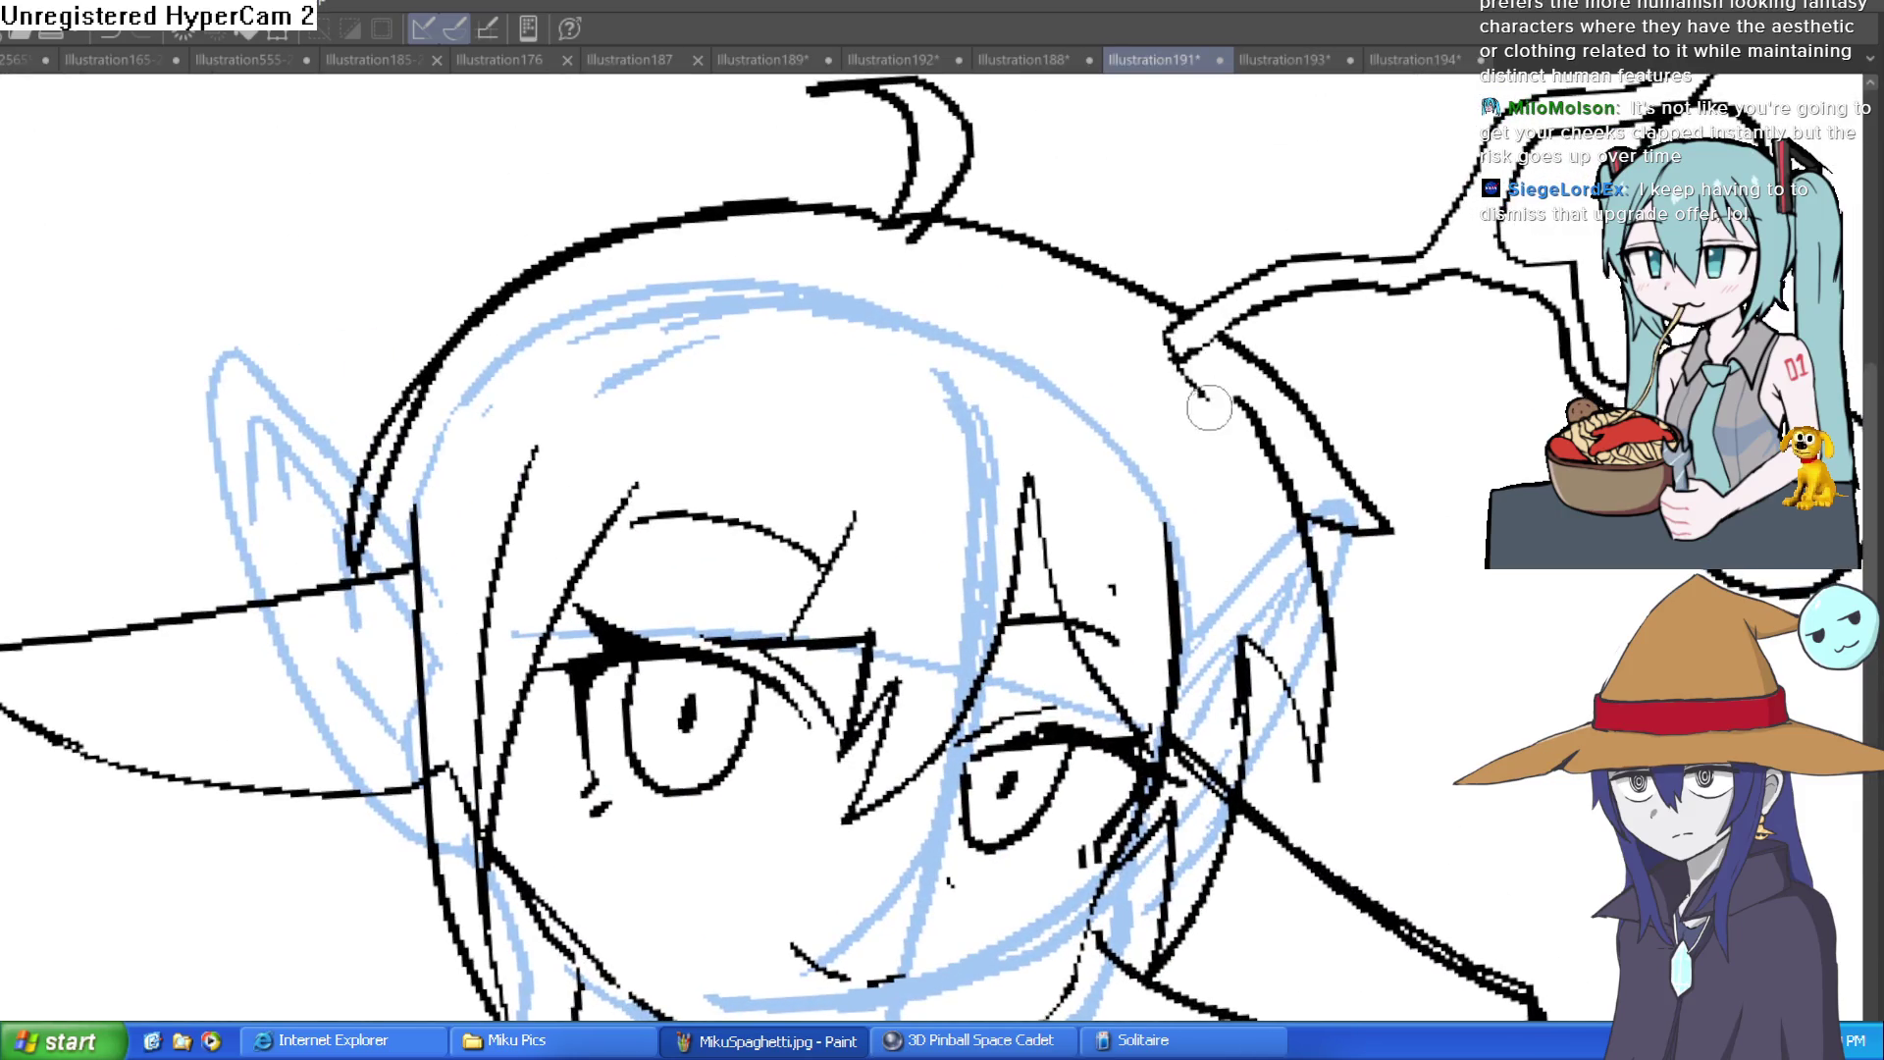
{"action": "mouse_move", "coordinate": [1435, 345]}
{"action": "left_mouse_down"}
{"action": "mouse_move", "coordinate": [1292, 359]}
{"action": "mouse_move", "coordinate": [1344, 304]}
{"action": "mouse_move", "coordinate": [1341, 253]}
{"action": "mouse_move", "coordinate": [1308, 272]}
{"action": "left_mouse_up"}
{"action": "mouse_move", "coordinate": [1261, 334]}
{"action": "left_mouse_down"}
{"action": "mouse_move", "coordinate": [1228, 344]}
{"action": "mouse_move", "coordinate": [1215, 310]}
{"action": "mouse_move", "coordinate": [1153, 294]}
{"action": "mouse_move", "coordinate": [1124, 334]}
{"action": "mouse_move", "coordinate": [1177, 412]}
{"action": "left_mouse_up"}
{"action": "mouse_move", "coordinate": [1085, 147]}
{"action": "left_mouse_down"}
{"action": "mouse_move", "coordinate": [1101, 156]}
{"action": "mouse_move", "coordinate": [1040, 137]}
{"action": "mouse_move", "coordinate": [1094, 103]}
{"action": "mouse_move", "coordinate": [1108, 123]}
{"action": "left_mouse_up"}
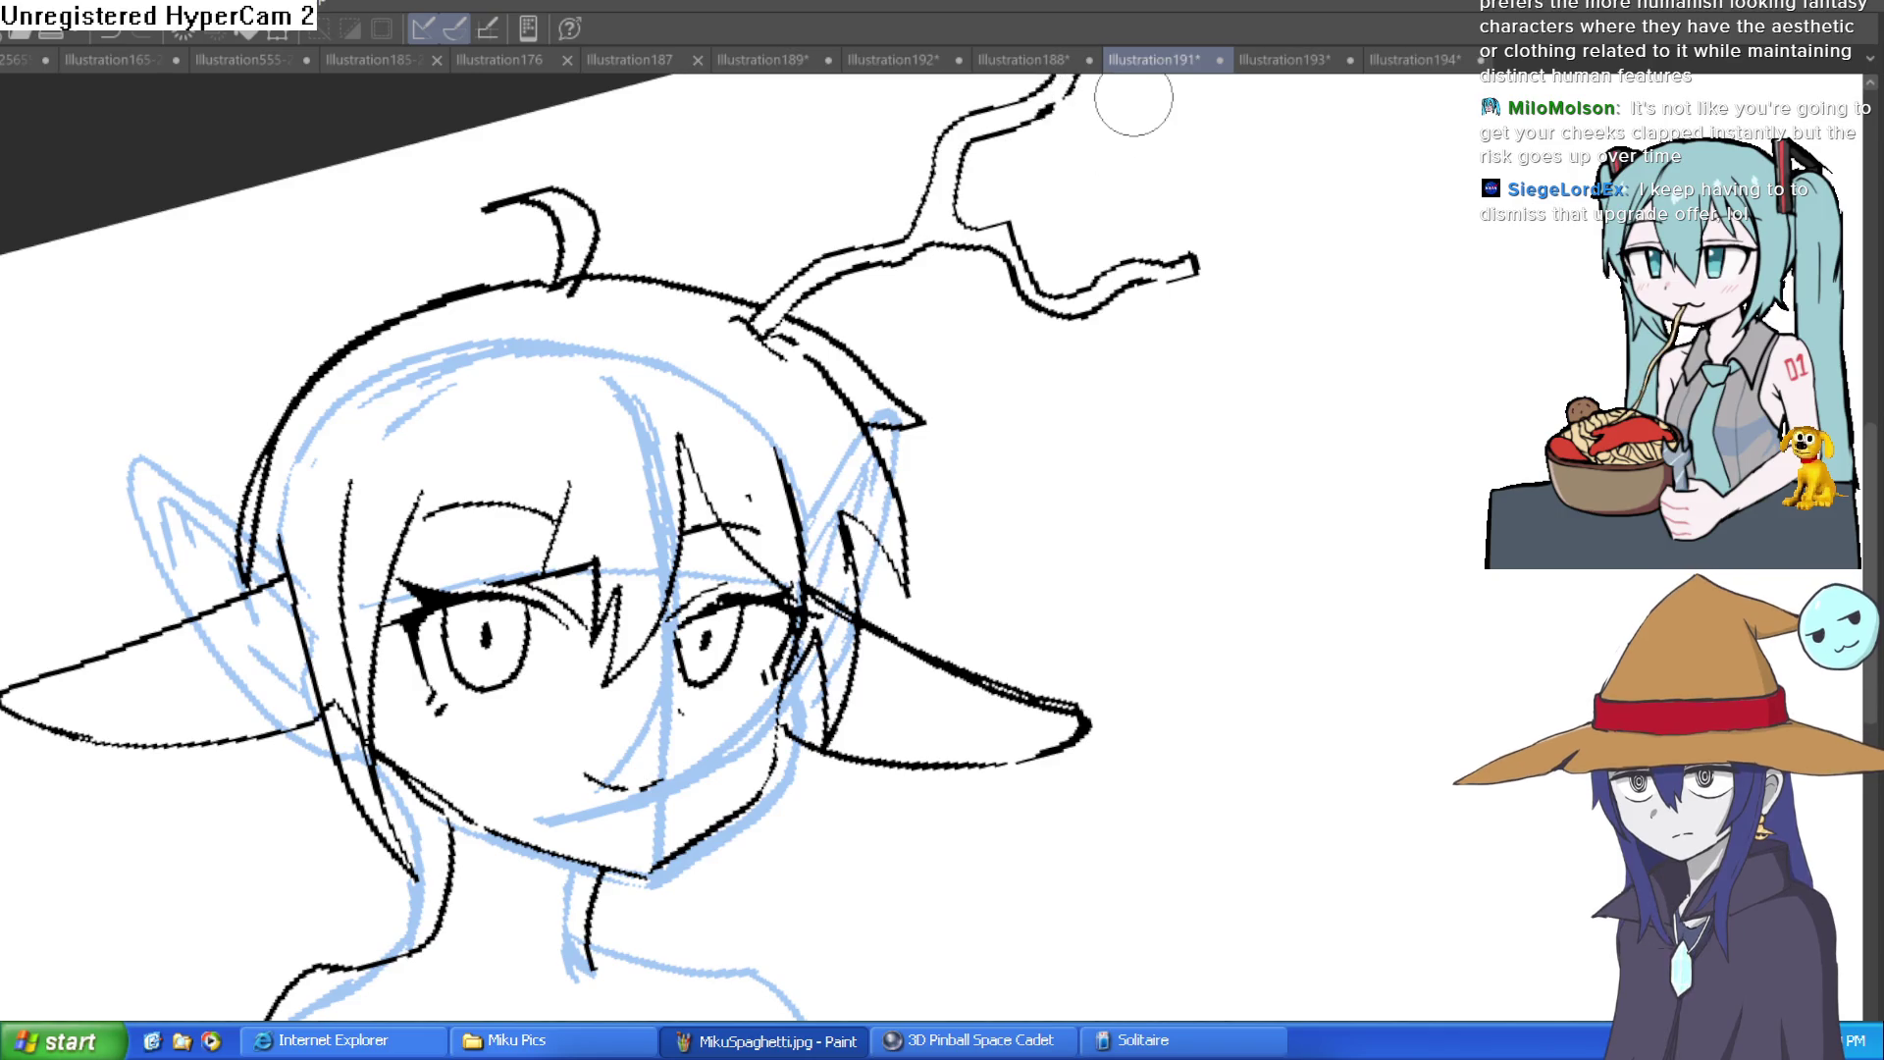
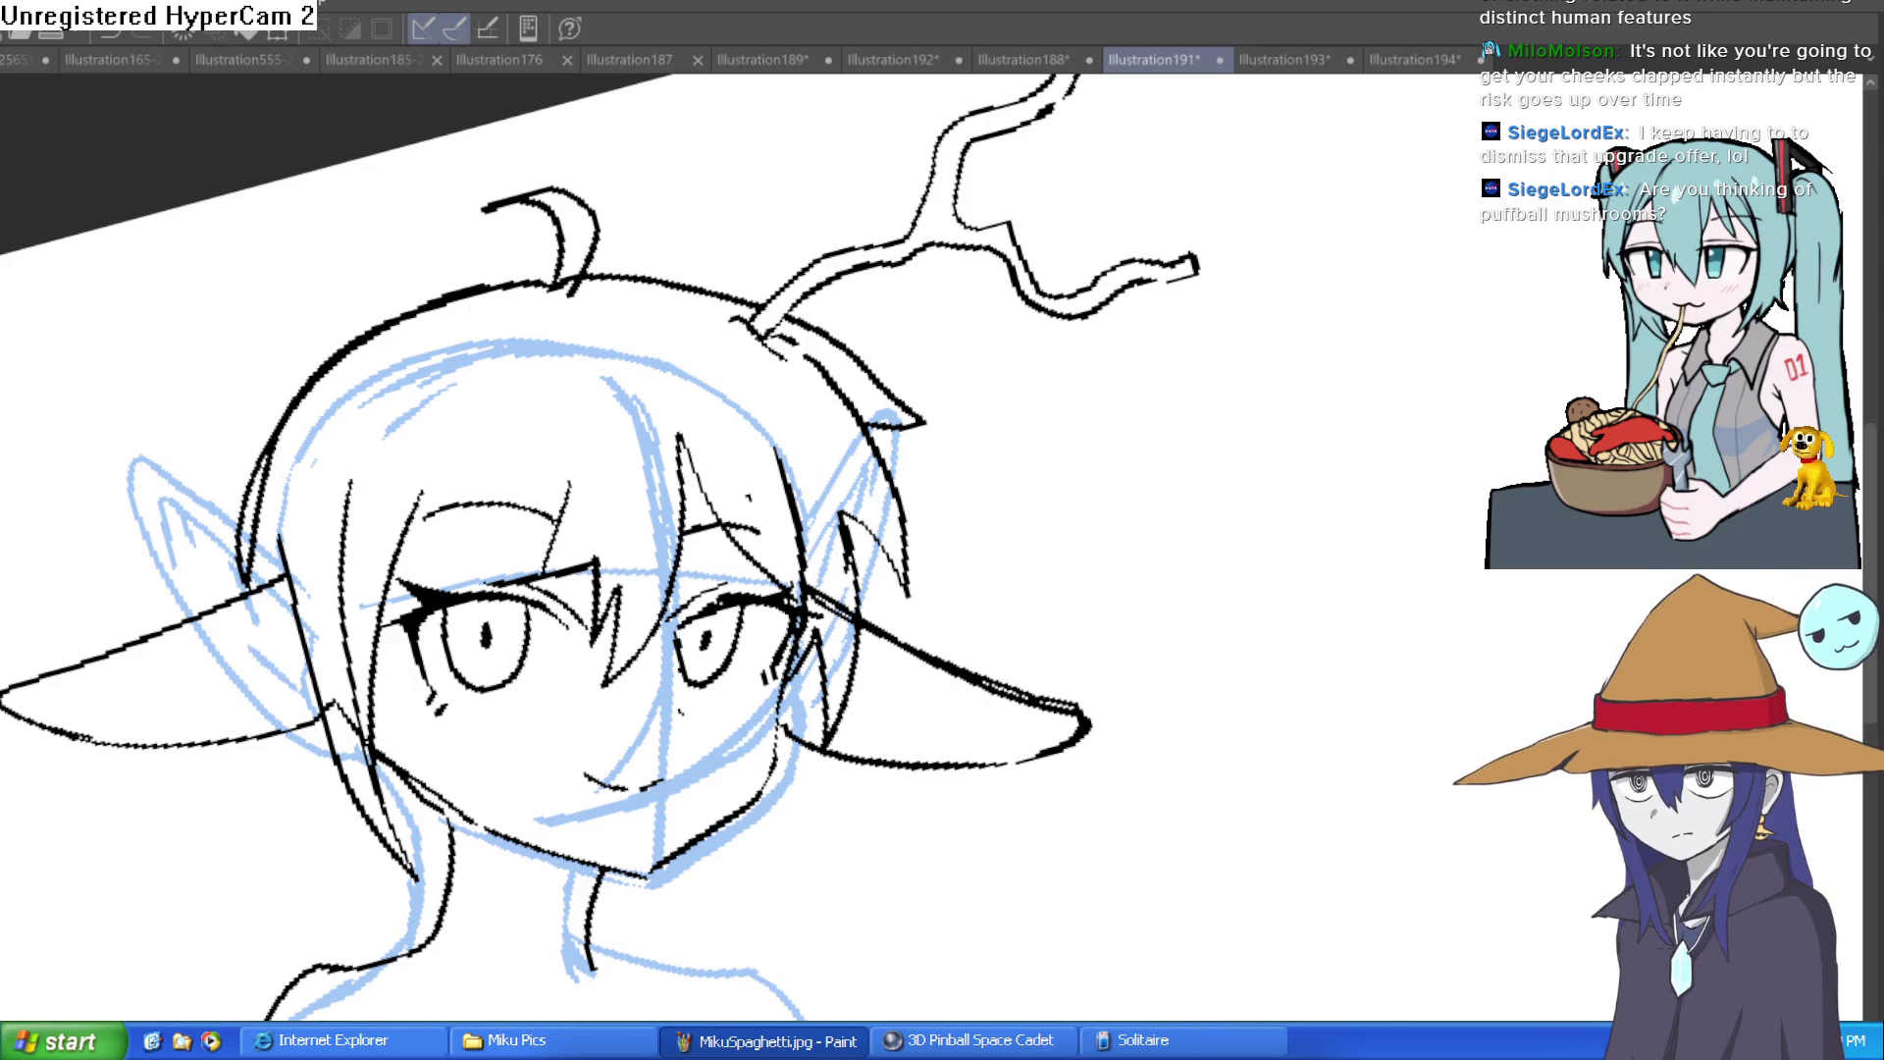
Step: Level the view, ink the hair edge down the left of the face, and scribble a test zigzag beside the head
{"action": "key", "text": "asciicircum"}
{"action": "key", "text": "asciicircum"}
{"action": "key", "text": "minus"}
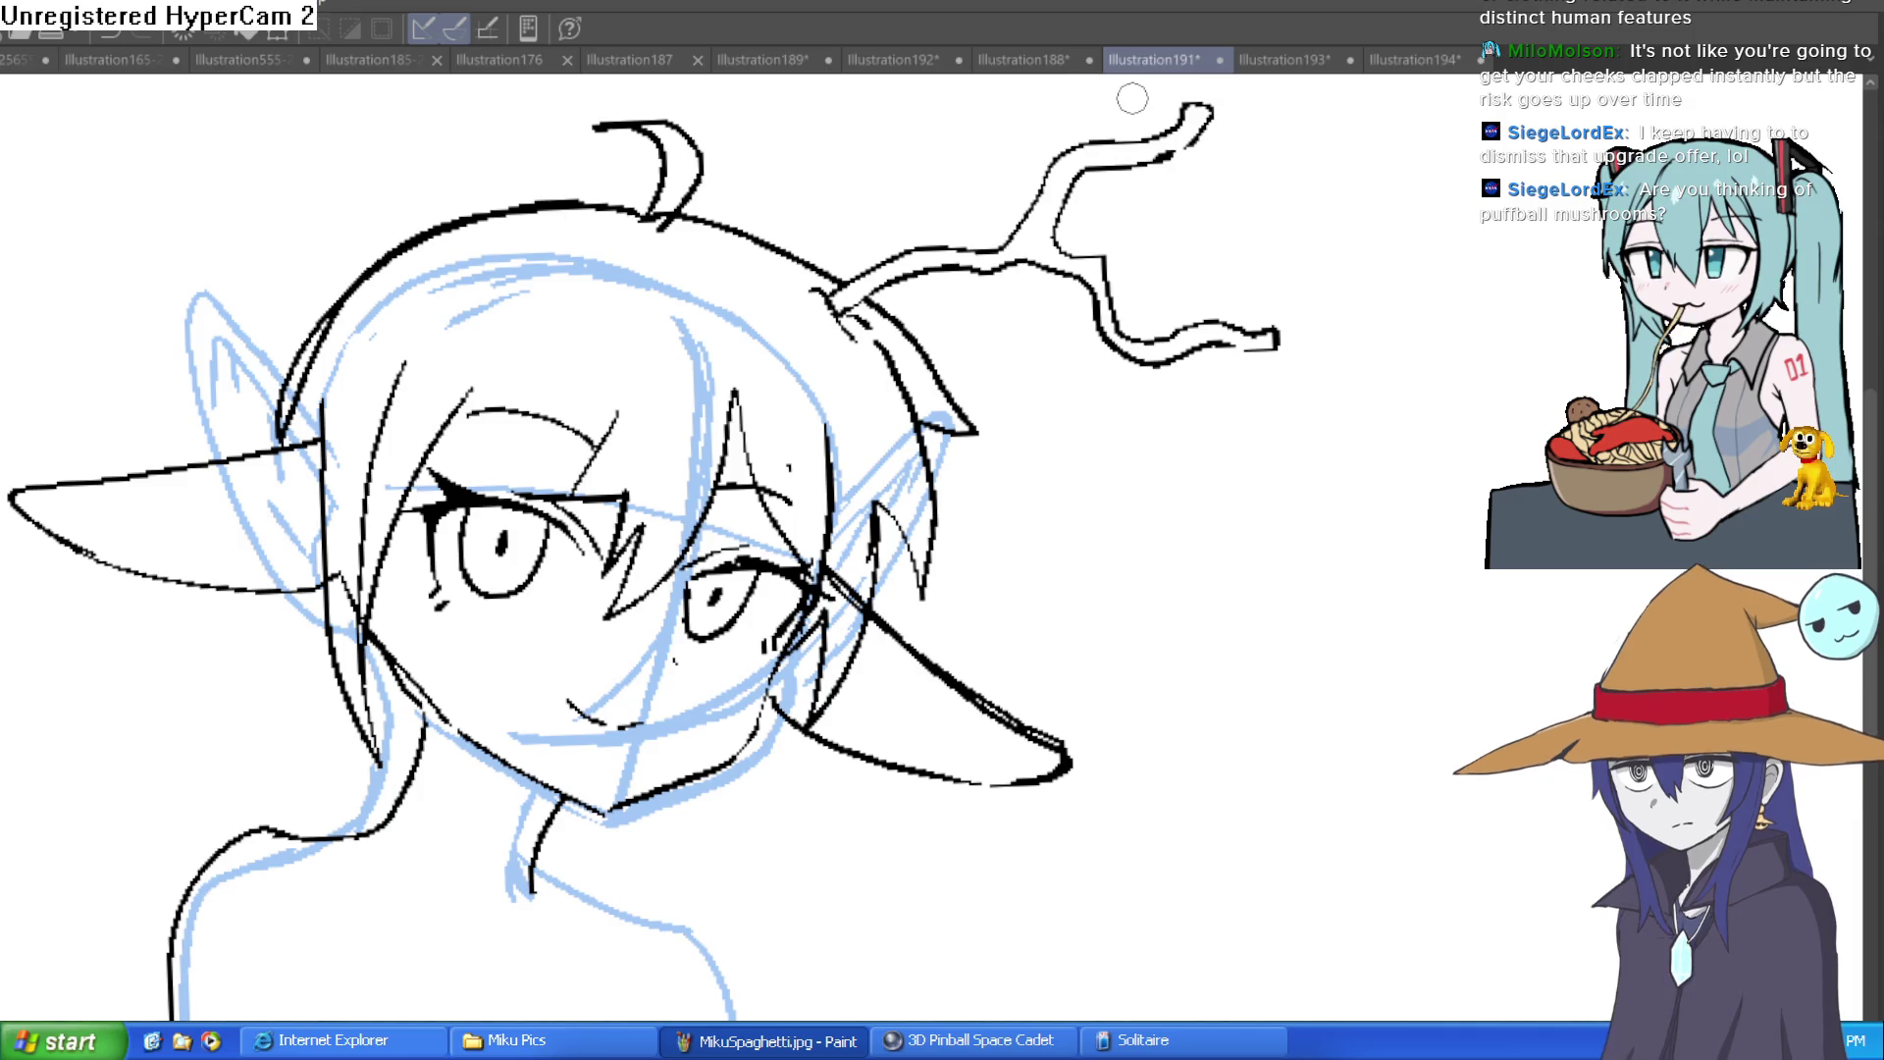
{"action": "left_click_drag", "start_coordinate": [673, 827], "coordinate": [712, 760]}
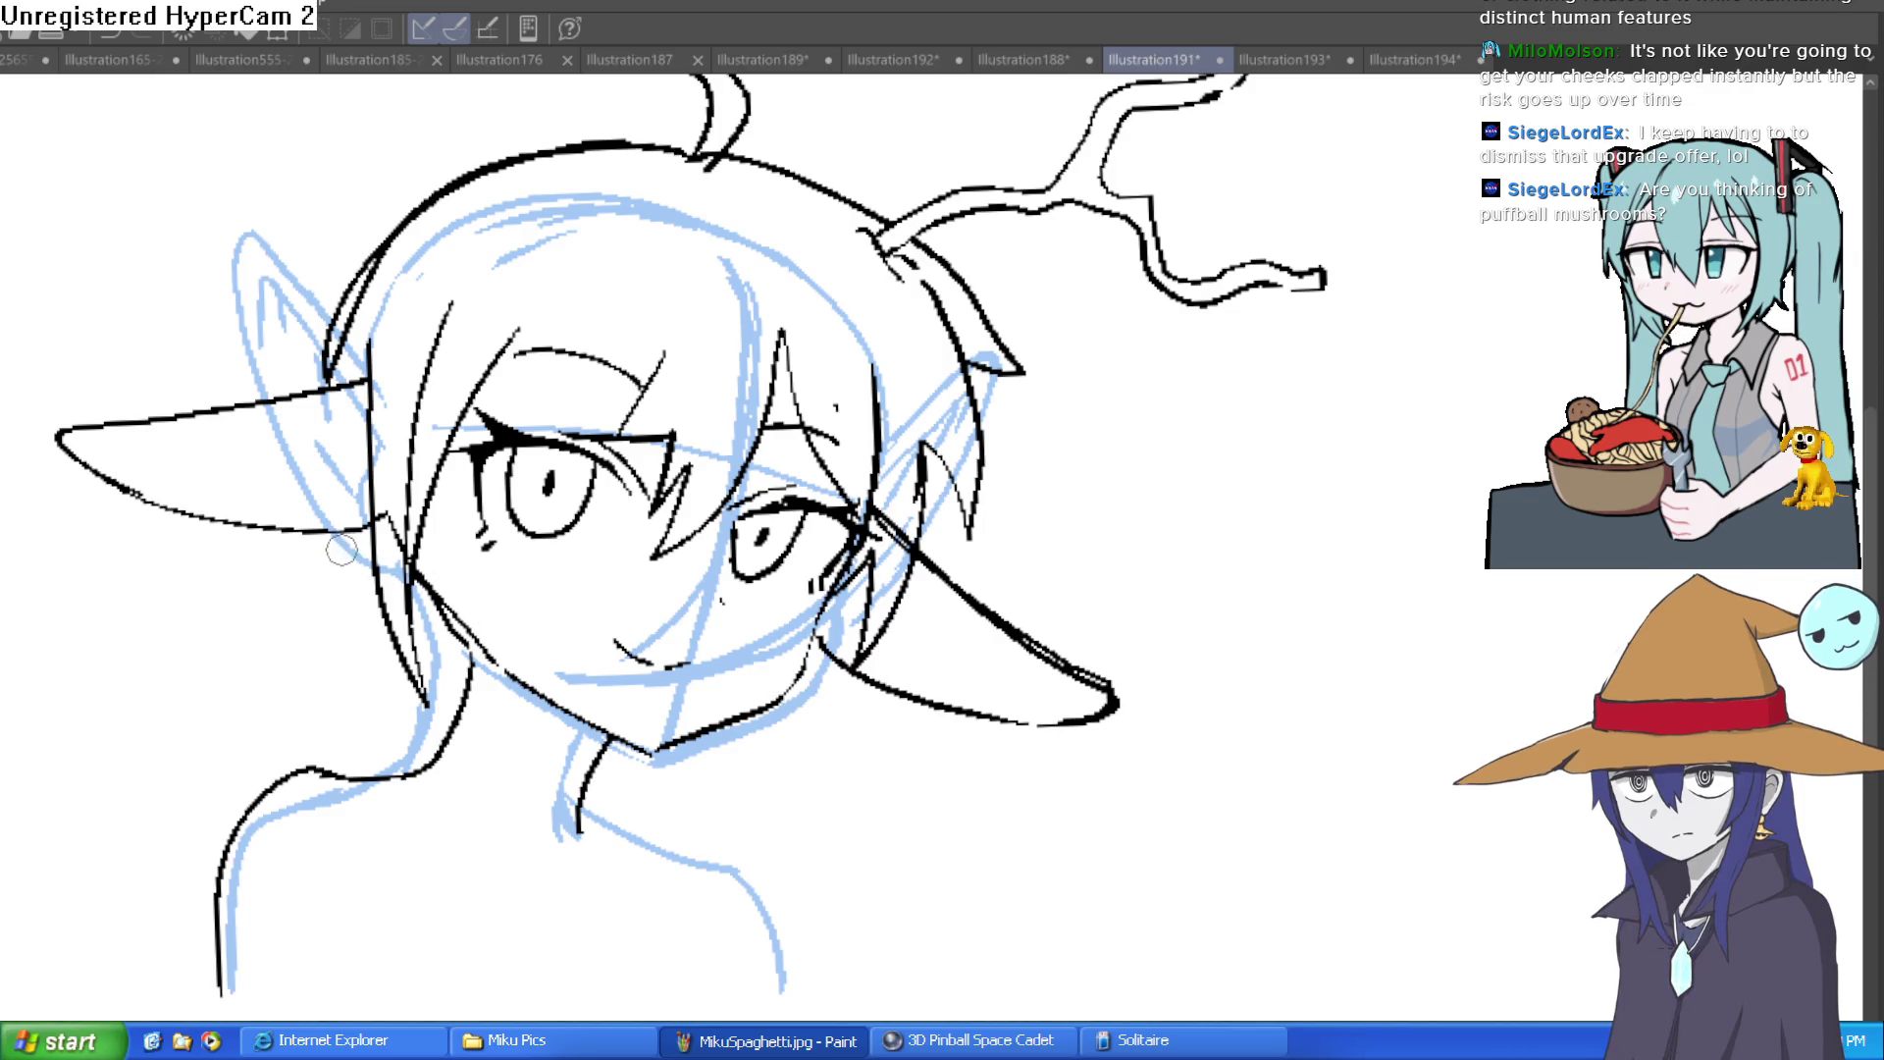
{"action": "mouse_move", "coordinate": [444, 736]}
{"action": "left_mouse_down"}
{"action": "mouse_move", "coordinate": [407, 594]}
{"action": "mouse_move", "coordinate": [355, 510]}
{"action": "left_mouse_up"}
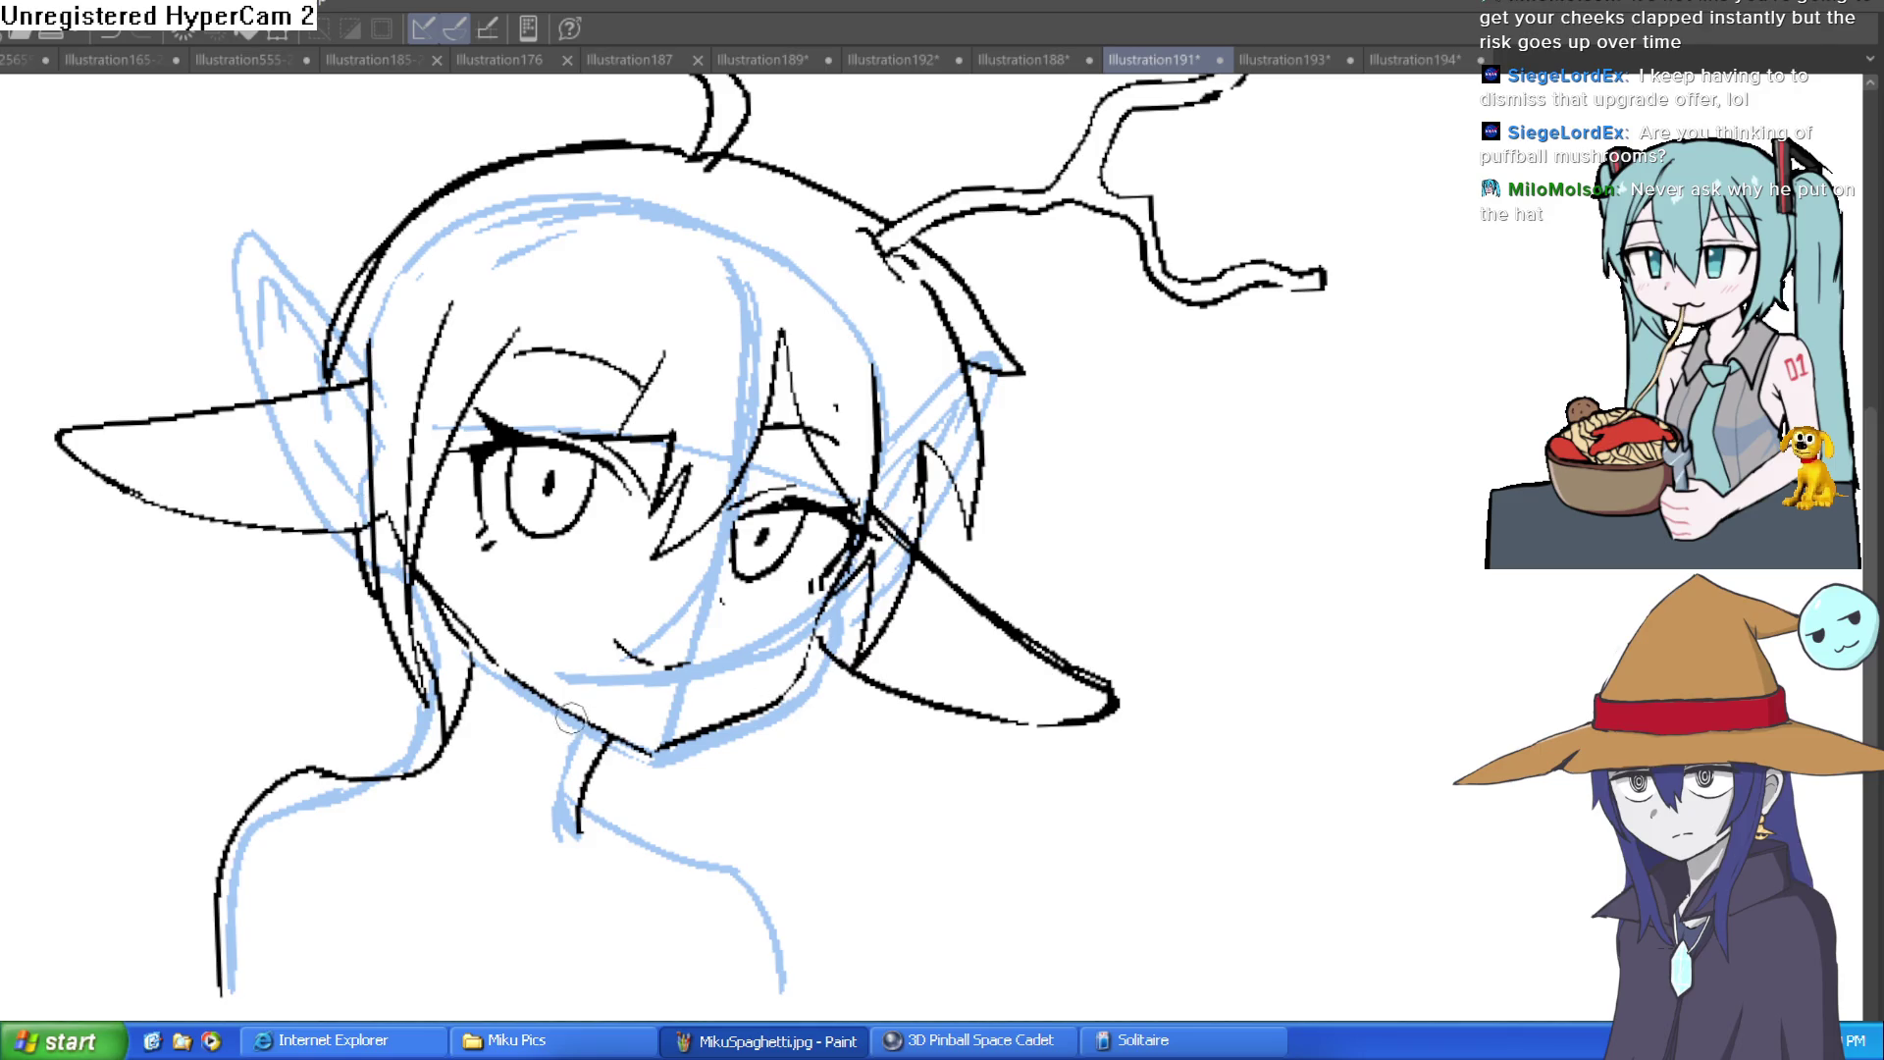
{"action": "left_click_drag", "start_coordinate": [1279, 512], "coordinate": [1381, 549]}
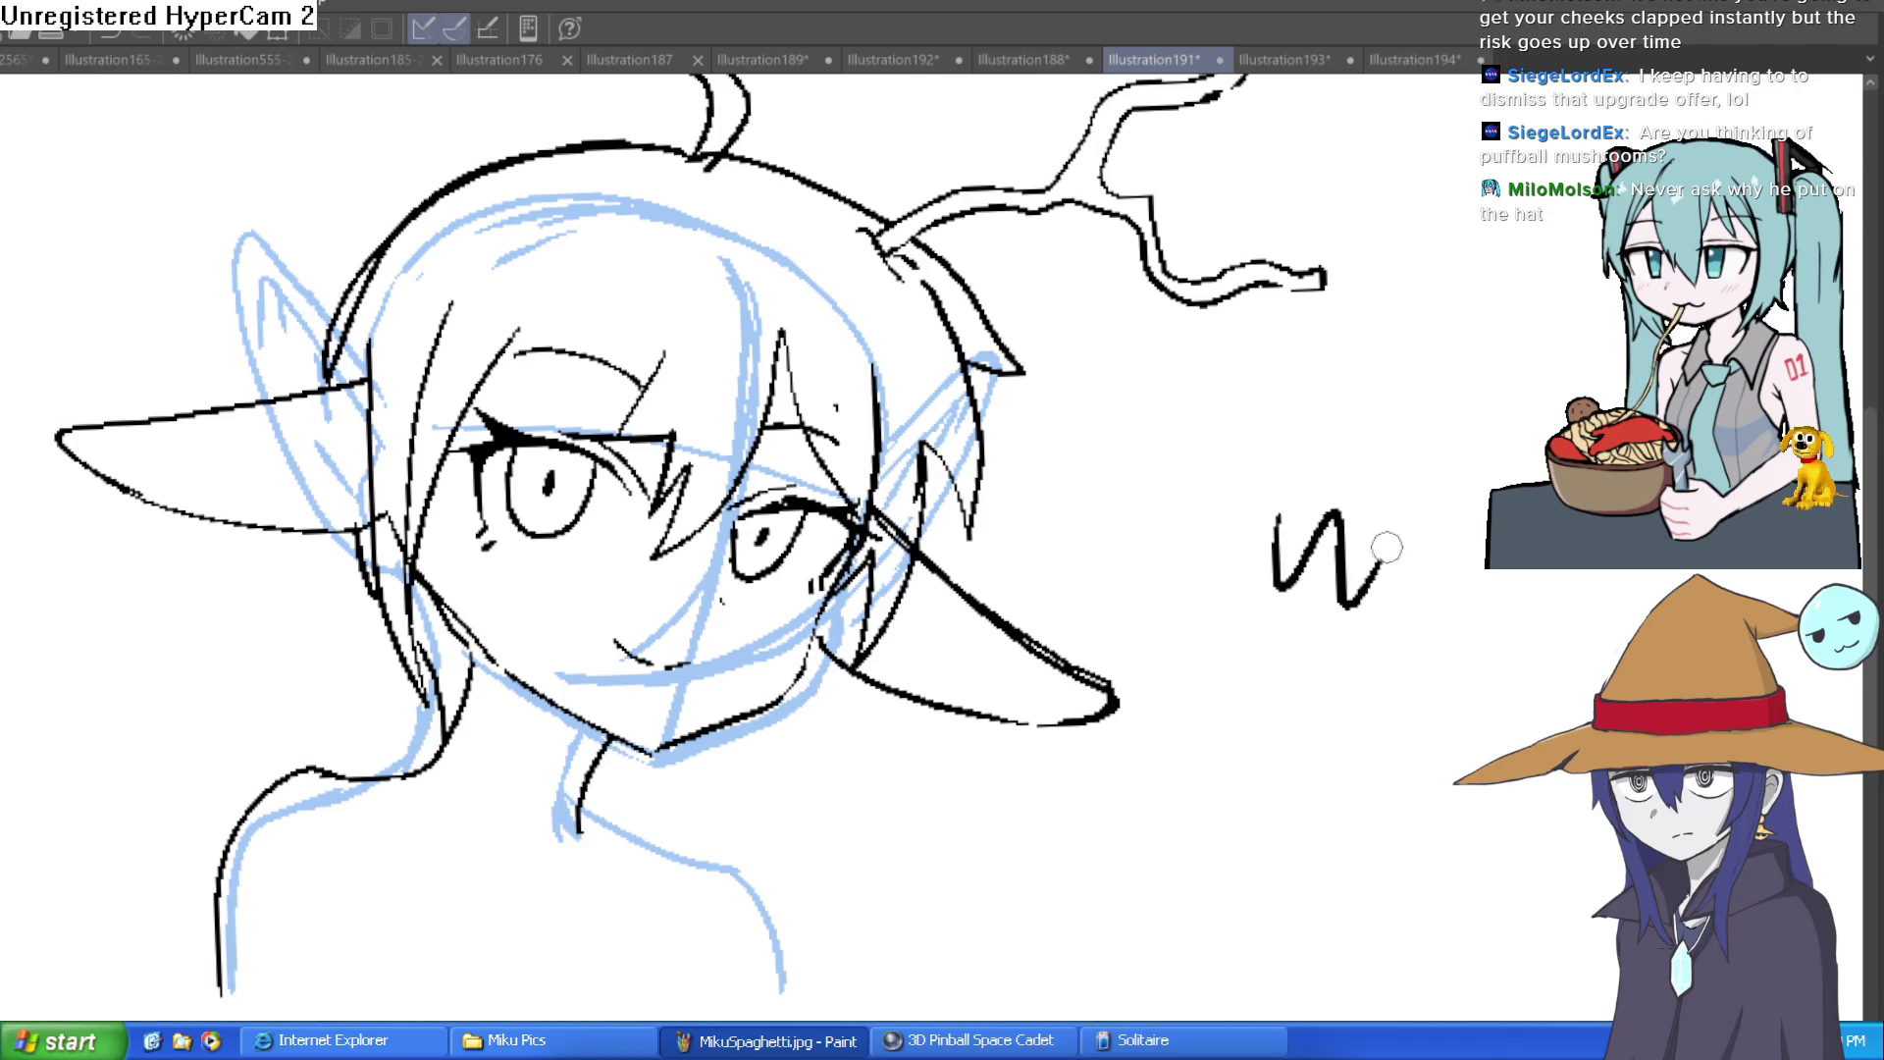
Step: Zoom in and pan up over the face to the top of the head and hair tuft
{"action": "scroll", "coordinate": [1378, 478], "scroll_direction": "down", "scroll_amount": 1}
{"action": "scroll", "coordinate": [1448, 527], "scroll_direction": "up", "scroll_amount": 2}
{"action": "scroll", "coordinate": [1448, 527], "scroll_direction": "down", "scroll_amount": 3}
{"action": "scroll", "coordinate": [1450, 547], "scroll_direction": "up", "scroll_amount": 4}
{"action": "left_click_drag", "start_coordinate": [1451, 547], "coordinate": [1420, 438]}
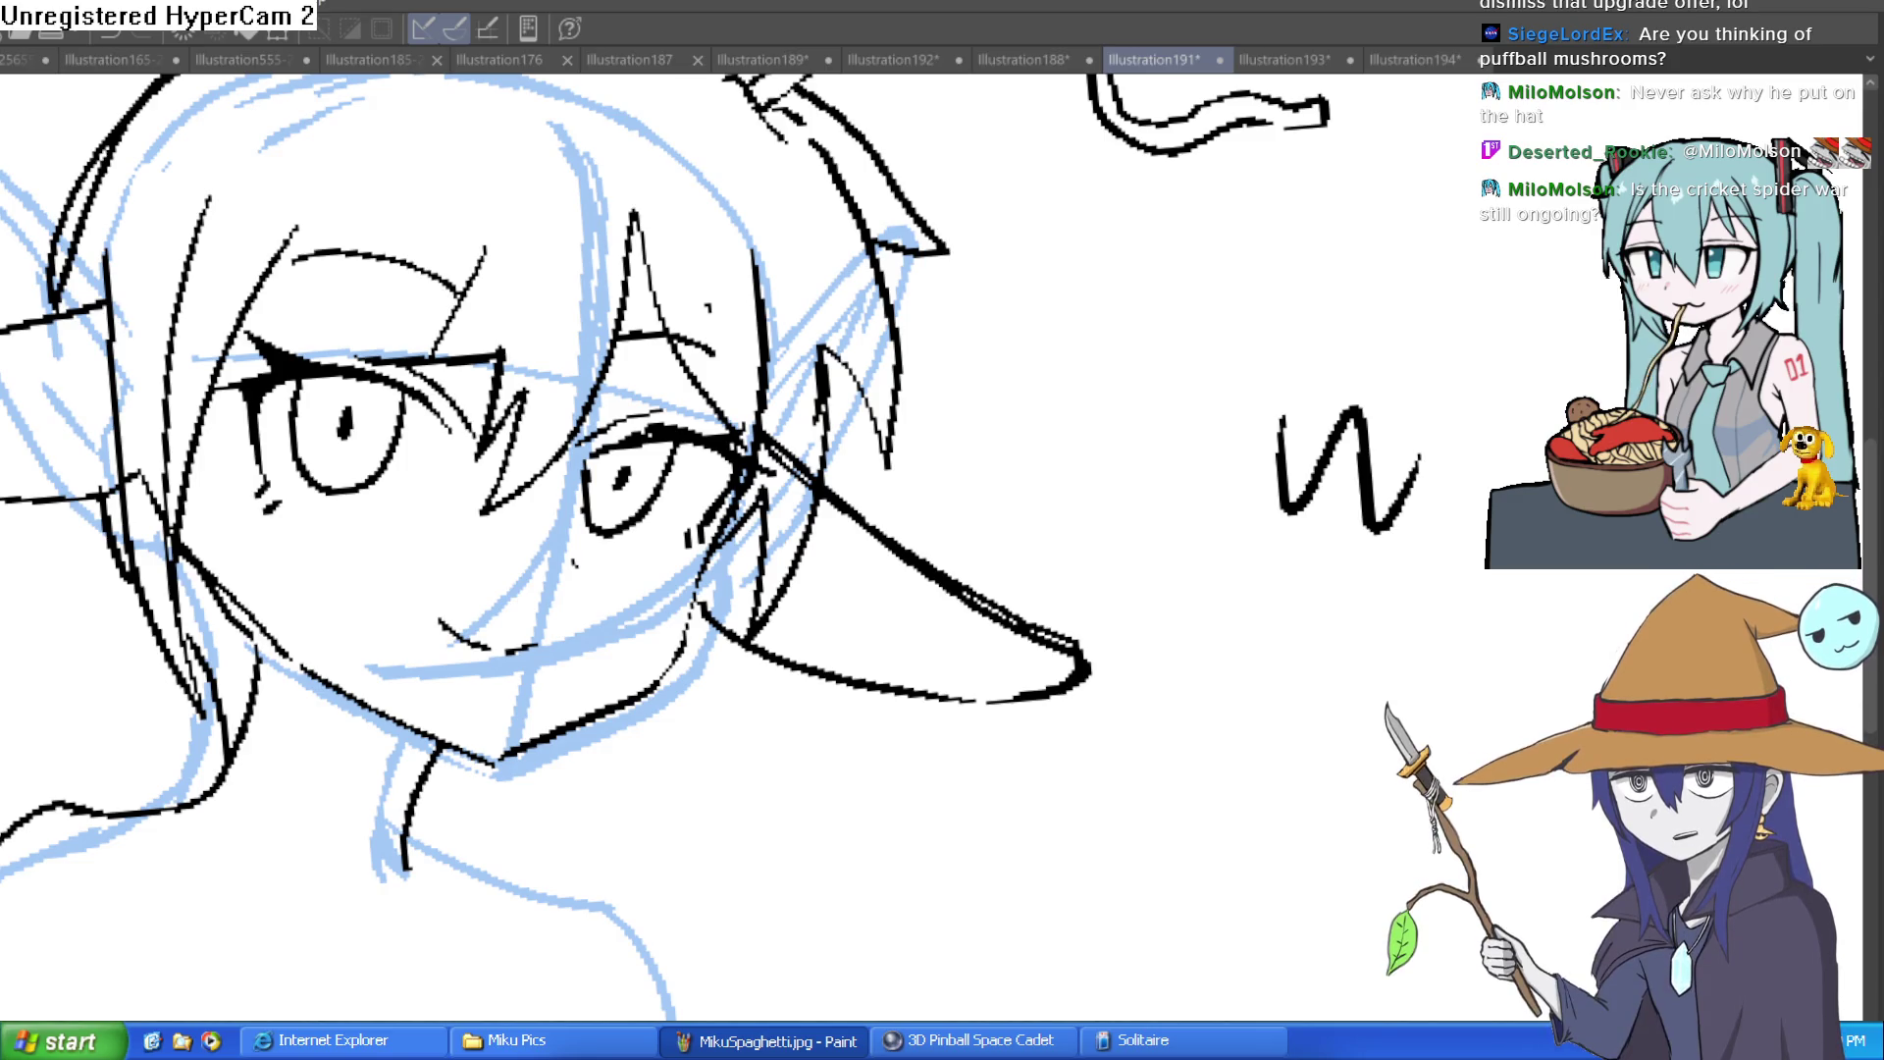
{"action": "mouse_move", "coordinate": [765, 828]}
{"action": "left_mouse_down"}
{"action": "mouse_move", "coordinate": [1291, 610]}
{"action": "mouse_move", "coordinate": [1220, 294]}
{"action": "mouse_move", "coordinate": [1231, 608]}
{"action": "left_mouse_up"}
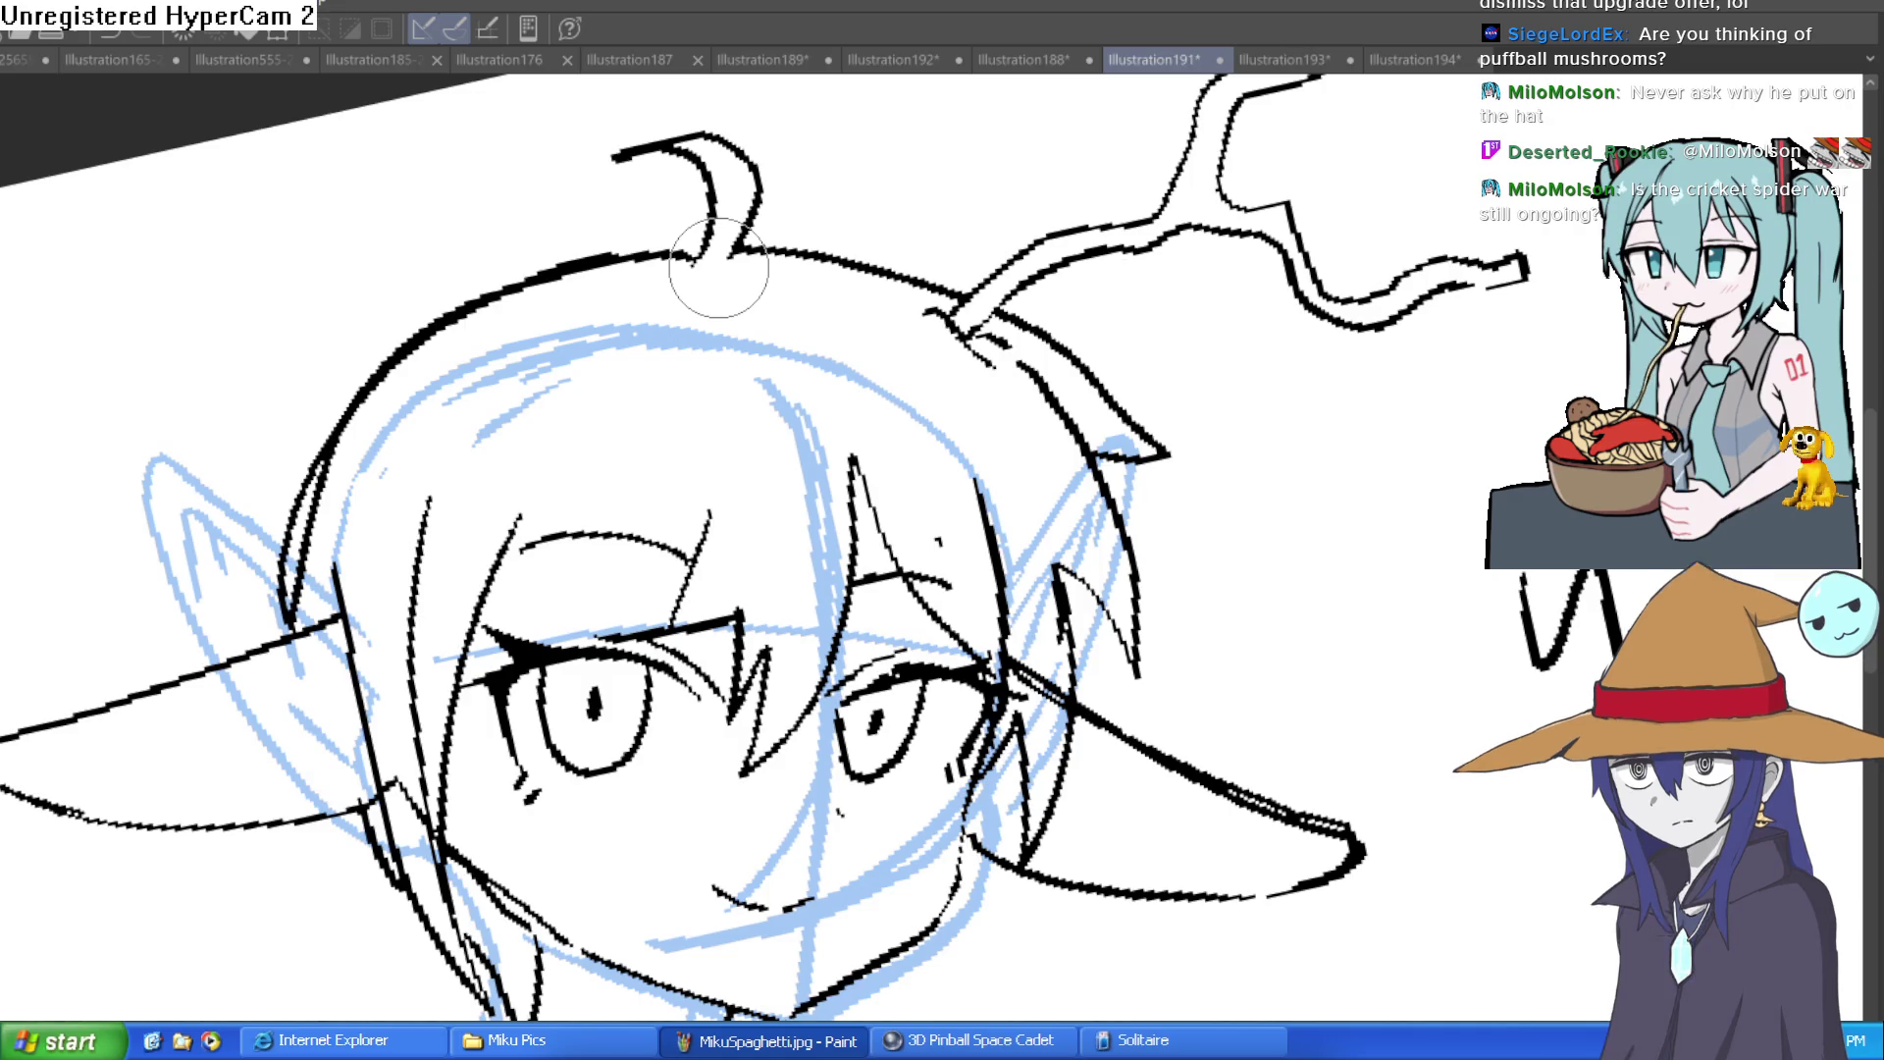
Step: Level the view over the hair top and ink a short upward hair line beside the tuft
{"action": "scroll", "coordinate": [879, 307], "scroll_direction": "up", "scroll_amount": 3}
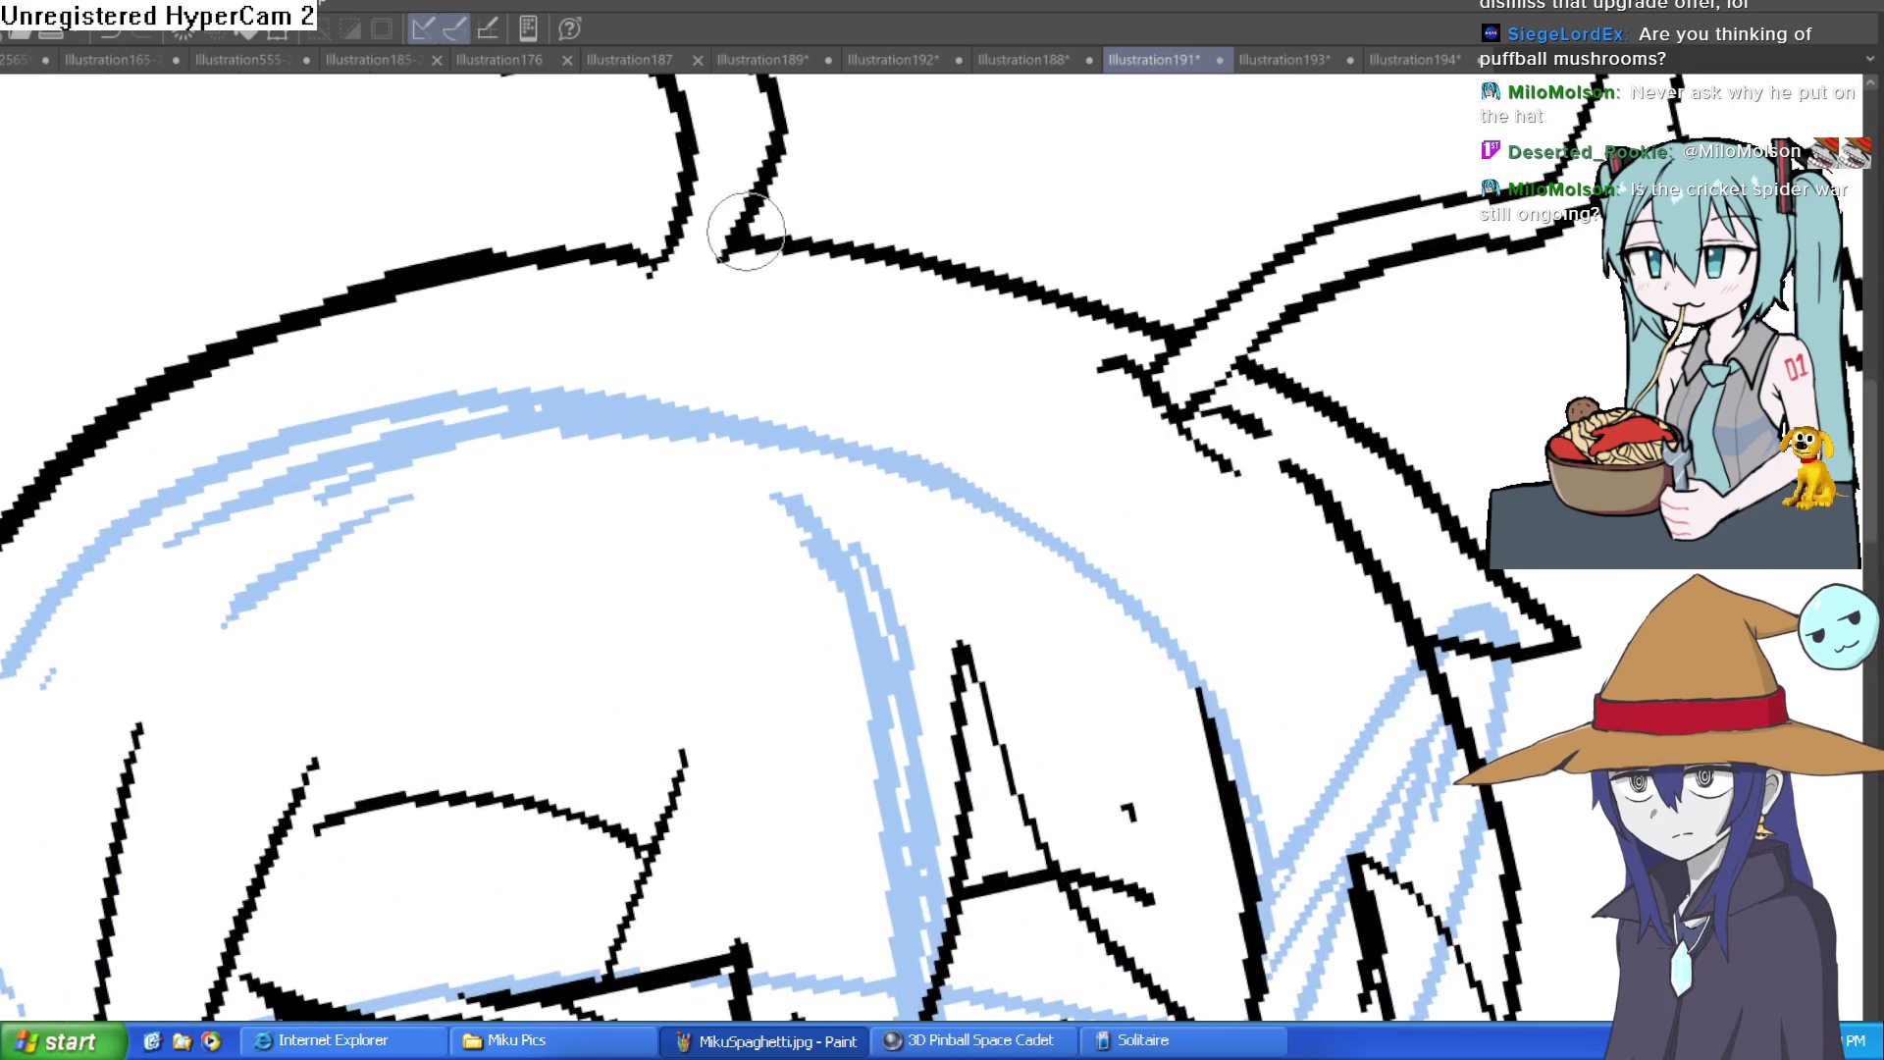
{"action": "scroll", "coordinate": [795, 331], "scroll_direction": "down", "scroll_amount": 2}
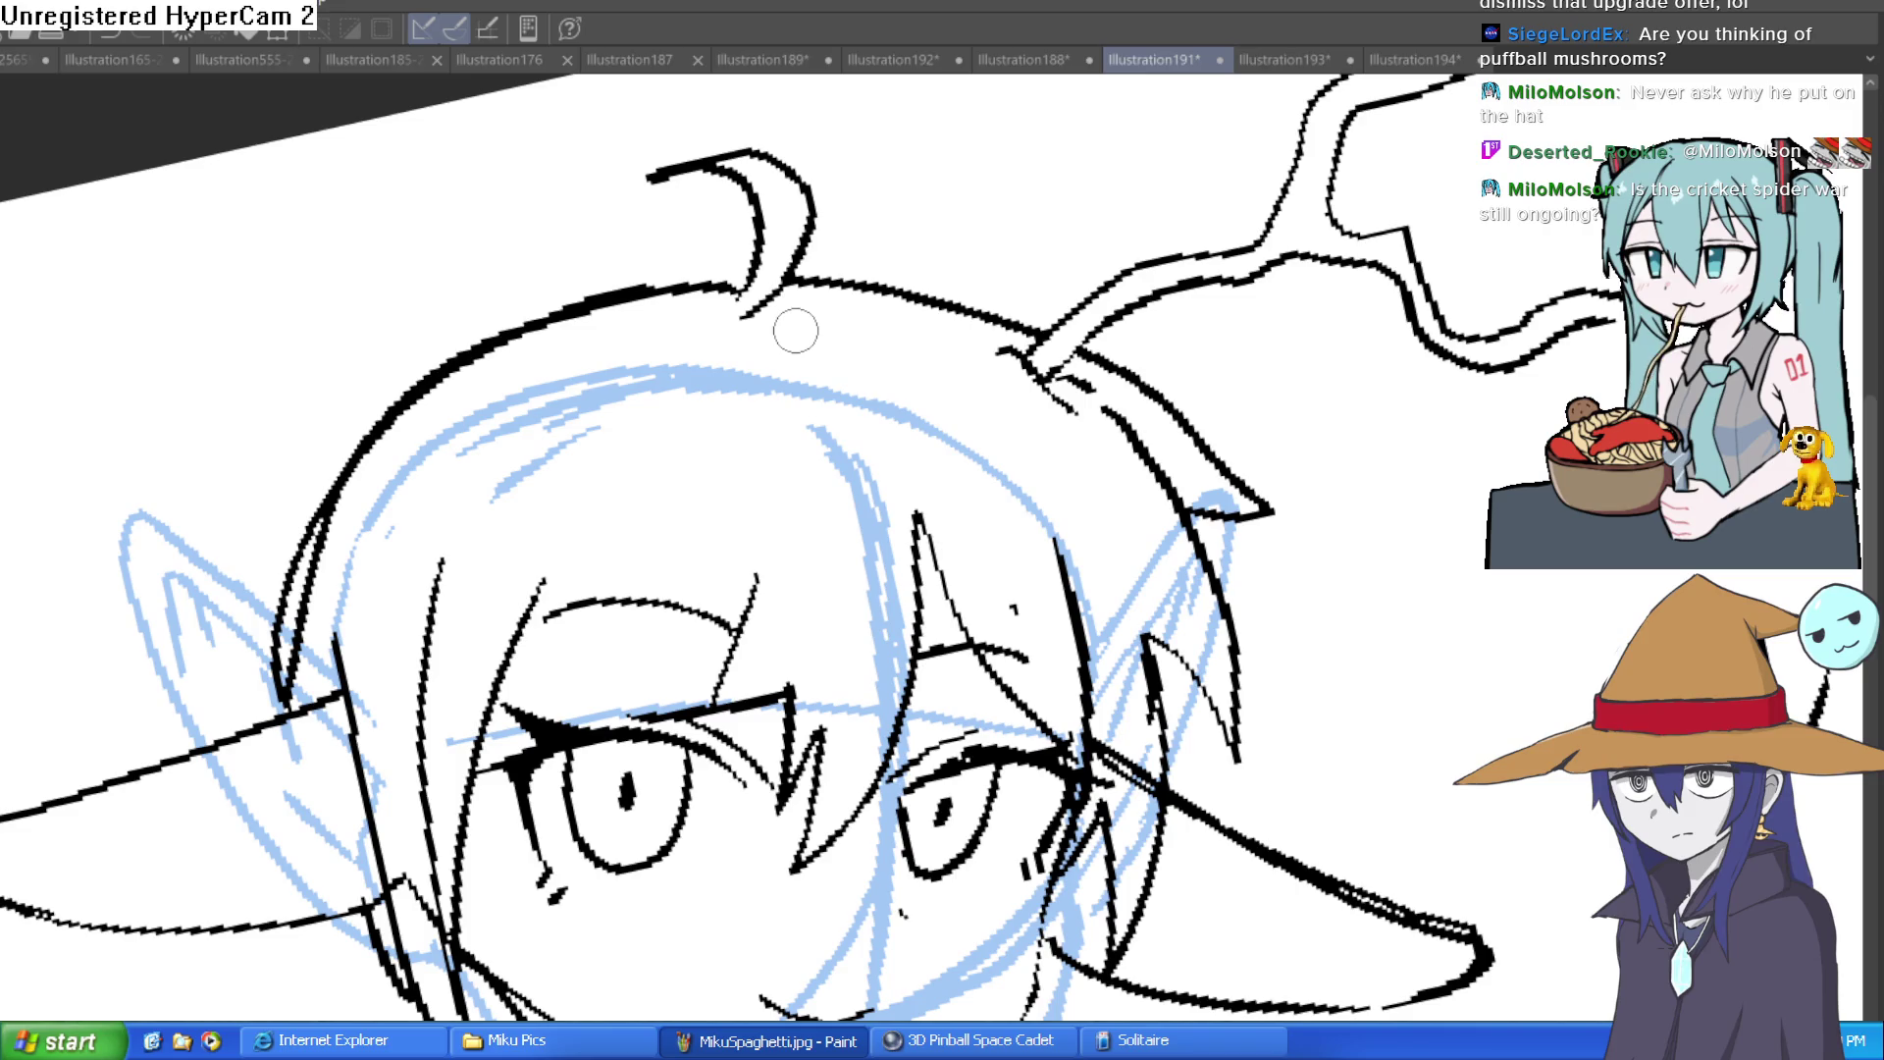
{"action": "mouse_move", "coordinate": [1270, 597]}
{"action": "left_mouse_down"}
{"action": "mouse_move", "coordinate": [1241, 412]}
{"action": "mouse_move", "coordinate": [926, 462]}
{"action": "mouse_move", "coordinate": [945, 558]}
{"action": "left_mouse_up"}
{"action": "mouse_move", "coordinate": [281, 307]}
{"action": "left_mouse_down"}
{"action": "mouse_move", "coordinate": [900, 484]}
{"action": "mouse_move", "coordinate": [1262, 387]}
{"action": "mouse_move", "coordinate": [1374, 413]}
{"action": "left_mouse_up"}
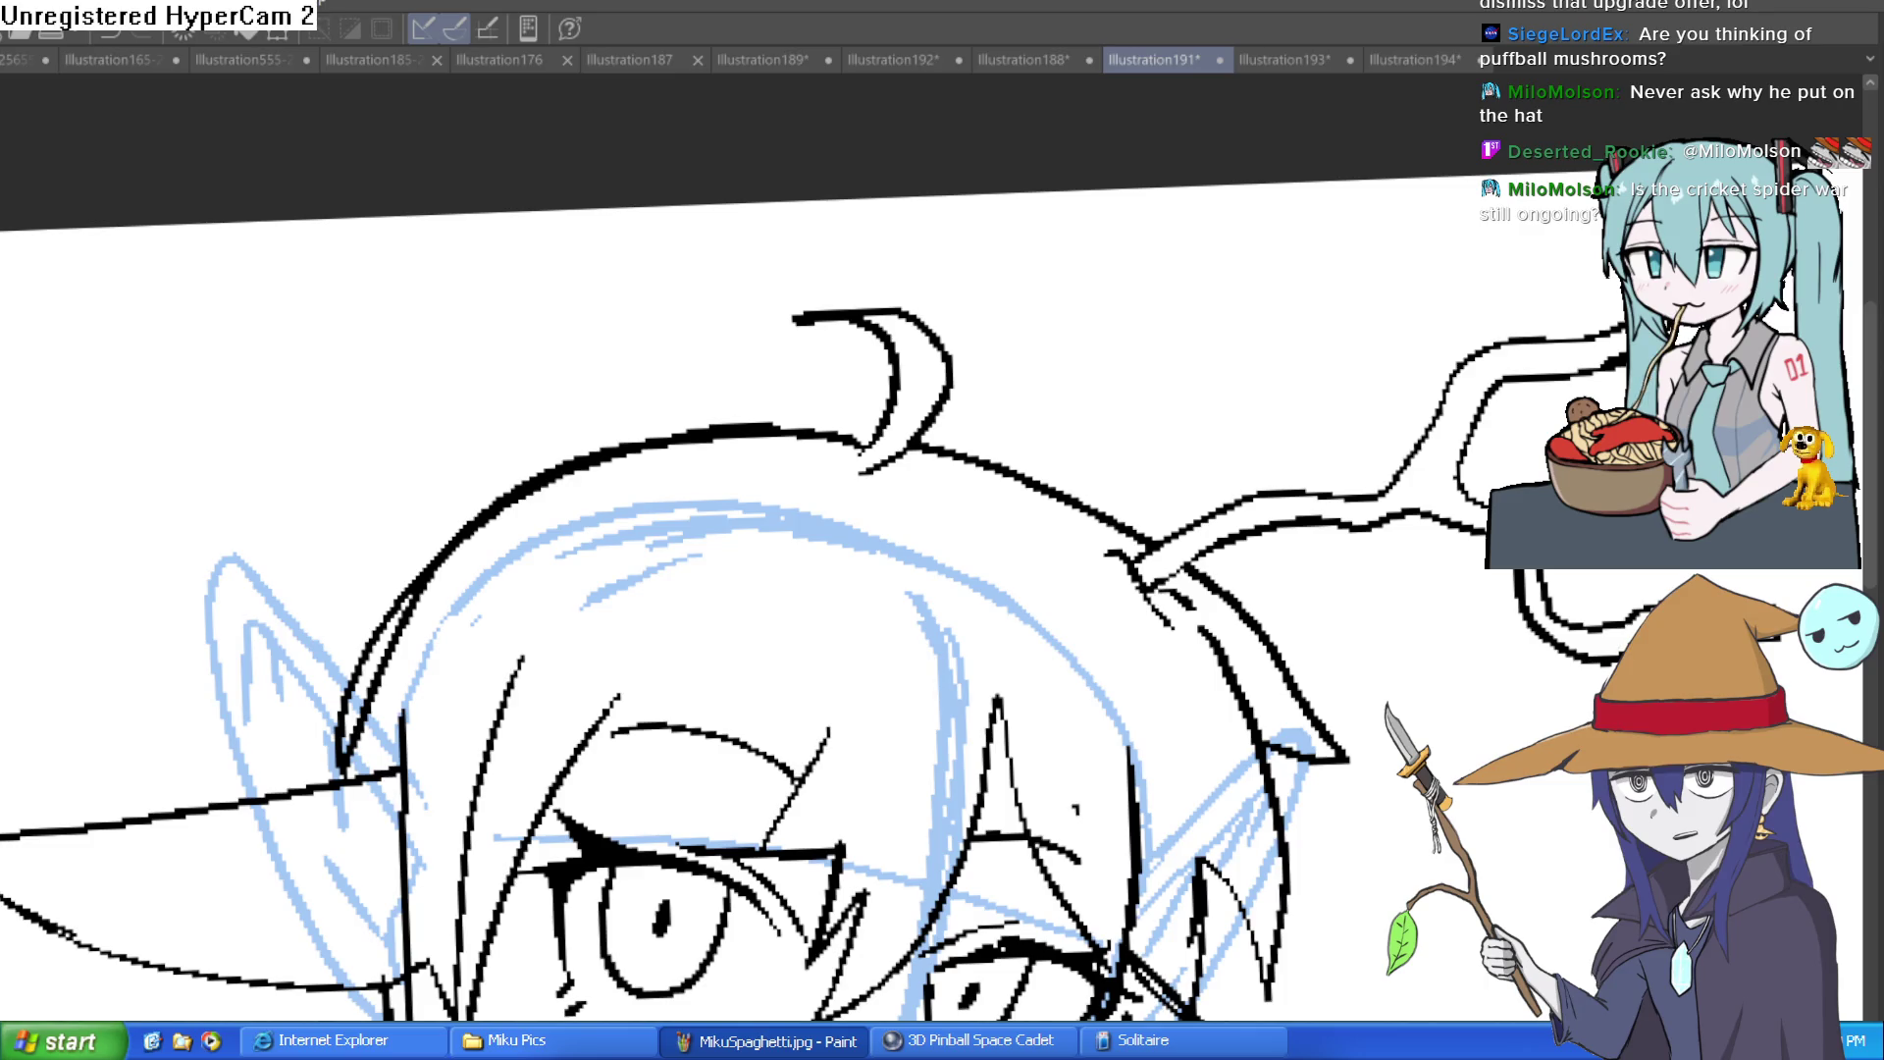
{"action": "mouse_move", "coordinate": [675, 552]}
{"action": "left_mouse_down"}
{"action": "mouse_move", "coordinate": [695, 469]}
{"action": "mouse_move", "coordinate": [672, 290]}
{"action": "left_mouse_up"}
{"action": "scroll", "coordinate": [799, 218], "scroll_direction": "down", "scroll_amount": 4}
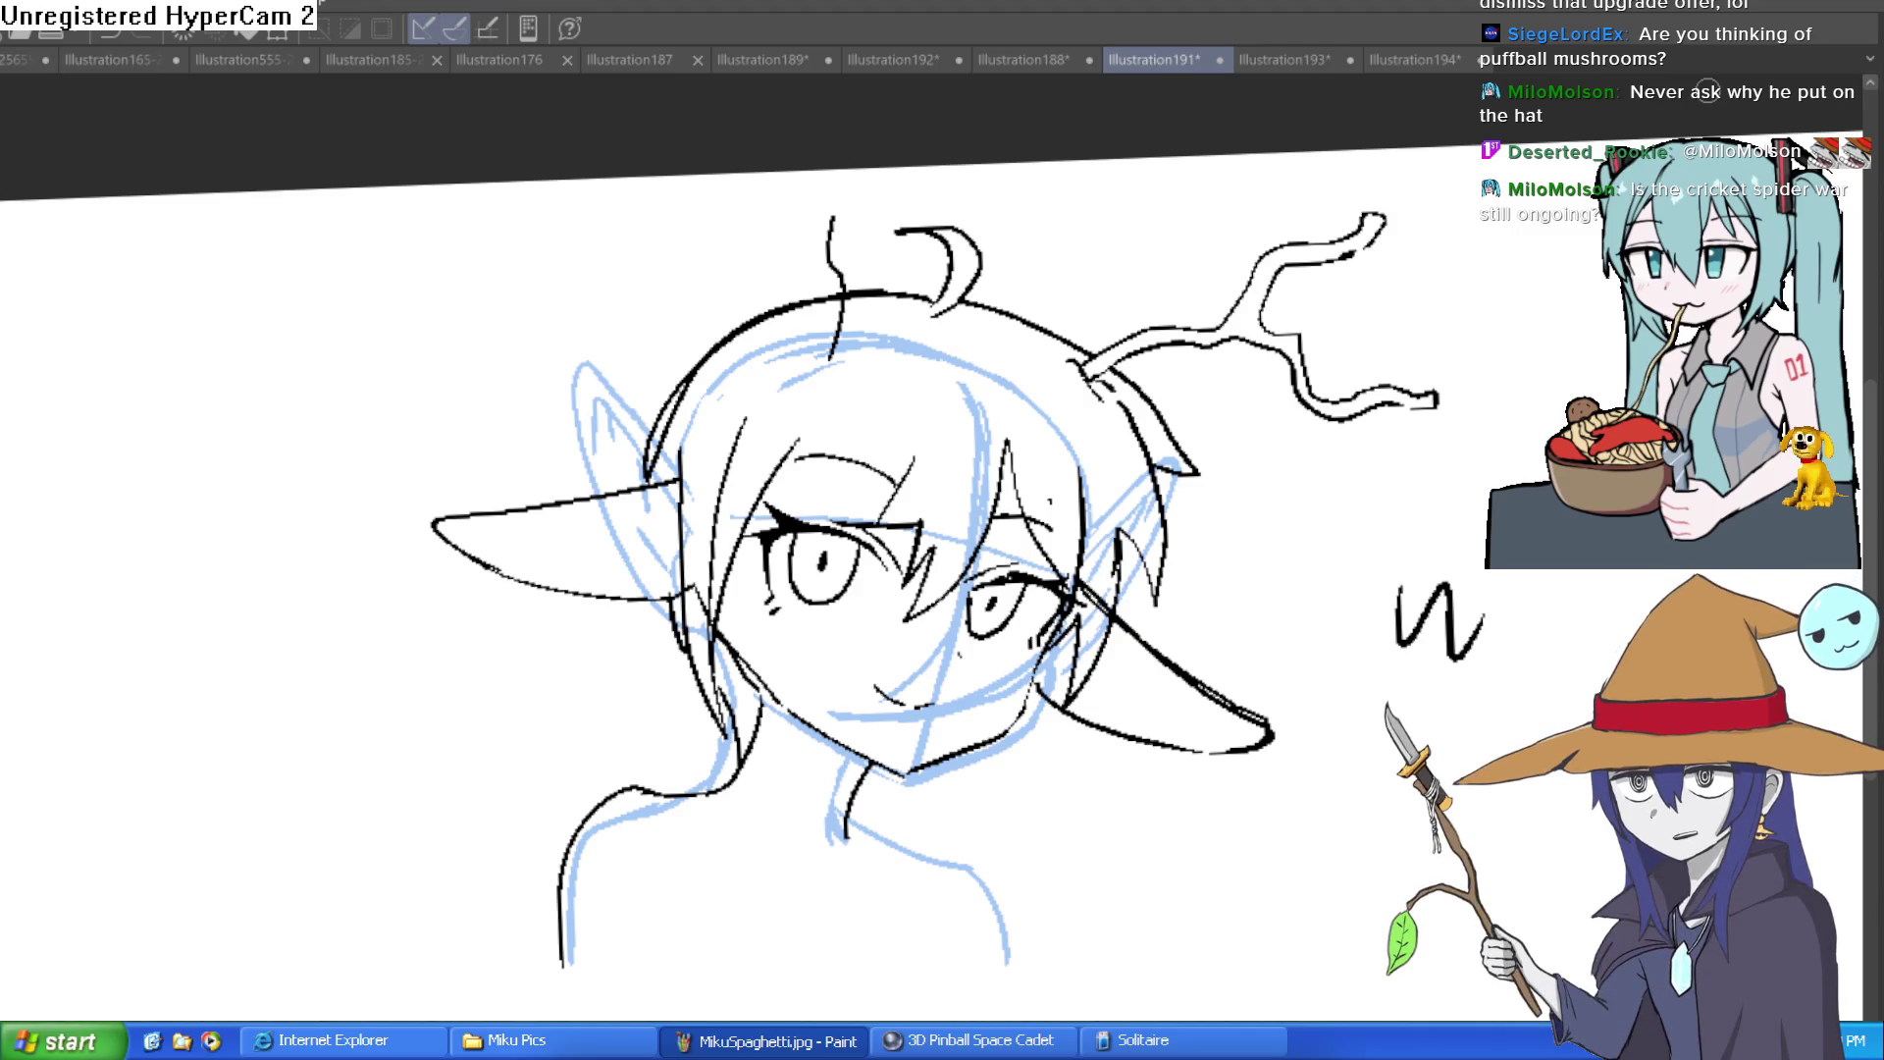
Step: Frame the whole head and shoulders and hide the blue sketch layer
{"action": "left_click_drag", "start_coordinate": [1102, 557], "coordinate": [1092, 376]}
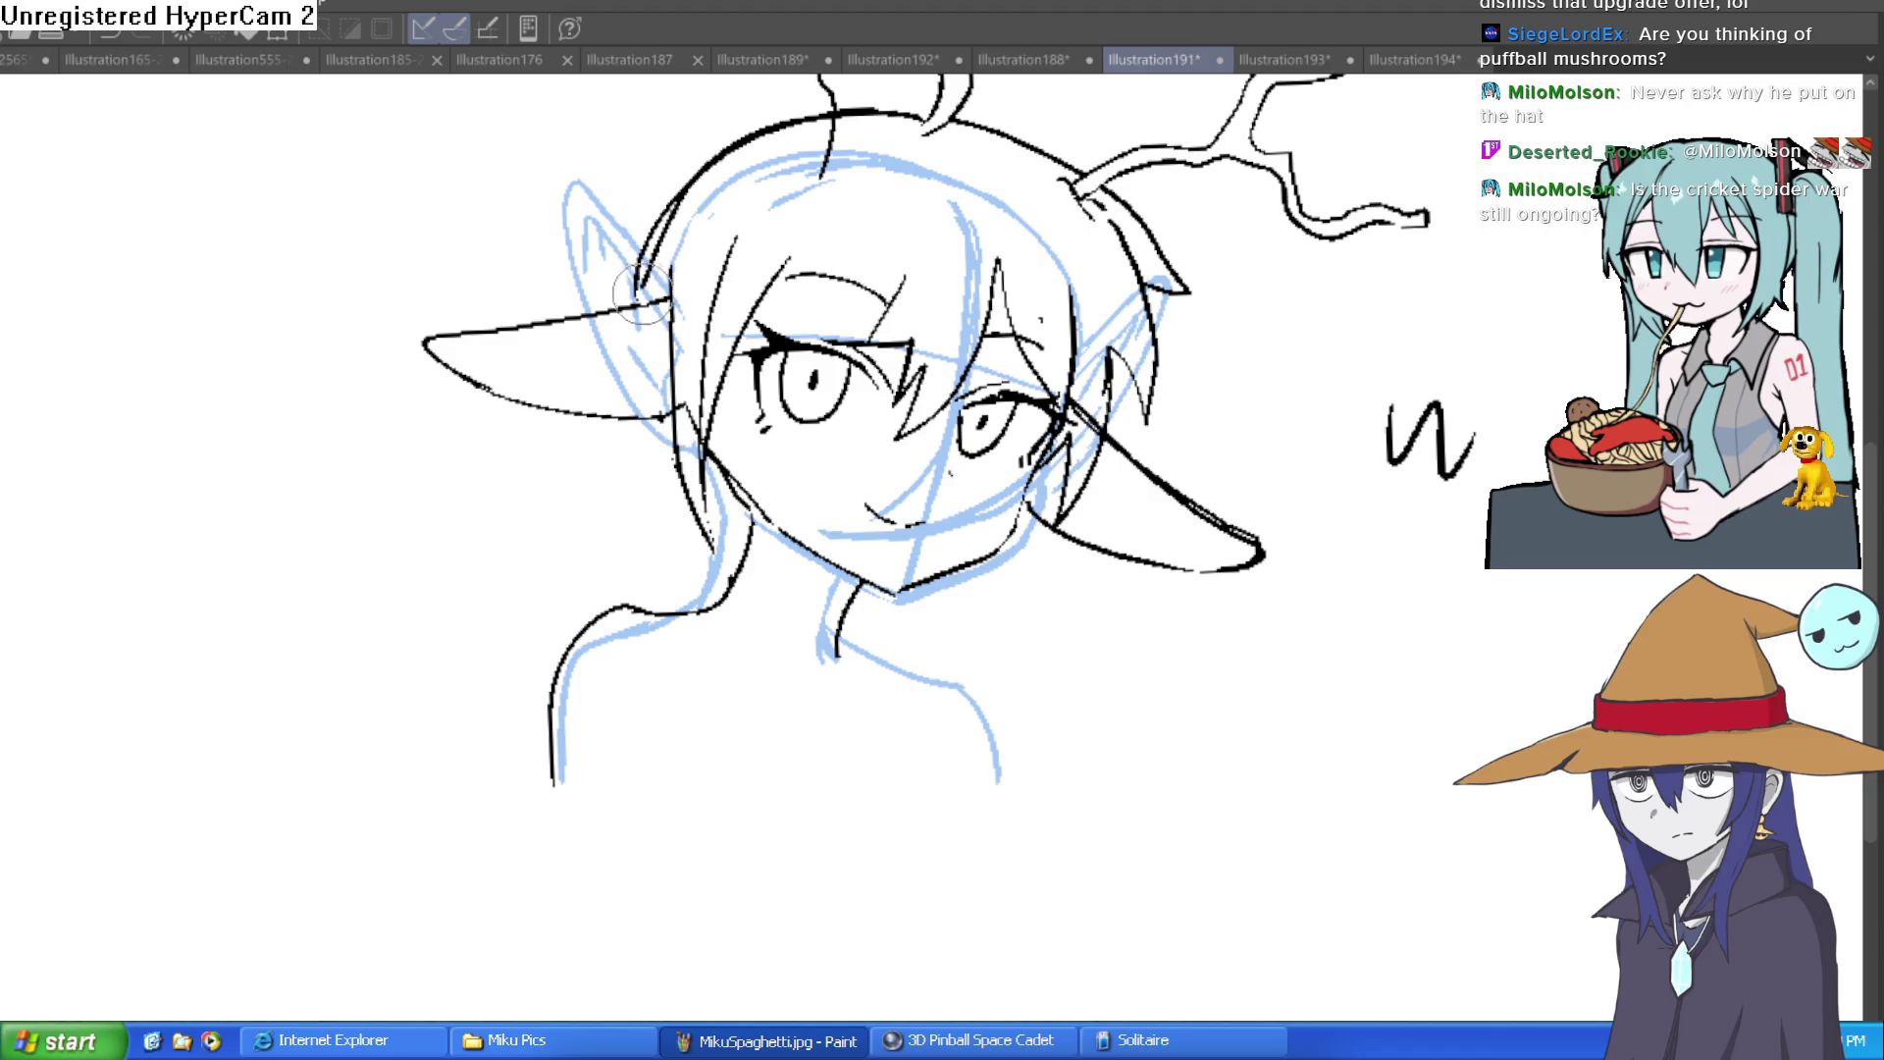
{"action": "left_click_drag", "start_coordinate": [1288, 273], "coordinate": [1249, 362]}
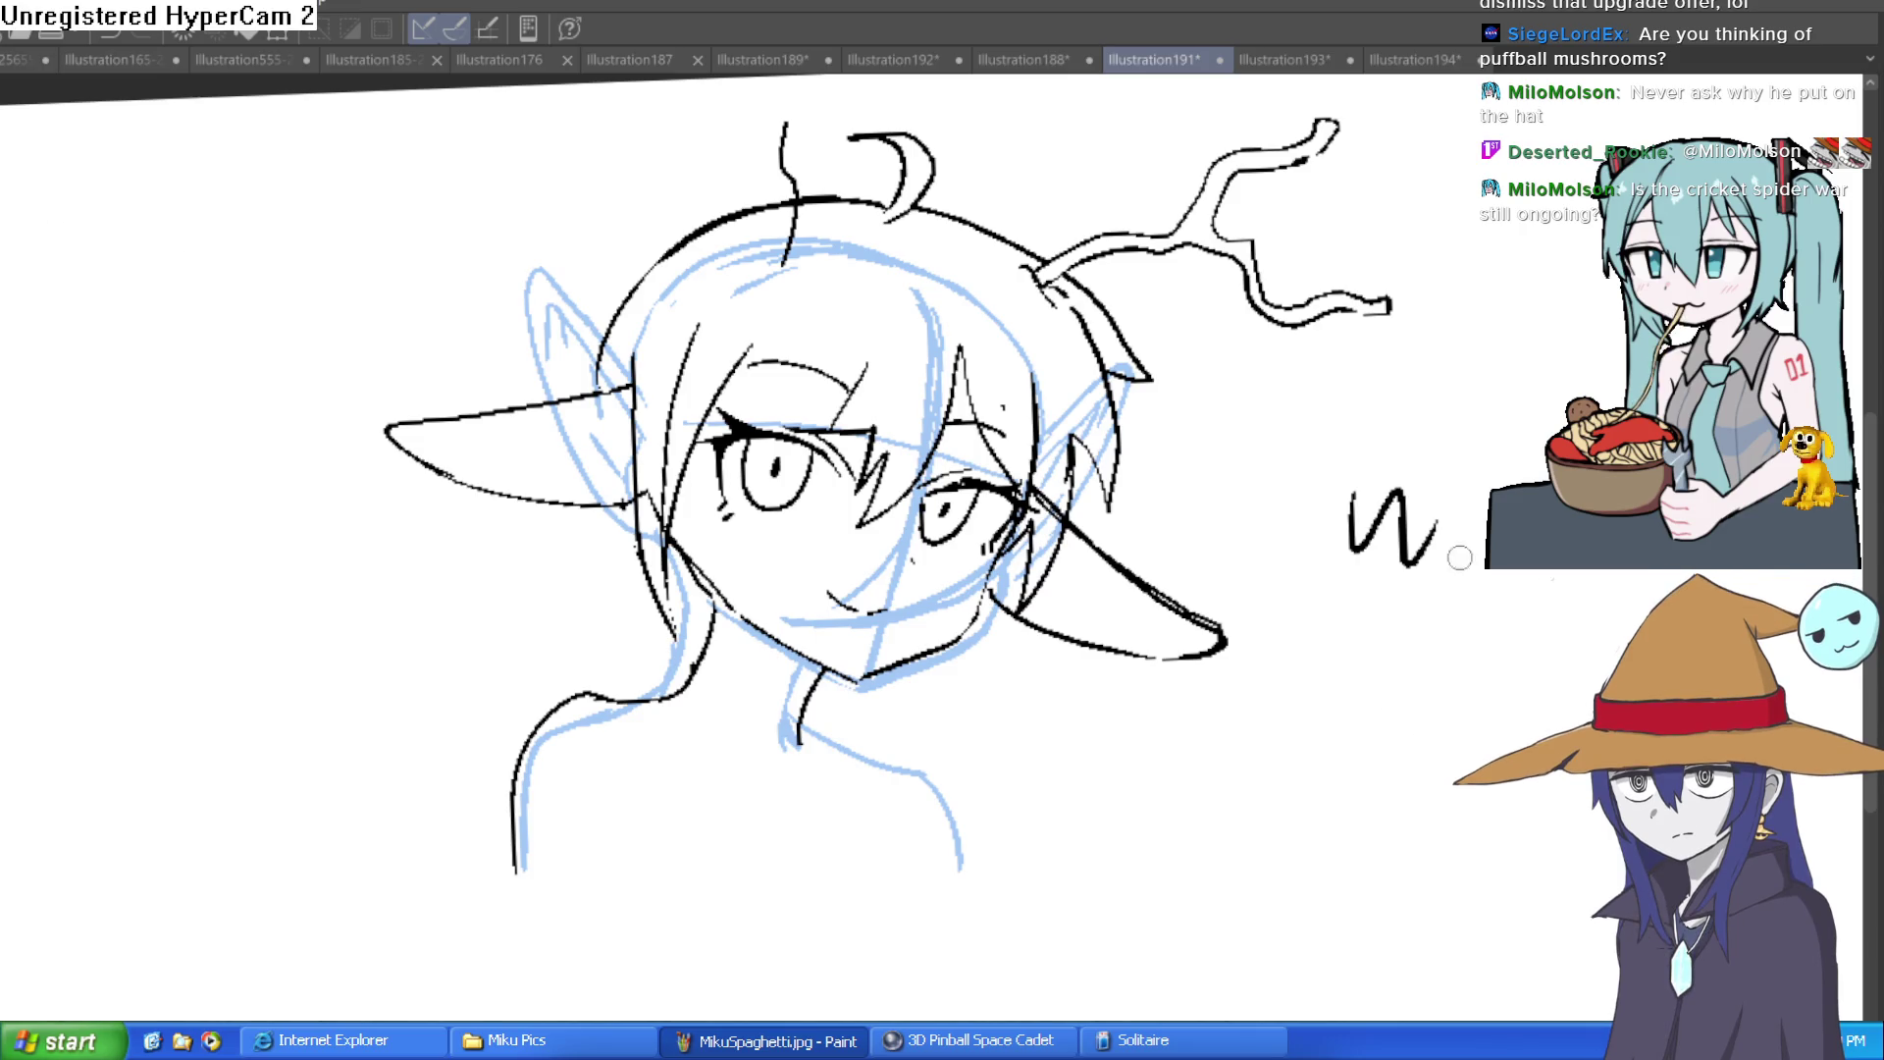
{"action": "key", "text": "Delete"}
{"action": "left_click_drag", "start_coordinate": [1179, 717], "coordinate": [1194, 658]}
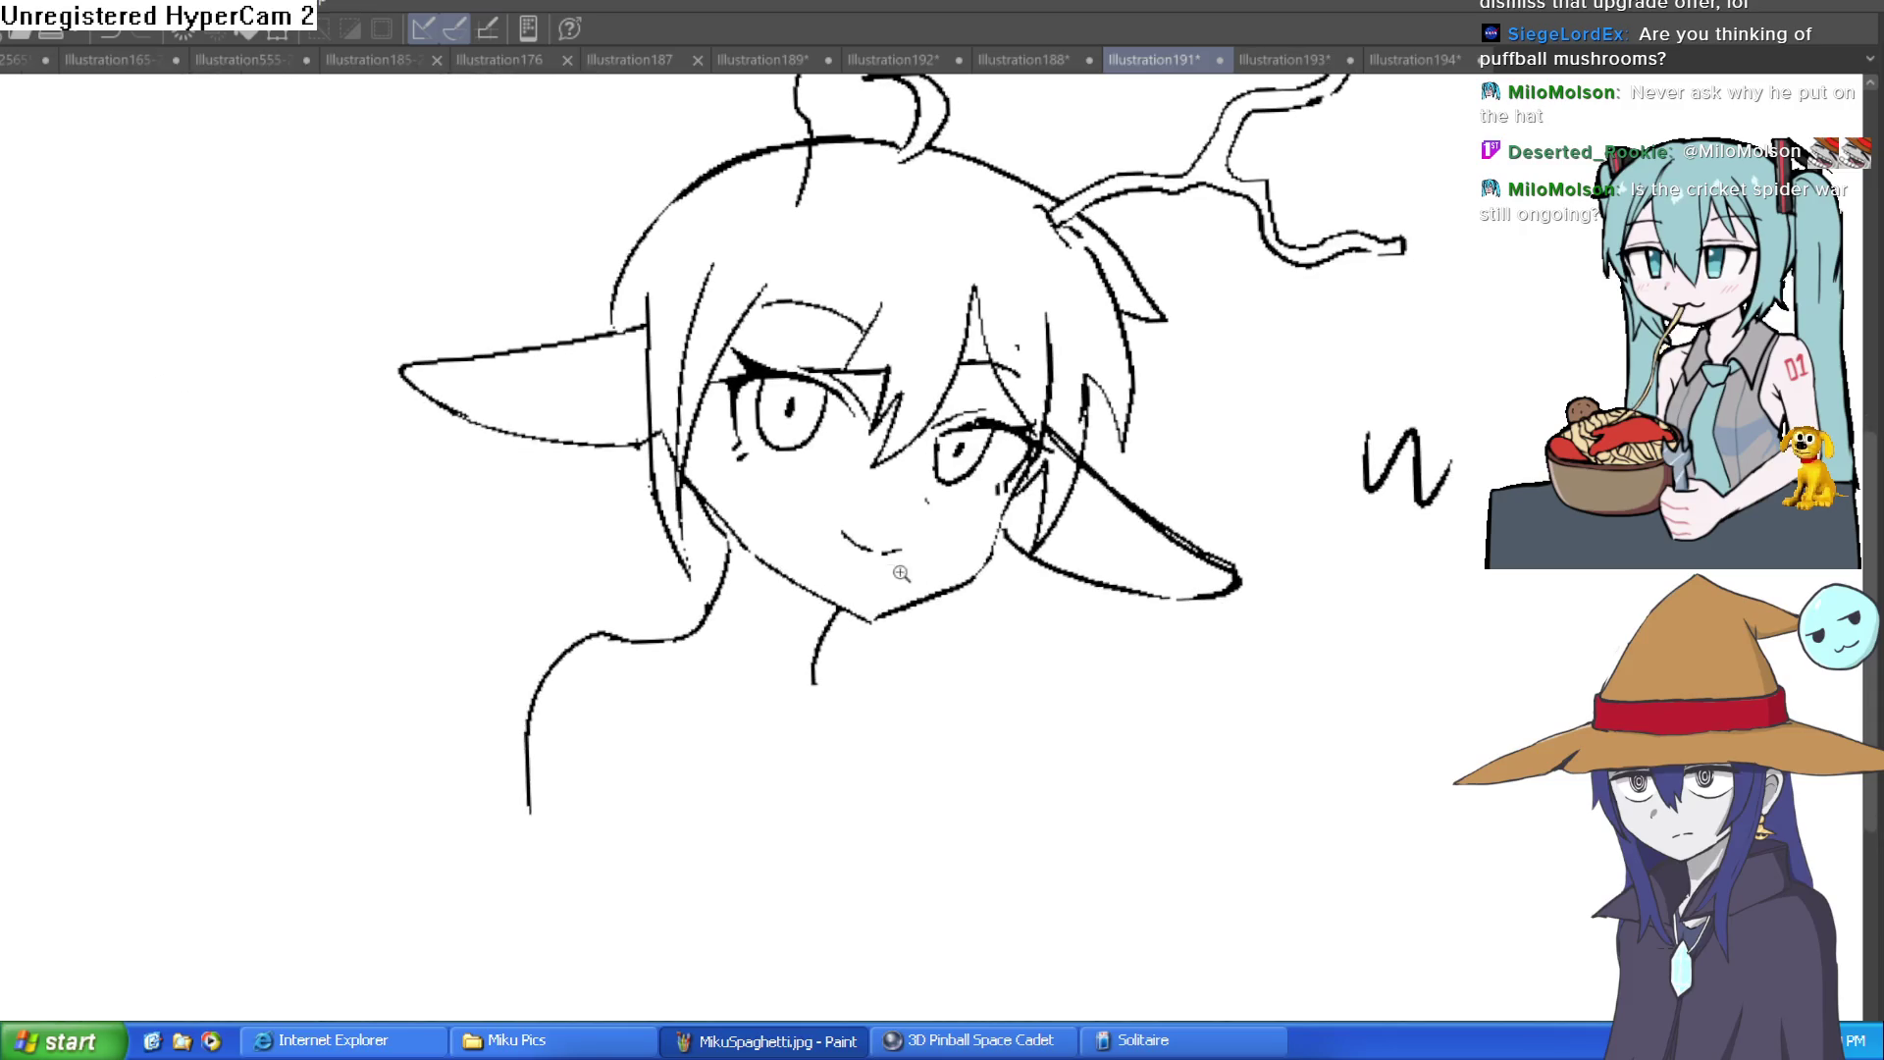
Step: Rotate the view around the face and ink a long stroke across the eye area
{"action": "scroll", "coordinate": [864, 581], "scroll_direction": "up", "scroll_amount": 3}
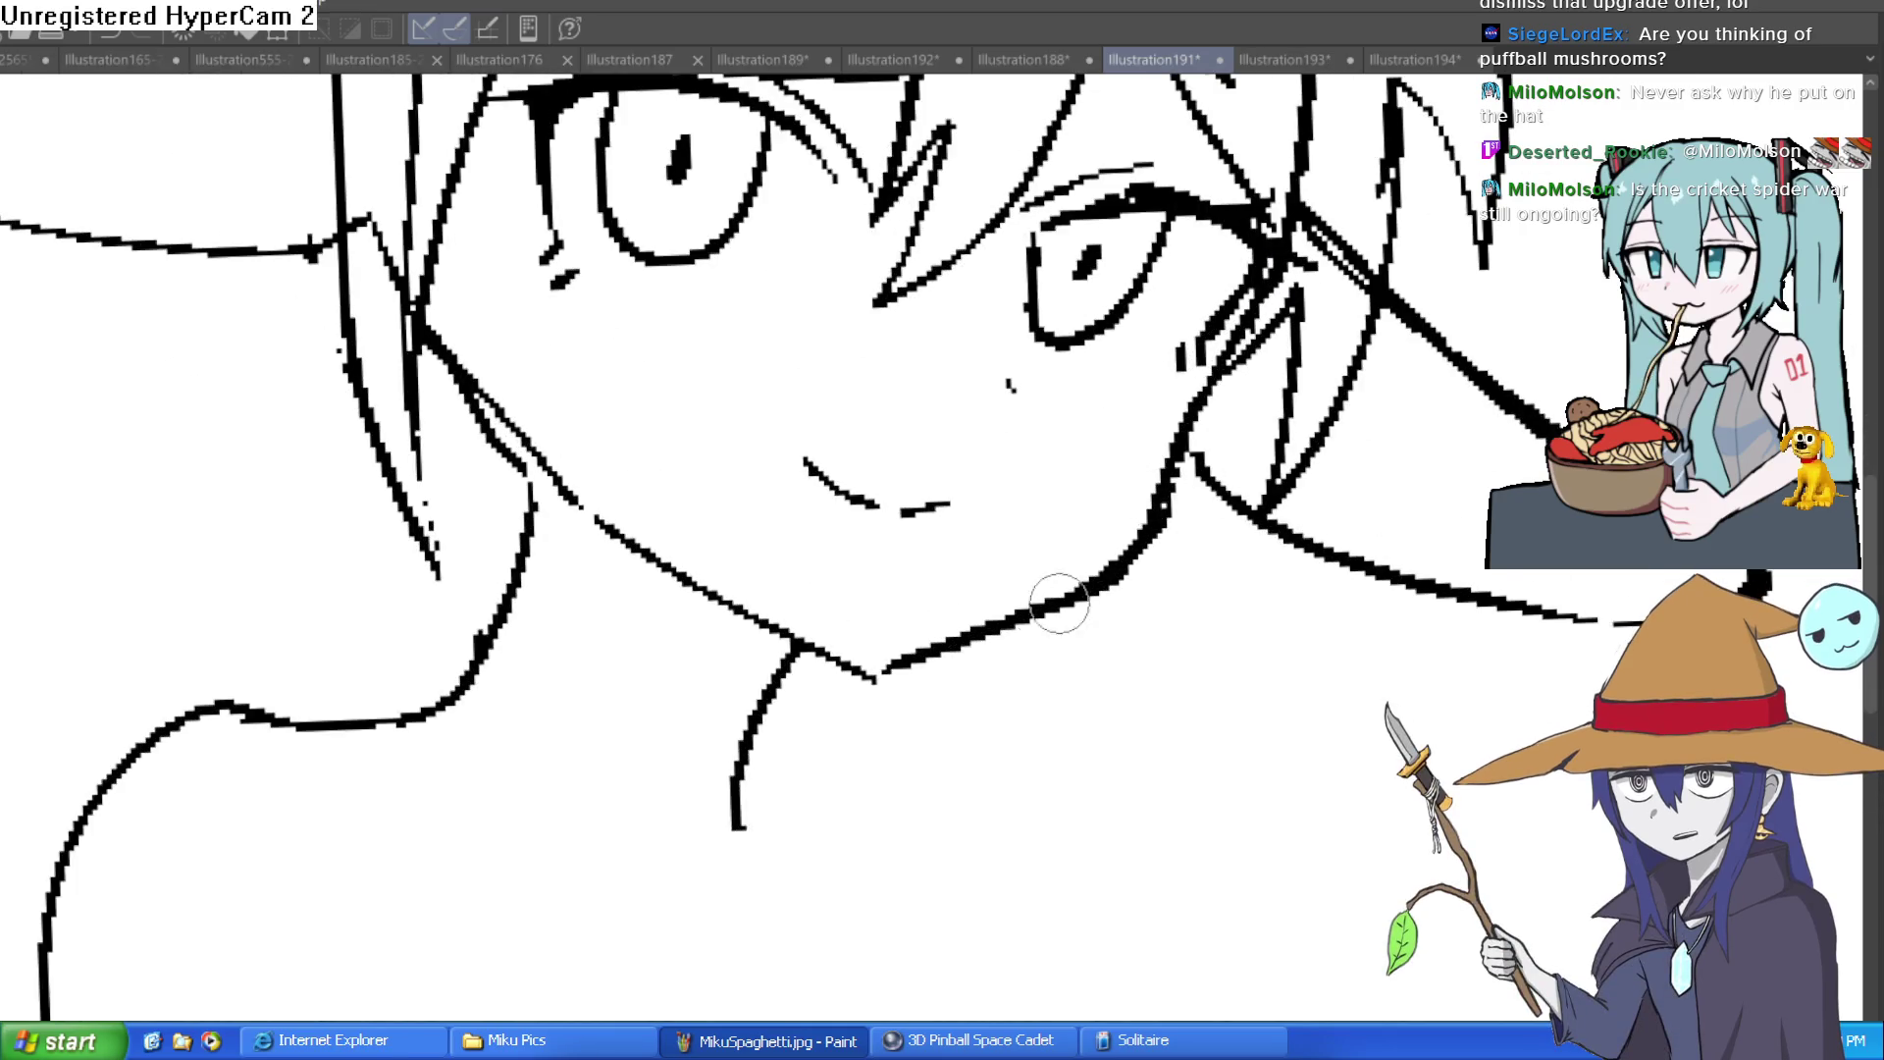
{"action": "mouse_move", "coordinate": [942, 592]}
{"action": "left_mouse_down"}
{"action": "mouse_move", "coordinate": [890, 632]}
{"action": "mouse_move", "coordinate": [828, 492]}
{"action": "mouse_move", "coordinate": [829, 157]}
{"action": "left_mouse_up"}
{"action": "scroll", "coordinate": [844, 226], "scroll_direction": "up", "scroll_amount": 2}
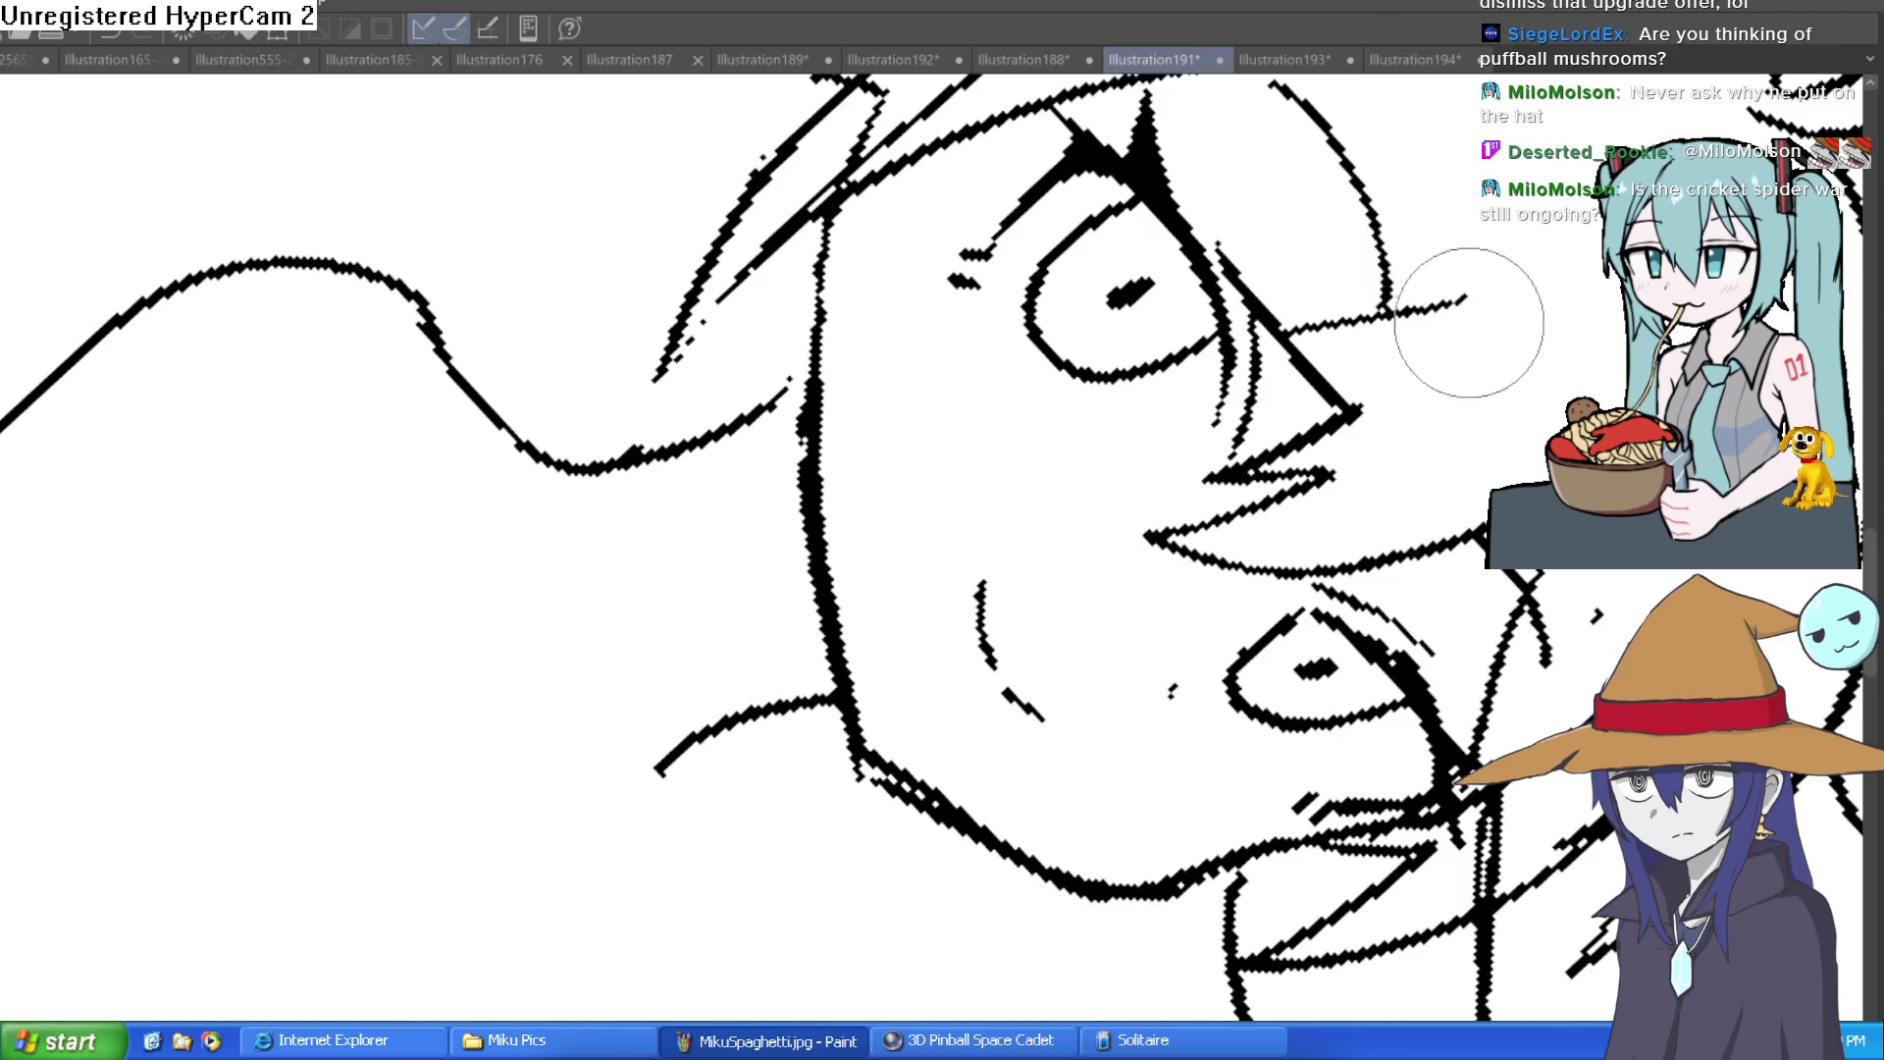
{"action": "scroll", "coordinate": [1158, 416], "scroll_direction": "down", "scroll_amount": 8}
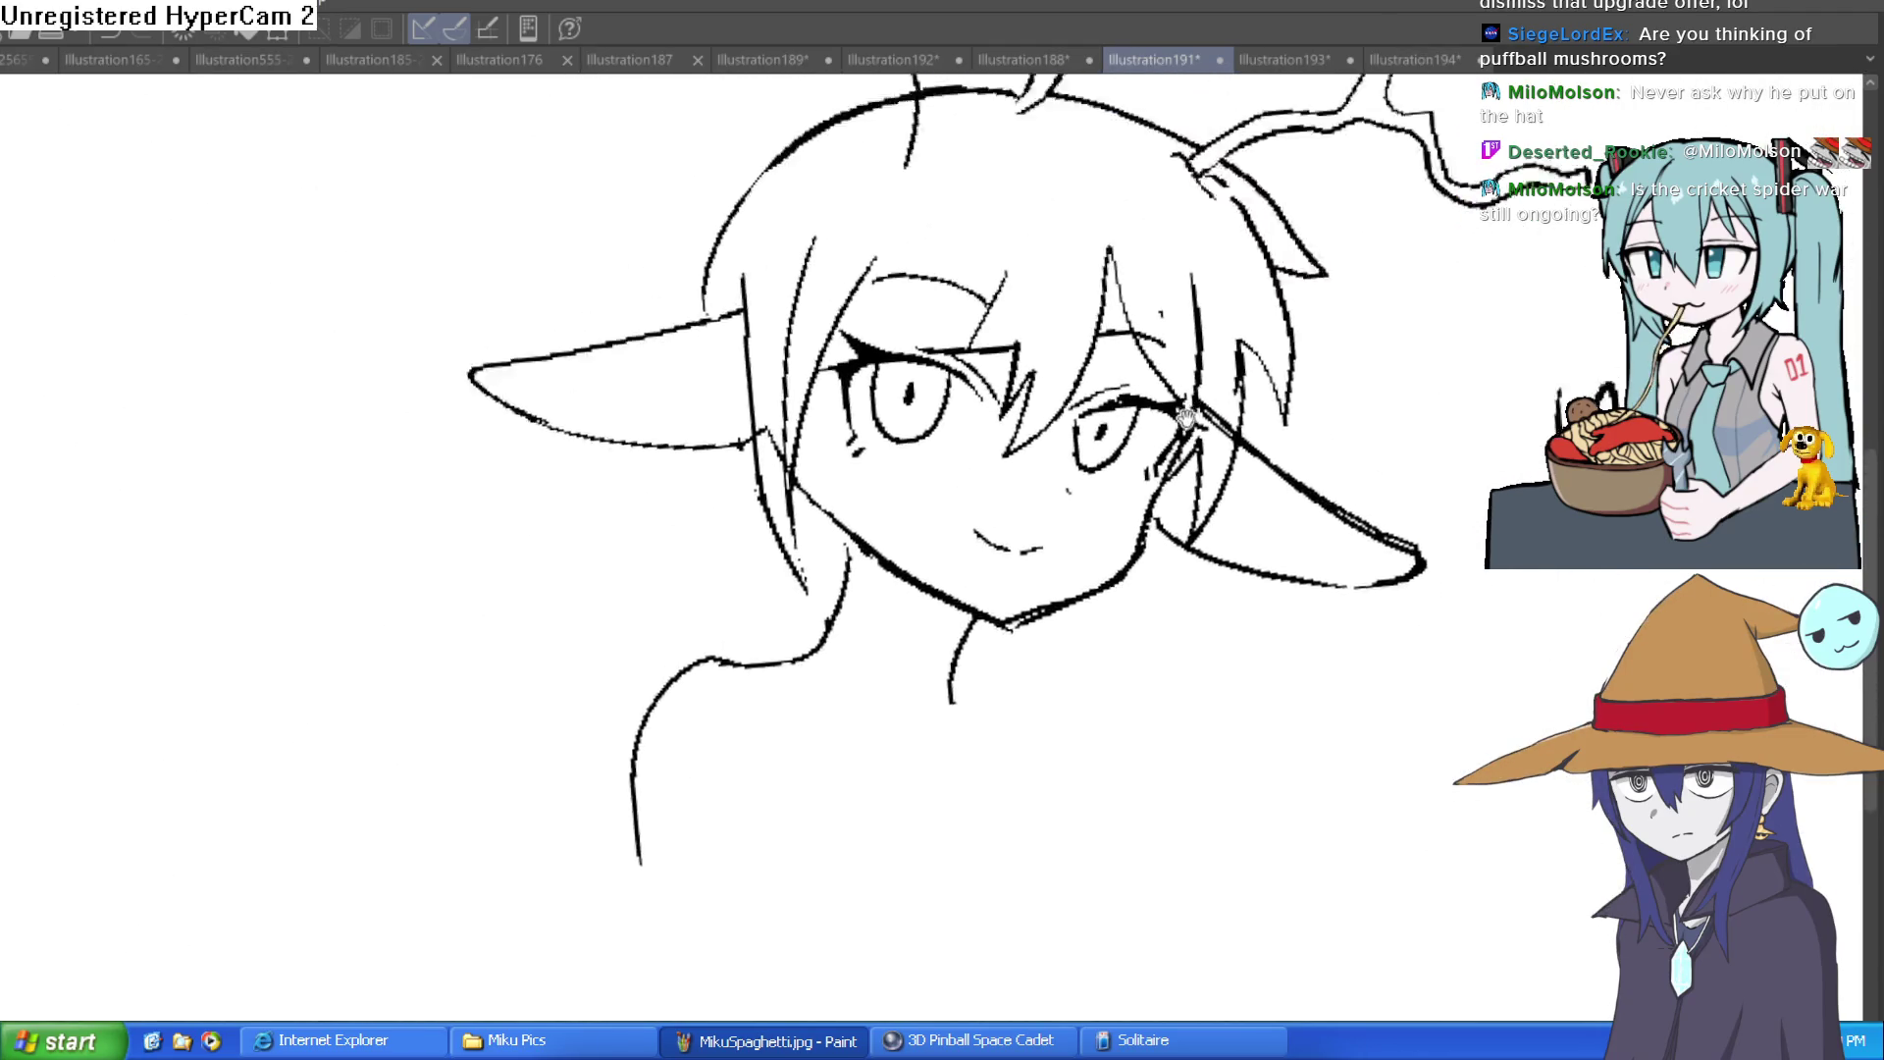
{"action": "scroll", "coordinate": [854, 355], "scroll_direction": "up", "scroll_amount": 5}
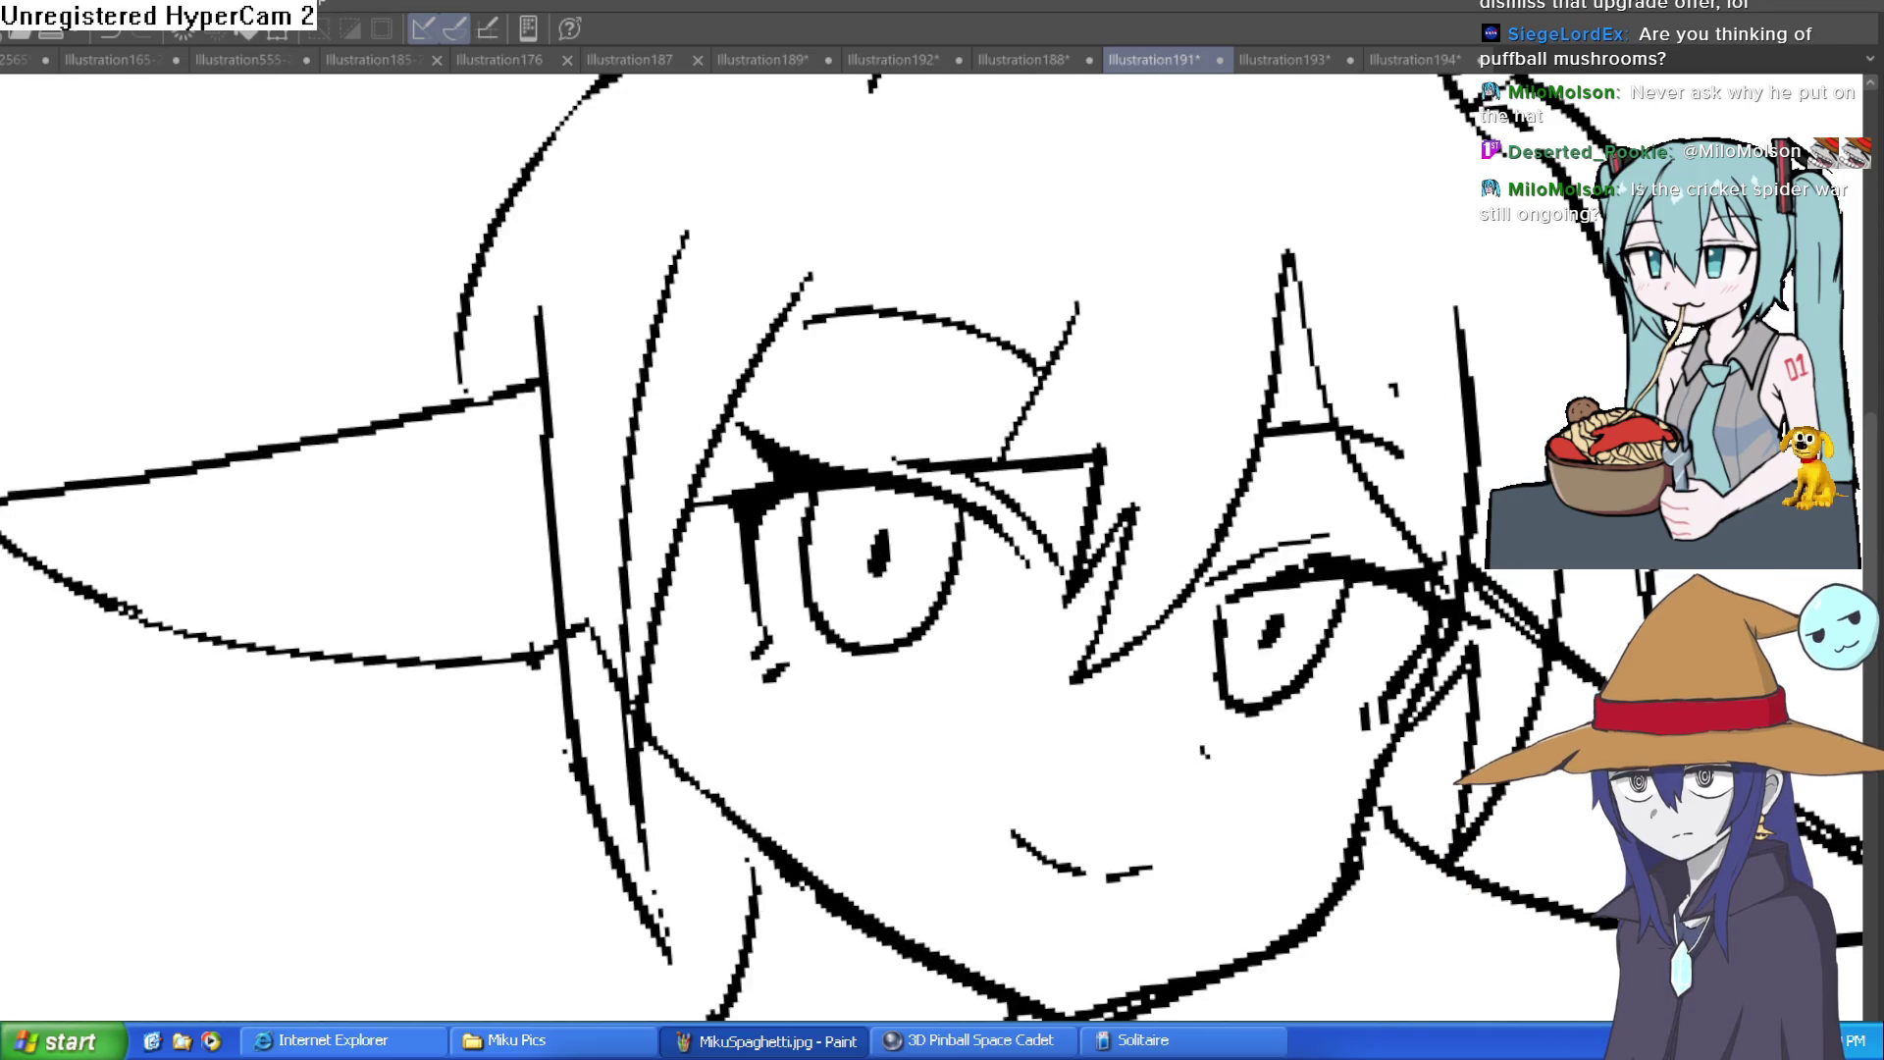
{"action": "left_click_drag", "start_coordinate": [861, 257], "coordinate": [835, 501]}
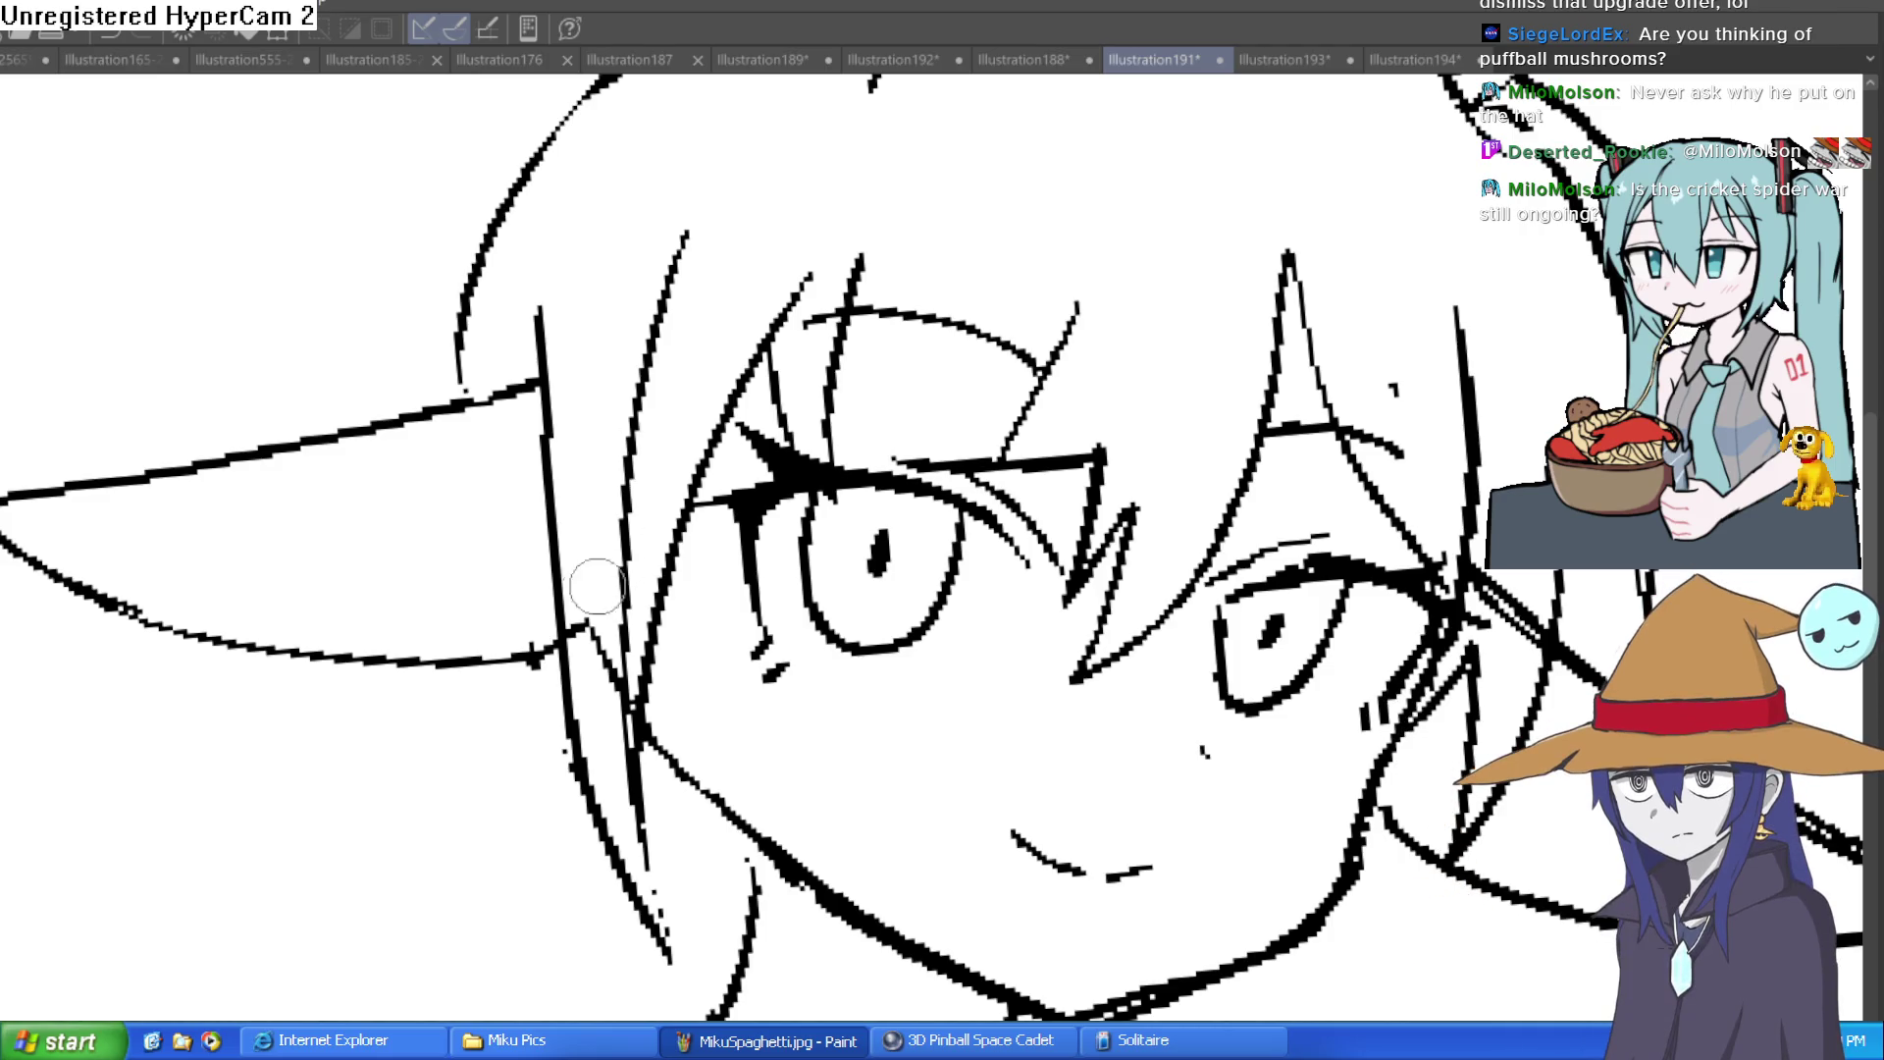
Step: Erase the stray hair-strand lines near the ear, then tilt the view to show the whole head
{"action": "mouse_move", "coordinate": [599, 638]}
{"action": "left_mouse_down"}
{"action": "mouse_move", "coordinate": [694, 210]}
{"action": "mouse_move", "coordinate": [640, 294]}
{"action": "mouse_move", "coordinate": [539, 344]}
{"action": "left_mouse_up"}
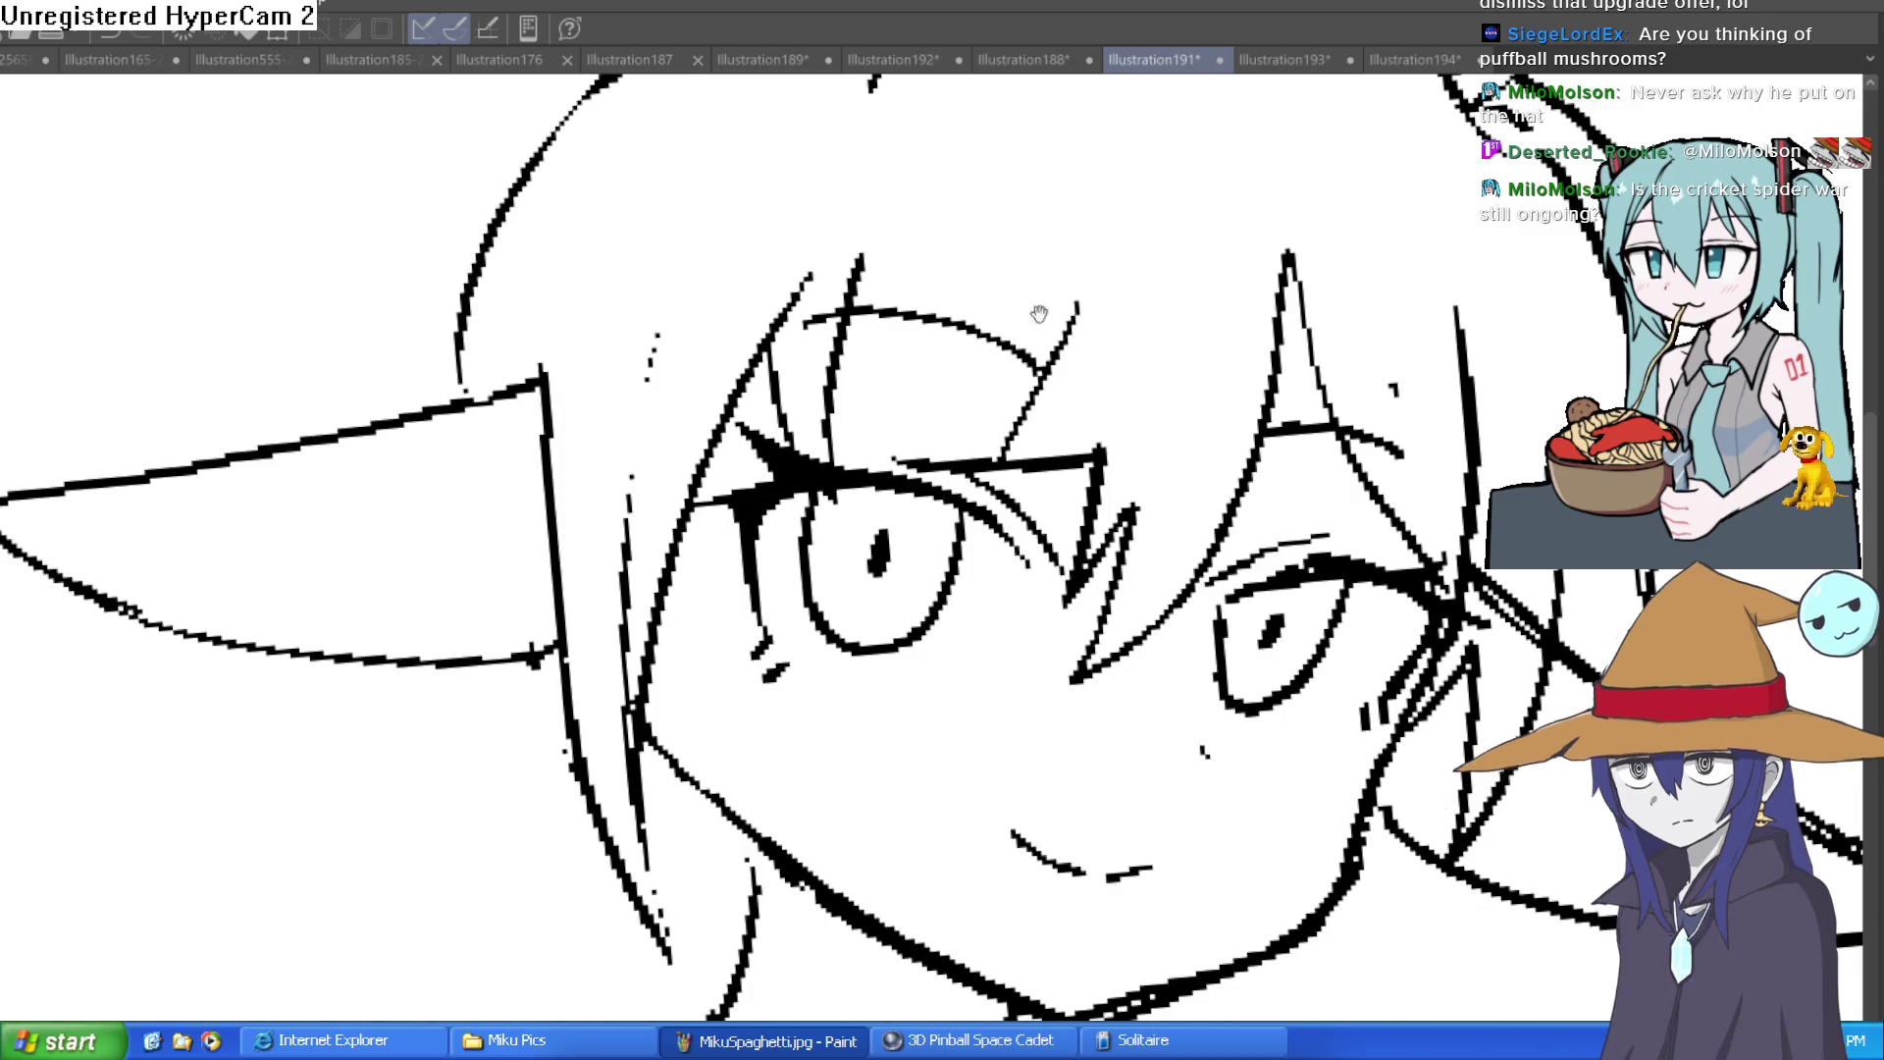
{"action": "left_click_drag", "start_coordinate": [1053, 356], "coordinate": [933, 469]}
{"action": "scroll", "coordinate": [1076, 459], "scroll_direction": "down", "scroll_amount": 4}
{"action": "left_click_drag", "start_coordinate": [1216, 469], "coordinate": [1354, 370]}
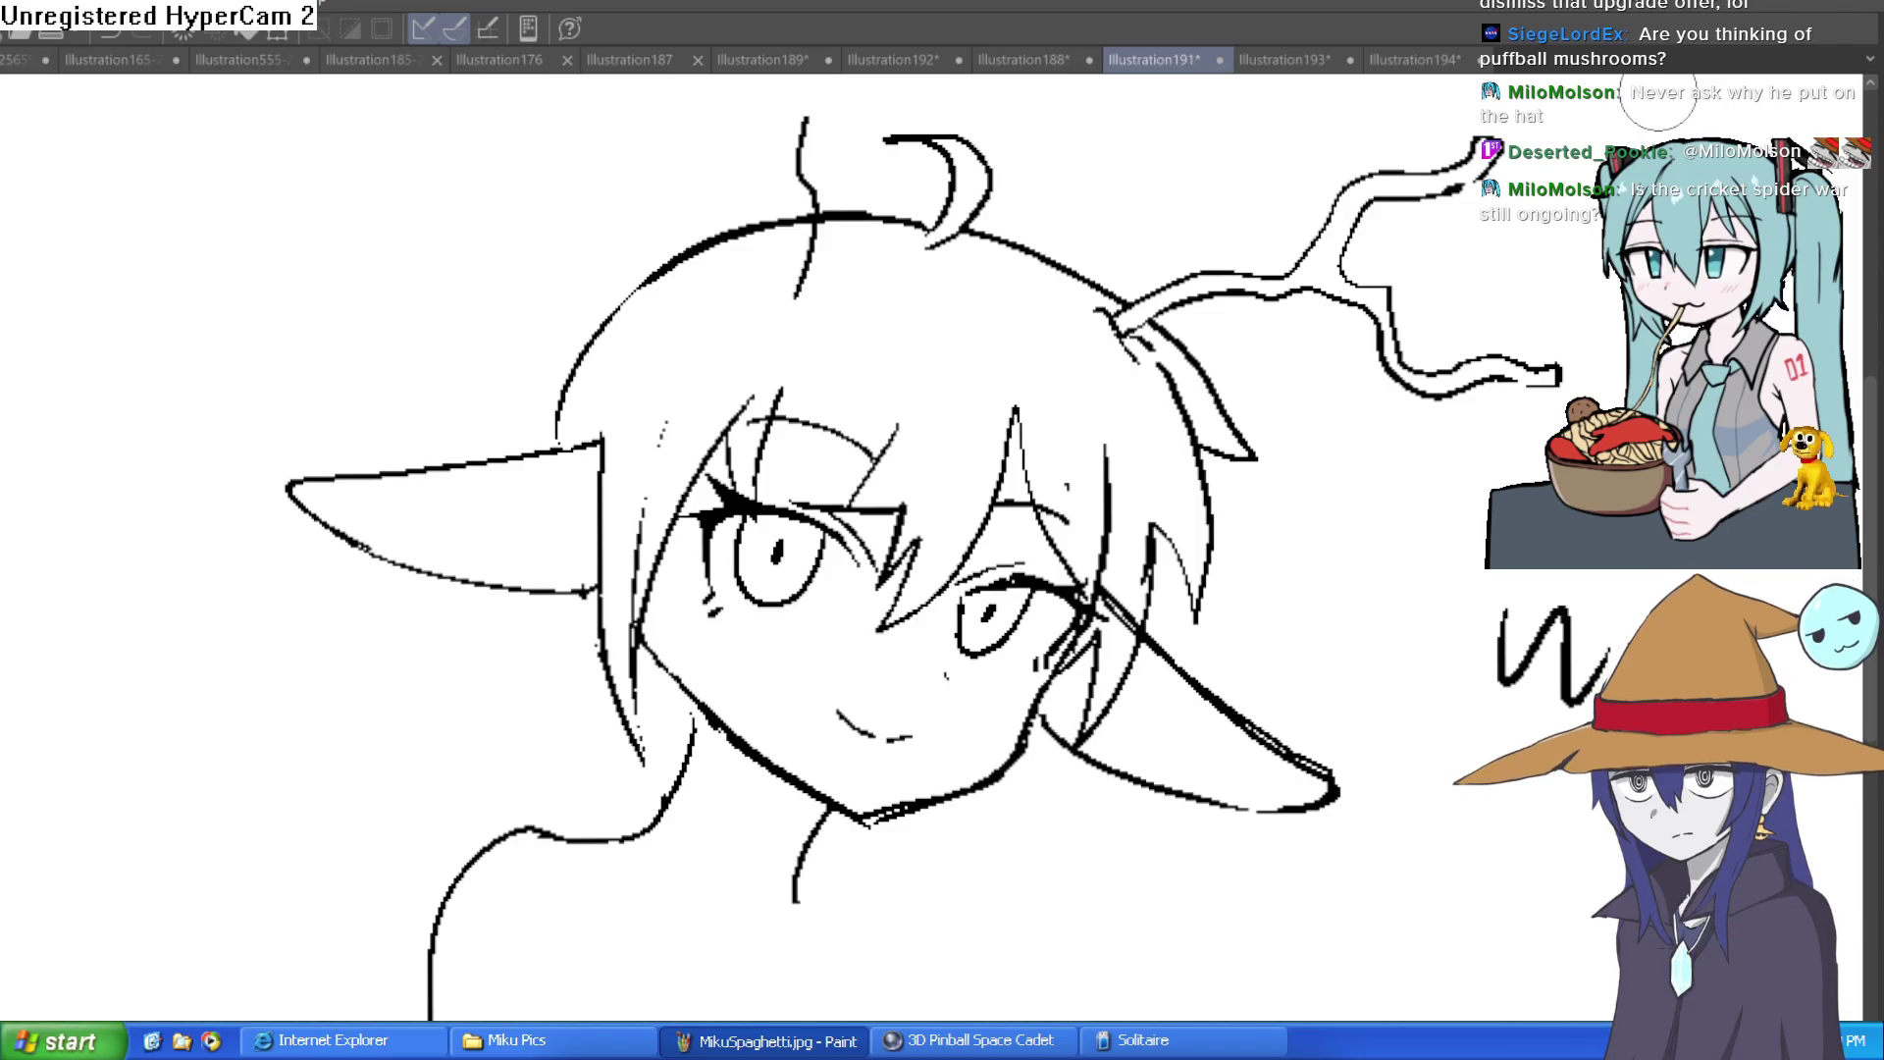
{"action": "key", "text": "Tab"}
Step: Transform the whole drawing about 65 px lower and recentre the view on the head
{"action": "scroll", "coordinate": [1480, 673], "scroll_direction": "down", "scroll_amount": 3}
{"action": "key", "text": "ctrl+t"}
{"action": "left_click_drag", "start_coordinate": [1246, 677], "coordinate": [1241, 762]}
{"action": "left_click", "coordinate": [1305, 989]}
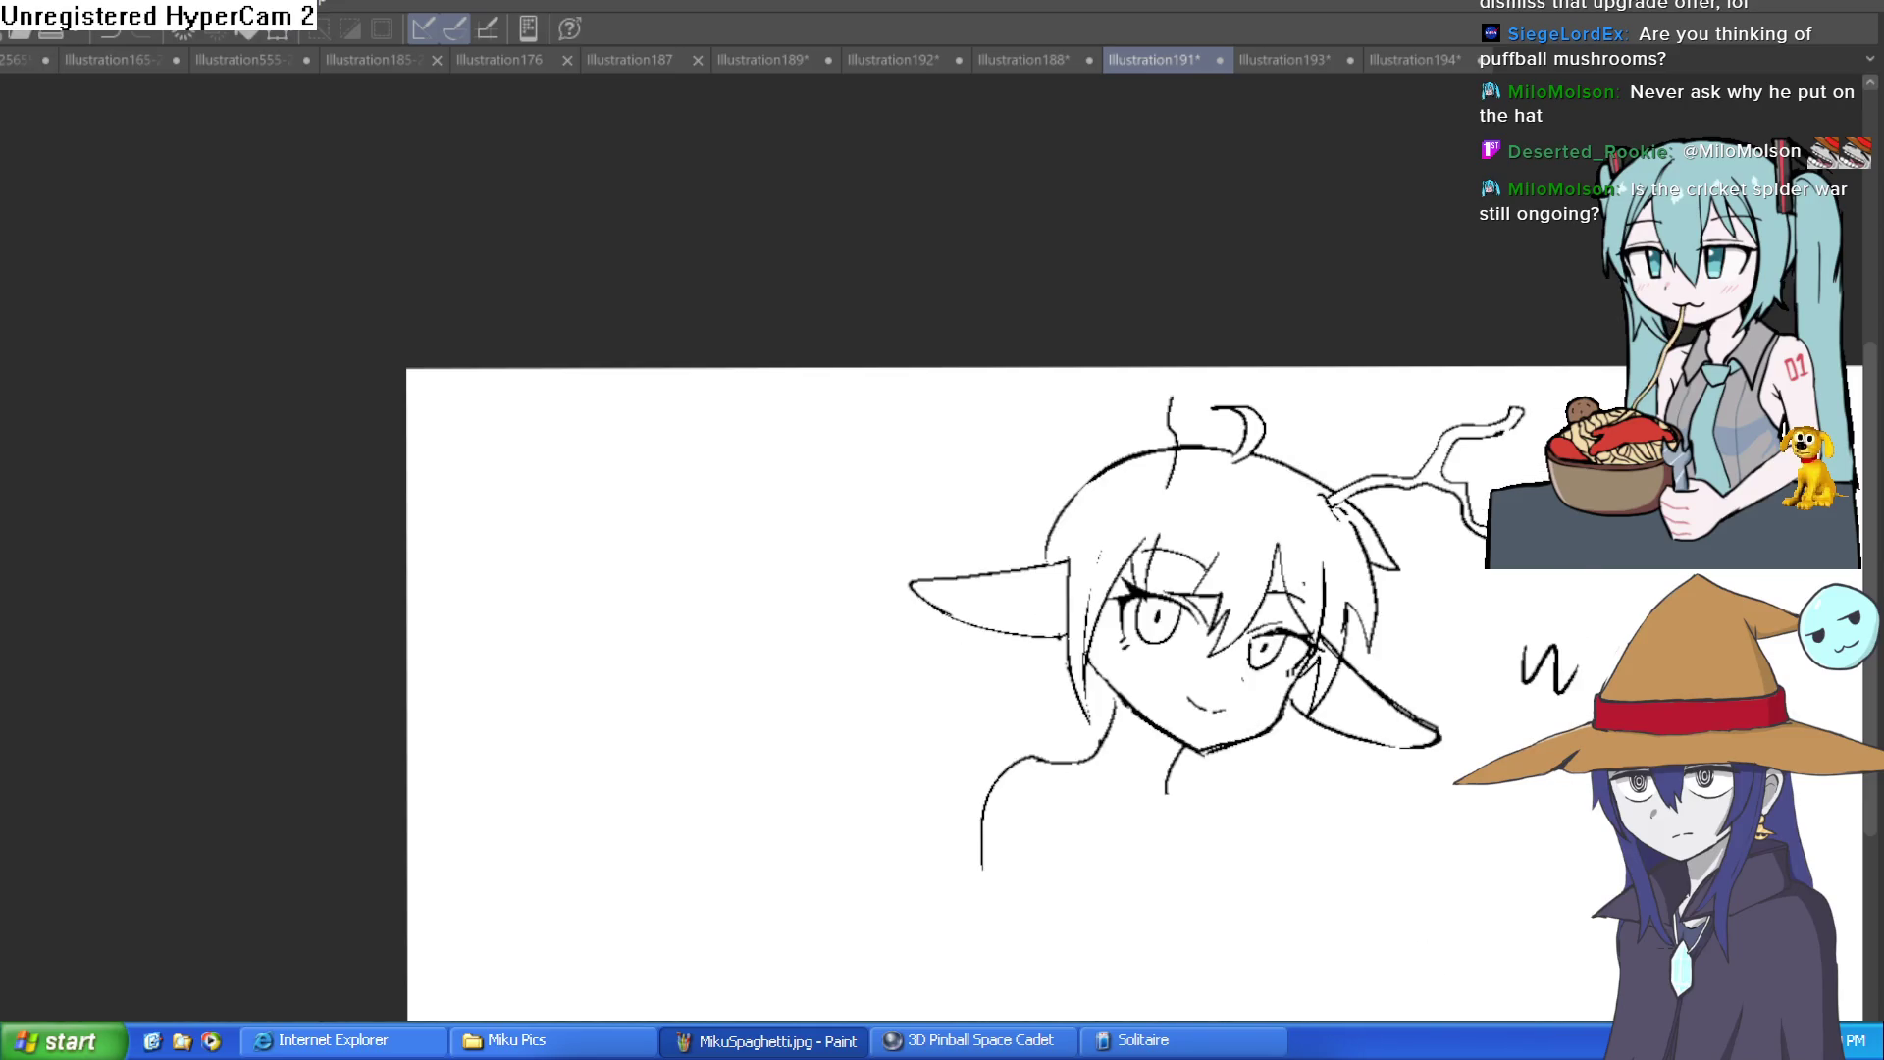
{"action": "key", "text": "ctrl+t"}
{"action": "left_click_drag", "start_coordinate": [1307, 675], "coordinate": [1299, 739]}
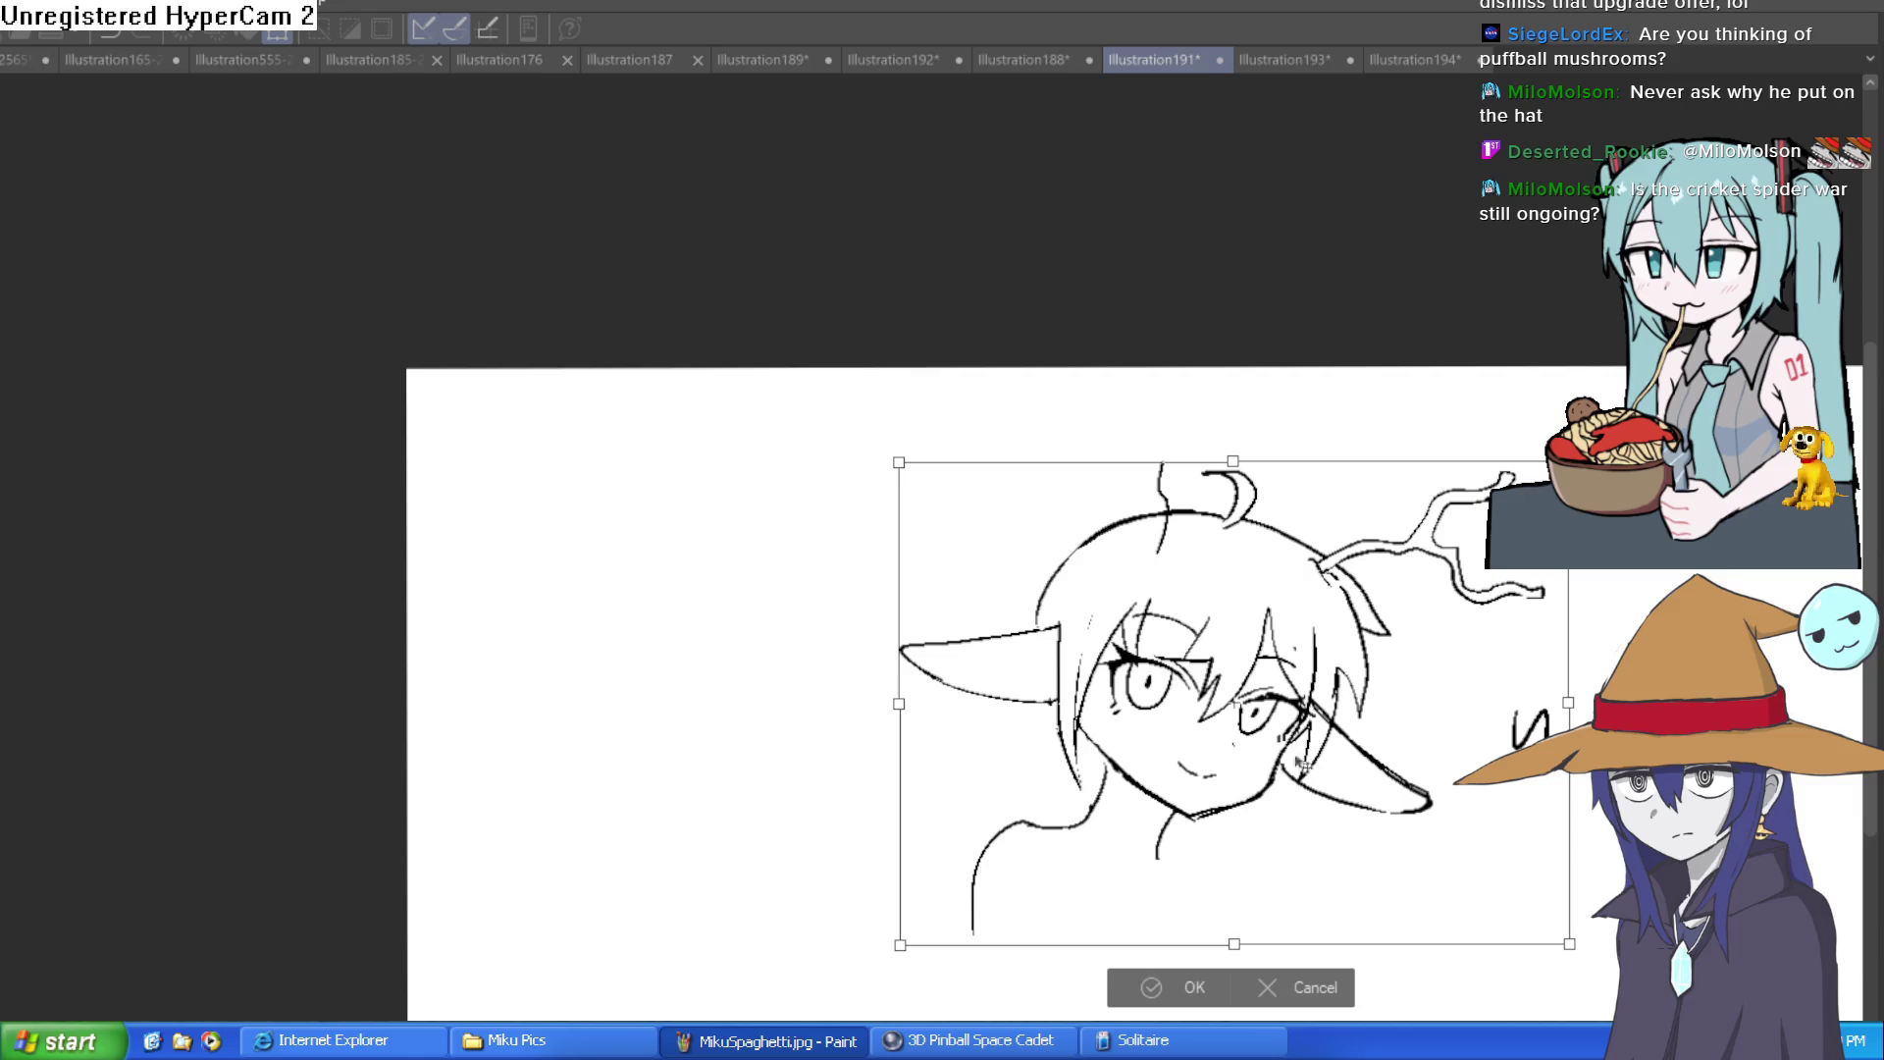
{"action": "left_click", "coordinate": [1204, 989]}
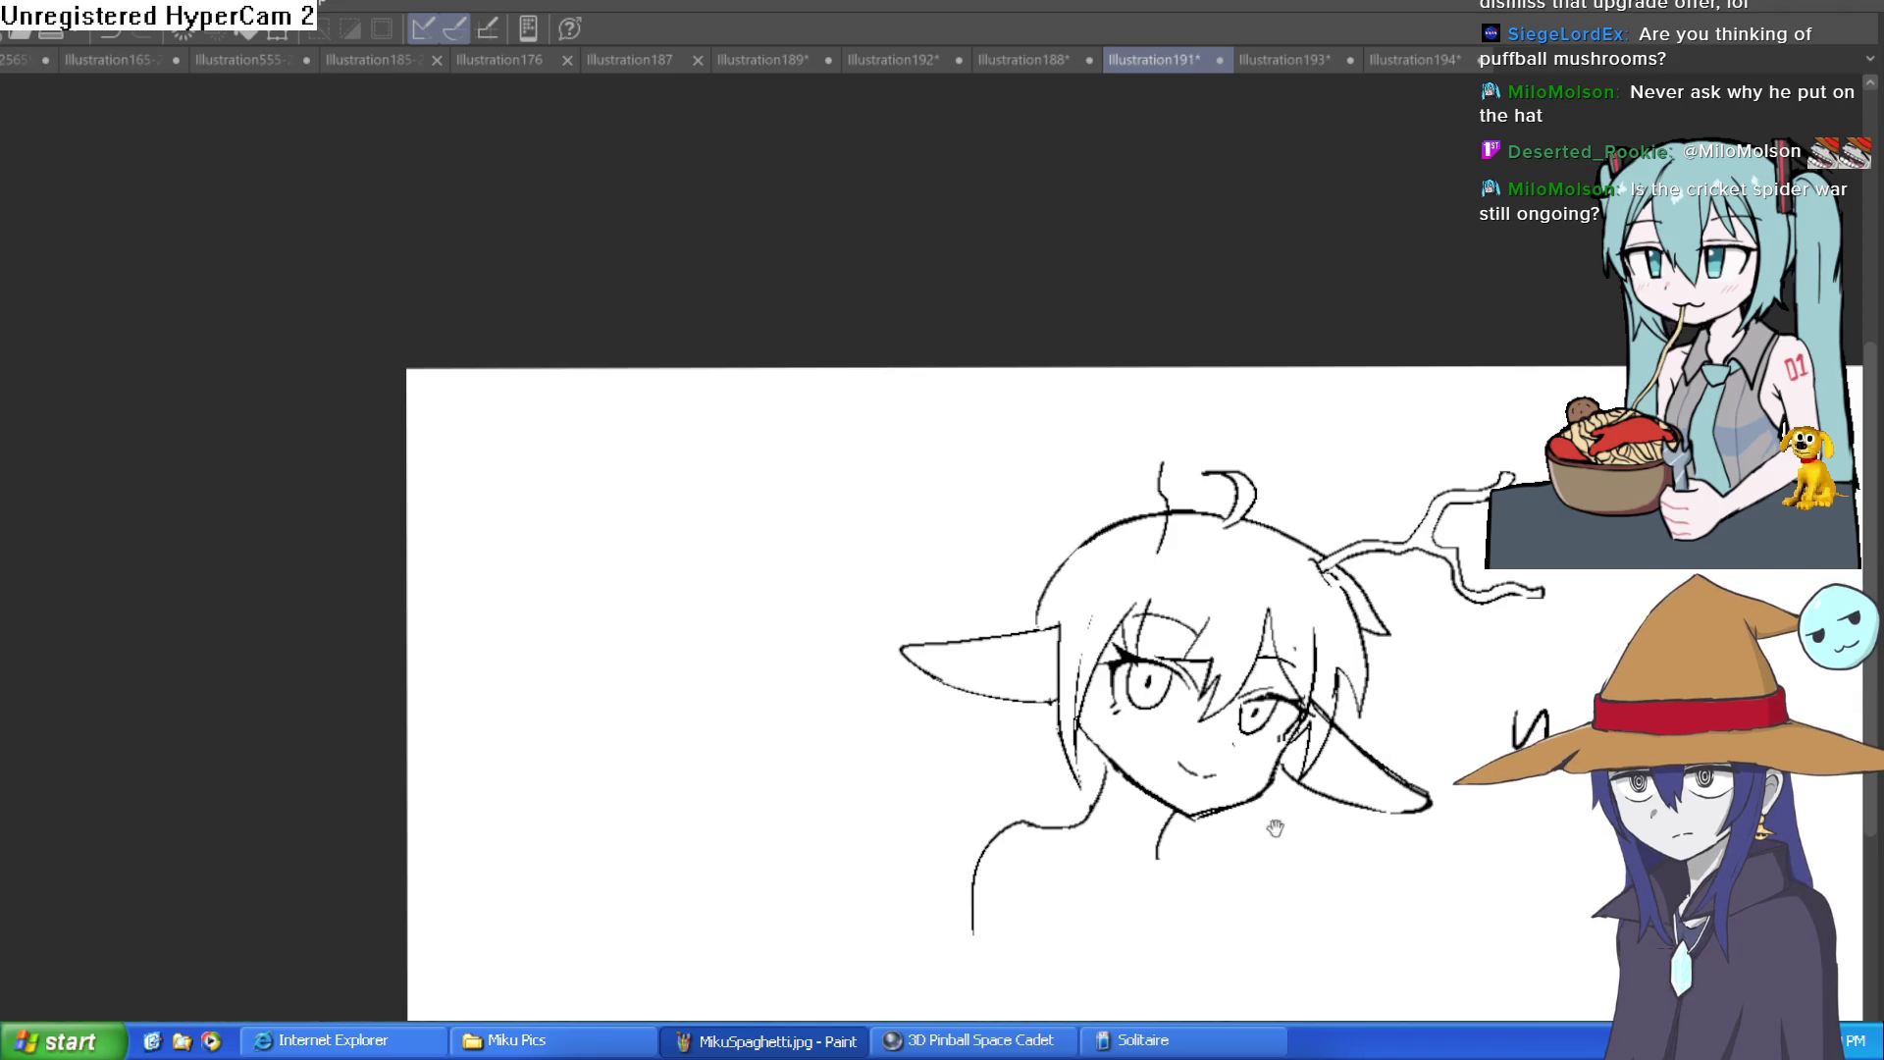
{"action": "left_click_drag", "start_coordinate": [1279, 814], "coordinate": [1150, 793]}
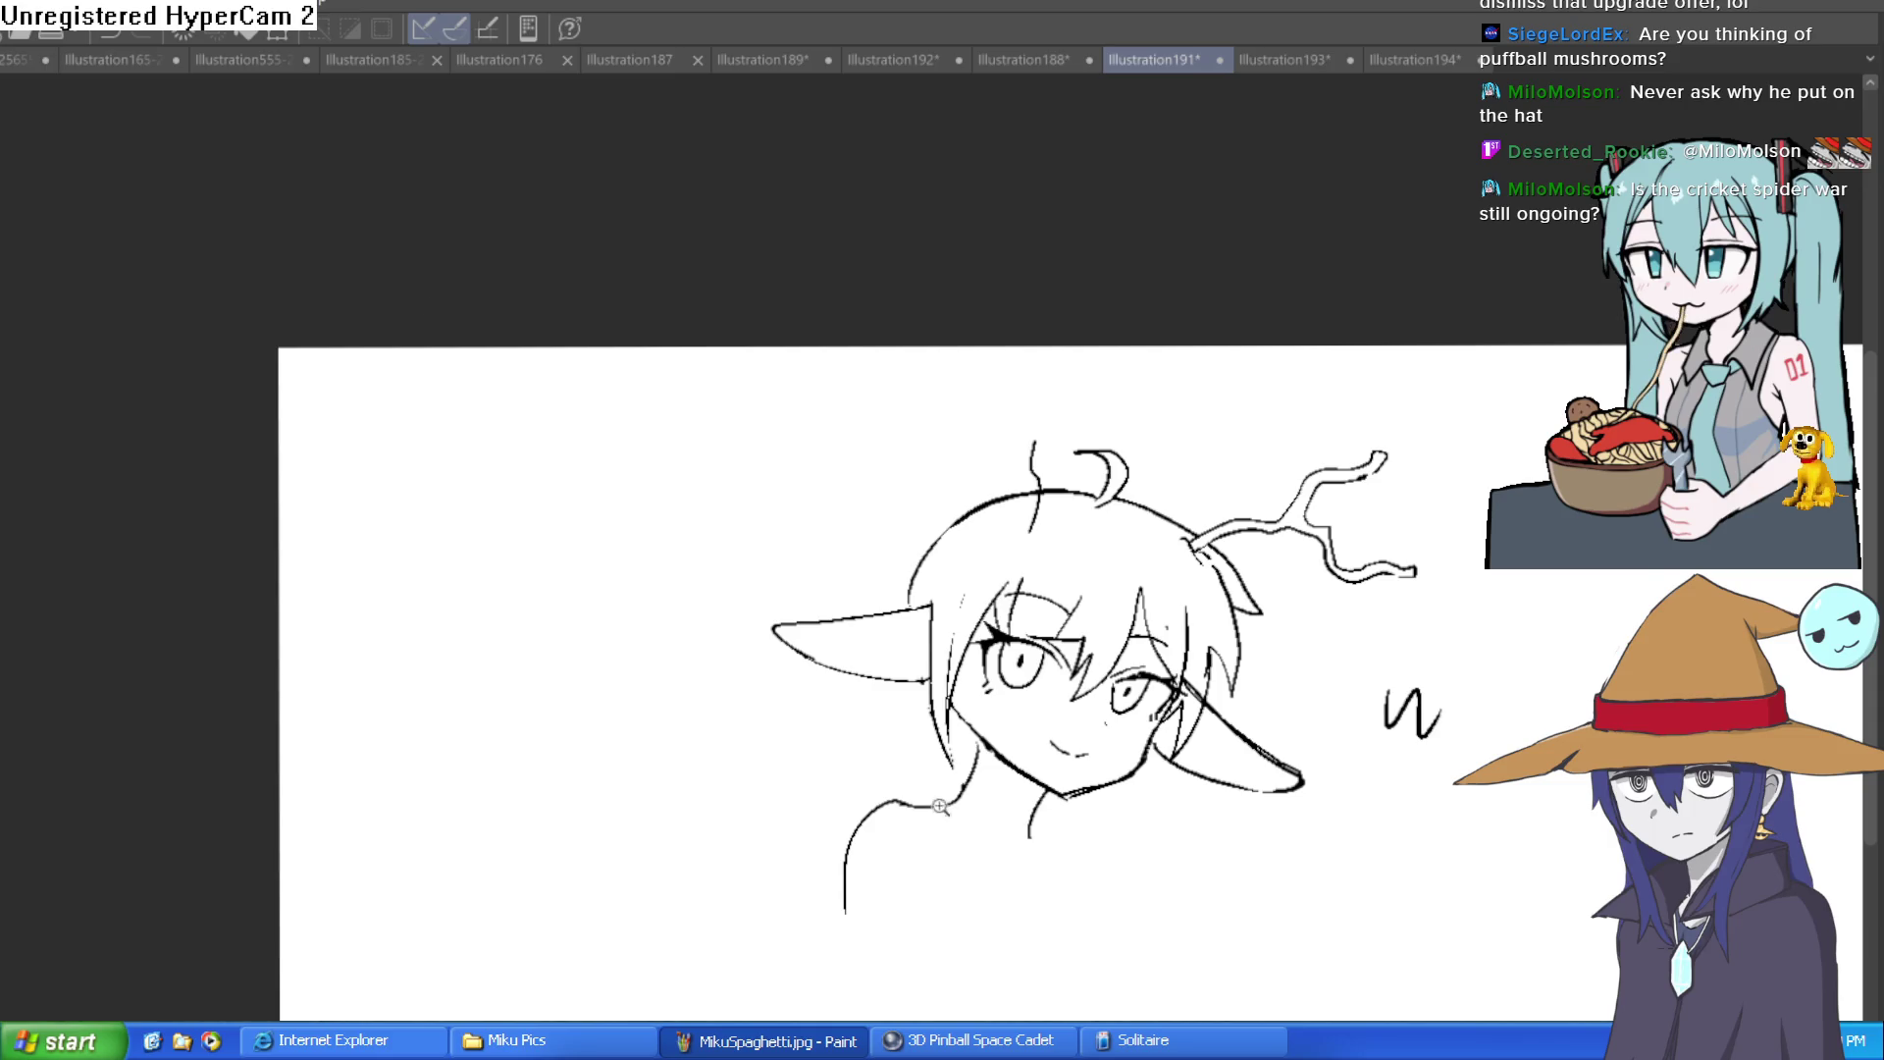
Step: Zoom onto the chin and neck and ink a curved neck line toward the chest, redrawing it once
{"action": "scroll", "coordinate": [941, 794], "scroll_direction": "up", "scroll_amount": 5}
{"action": "scroll", "coordinate": [1214, 1002], "scroll_direction": "down", "scroll_amount": 3}
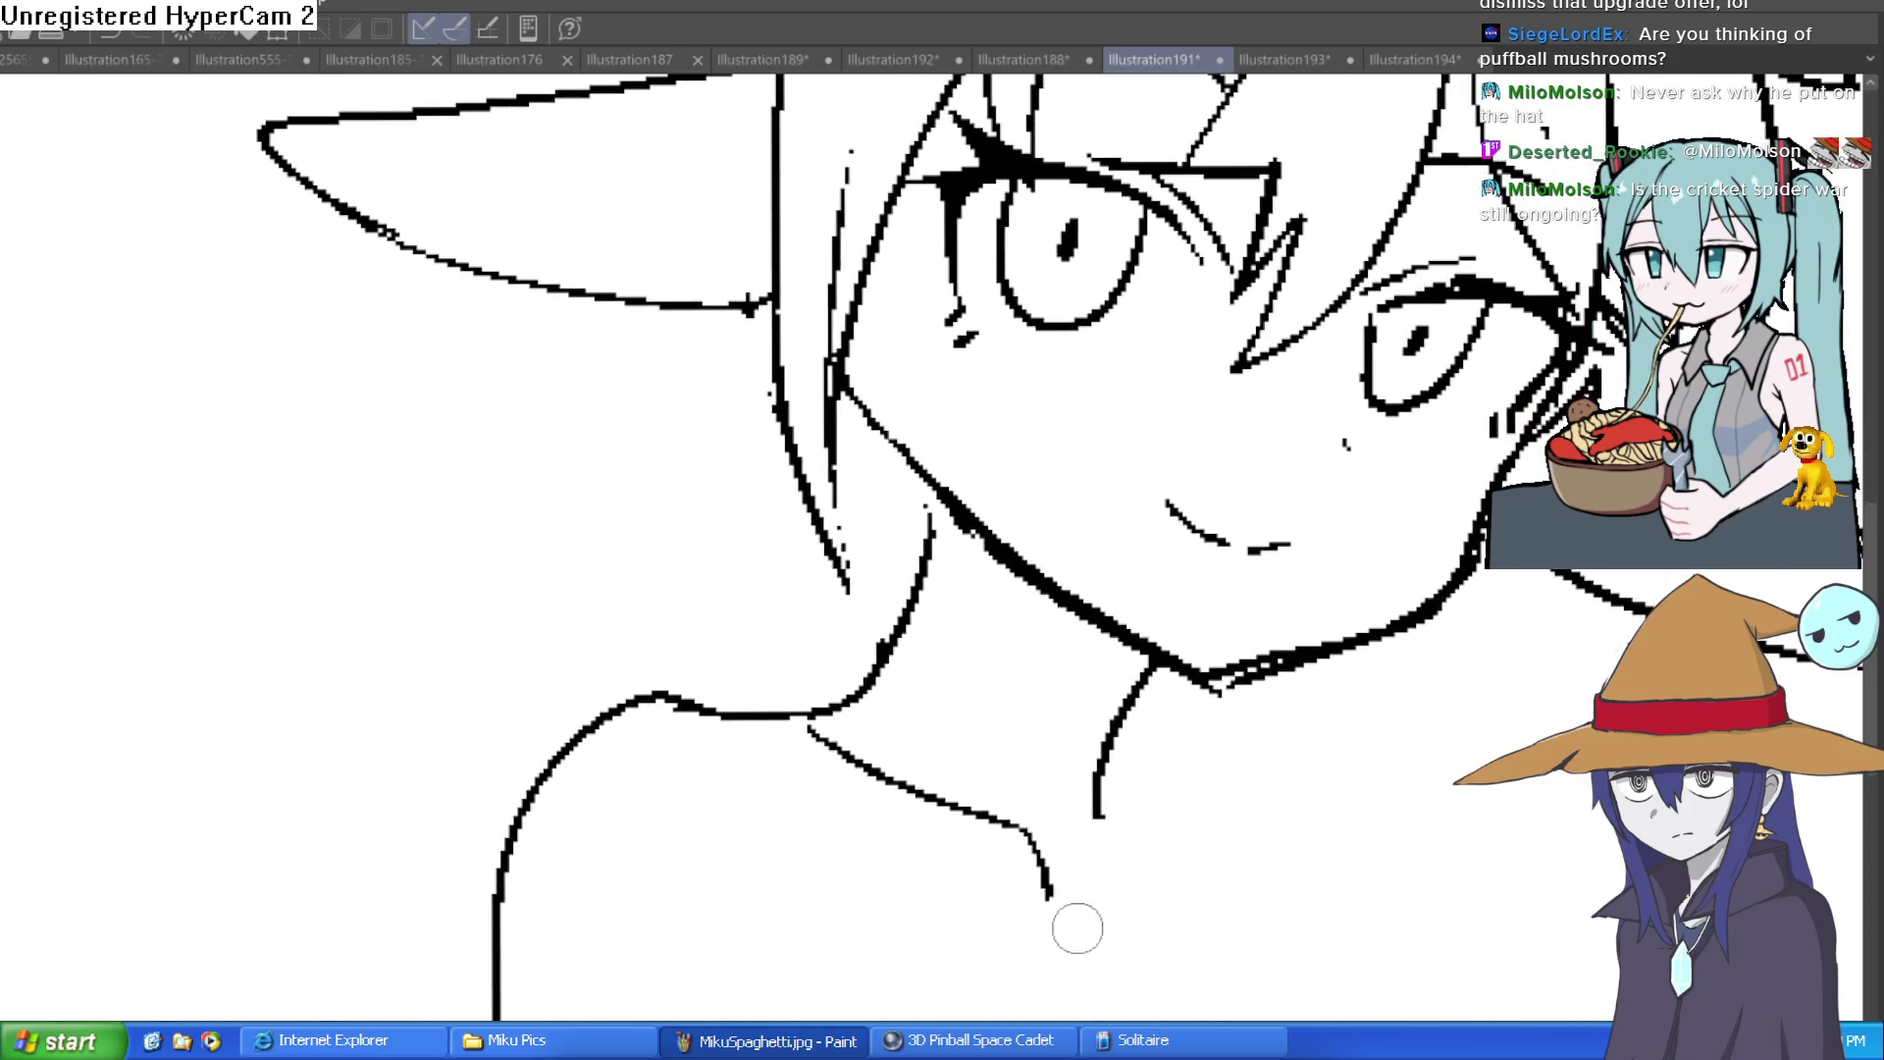
{"action": "left_click_drag", "start_coordinate": [1232, 828], "coordinate": [1232, 740]}
{"action": "scroll", "coordinate": [1159, 663], "scroll_direction": "up", "scroll_amount": 3}
{"action": "left_click_drag", "start_coordinate": [1159, 662], "coordinate": [1088, 606]}
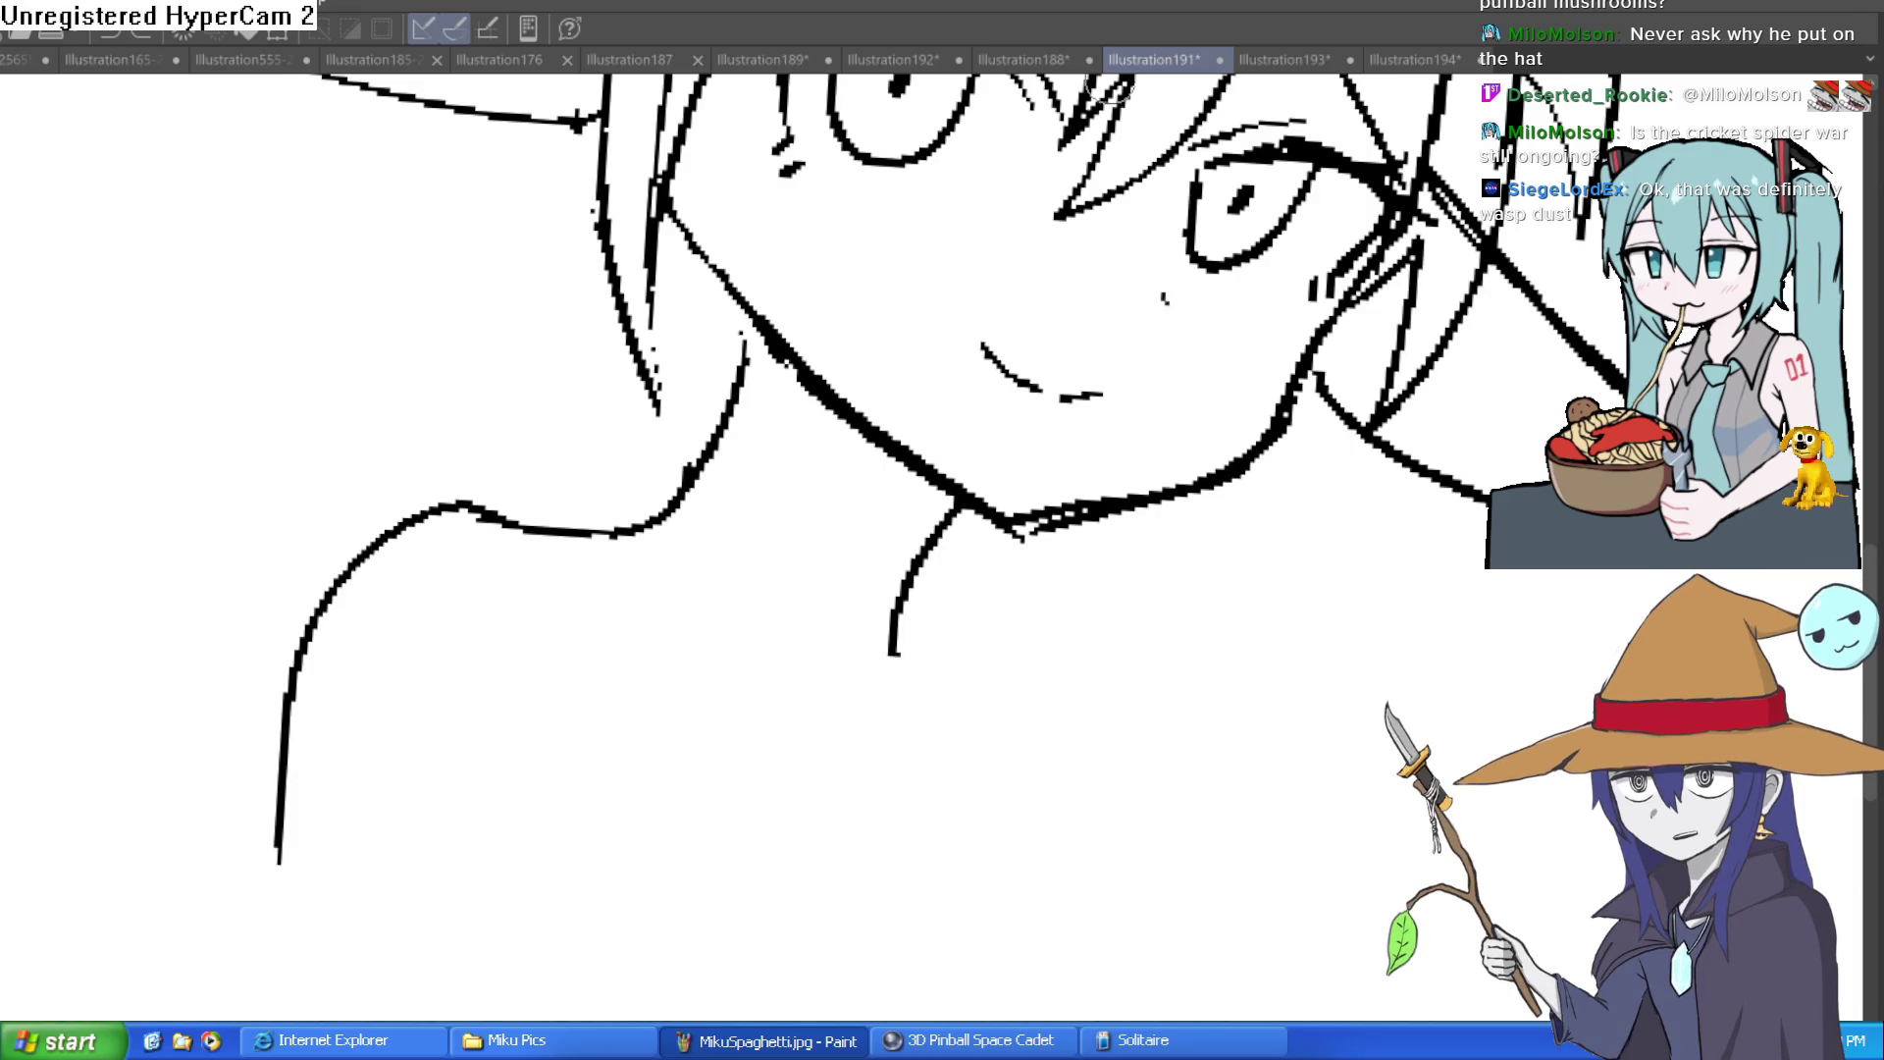
{"action": "scroll", "coordinate": [1249, 579], "scroll_direction": "down", "scroll_amount": 3}
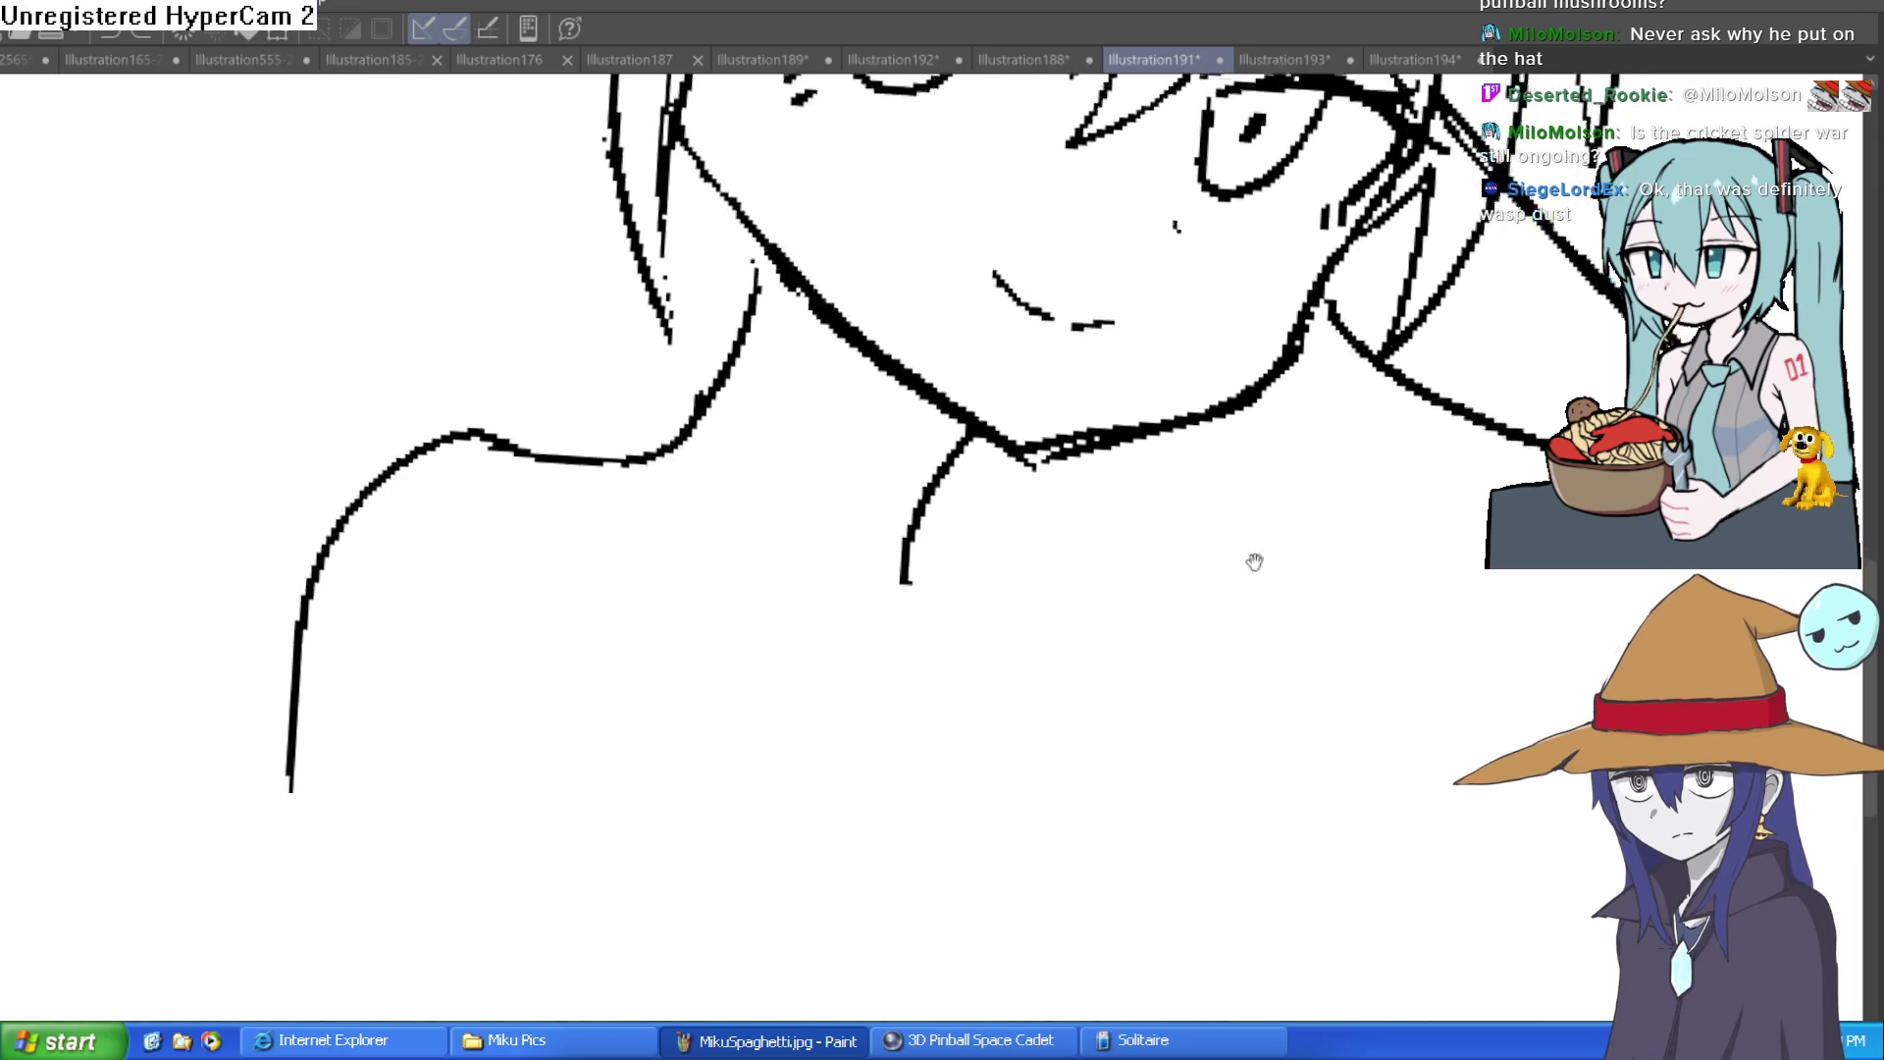
{"action": "left_click_drag", "start_coordinate": [937, 472], "coordinate": [1130, 746]}
{"action": "key", "text": "ctrl+z"}
{"action": "mouse_move", "coordinate": [928, 469]}
{"action": "left_mouse_down"}
{"action": "mouse_move", "coordinate": [1059, 559]}
{"action": "mouse_move", "coordinate": [1161, 856]}
{"action": "left_mouse_up"}
{"action": "scroll", "coordinate": [1210, 753], "scroll_direction": "down", "scroll_amount": 5}
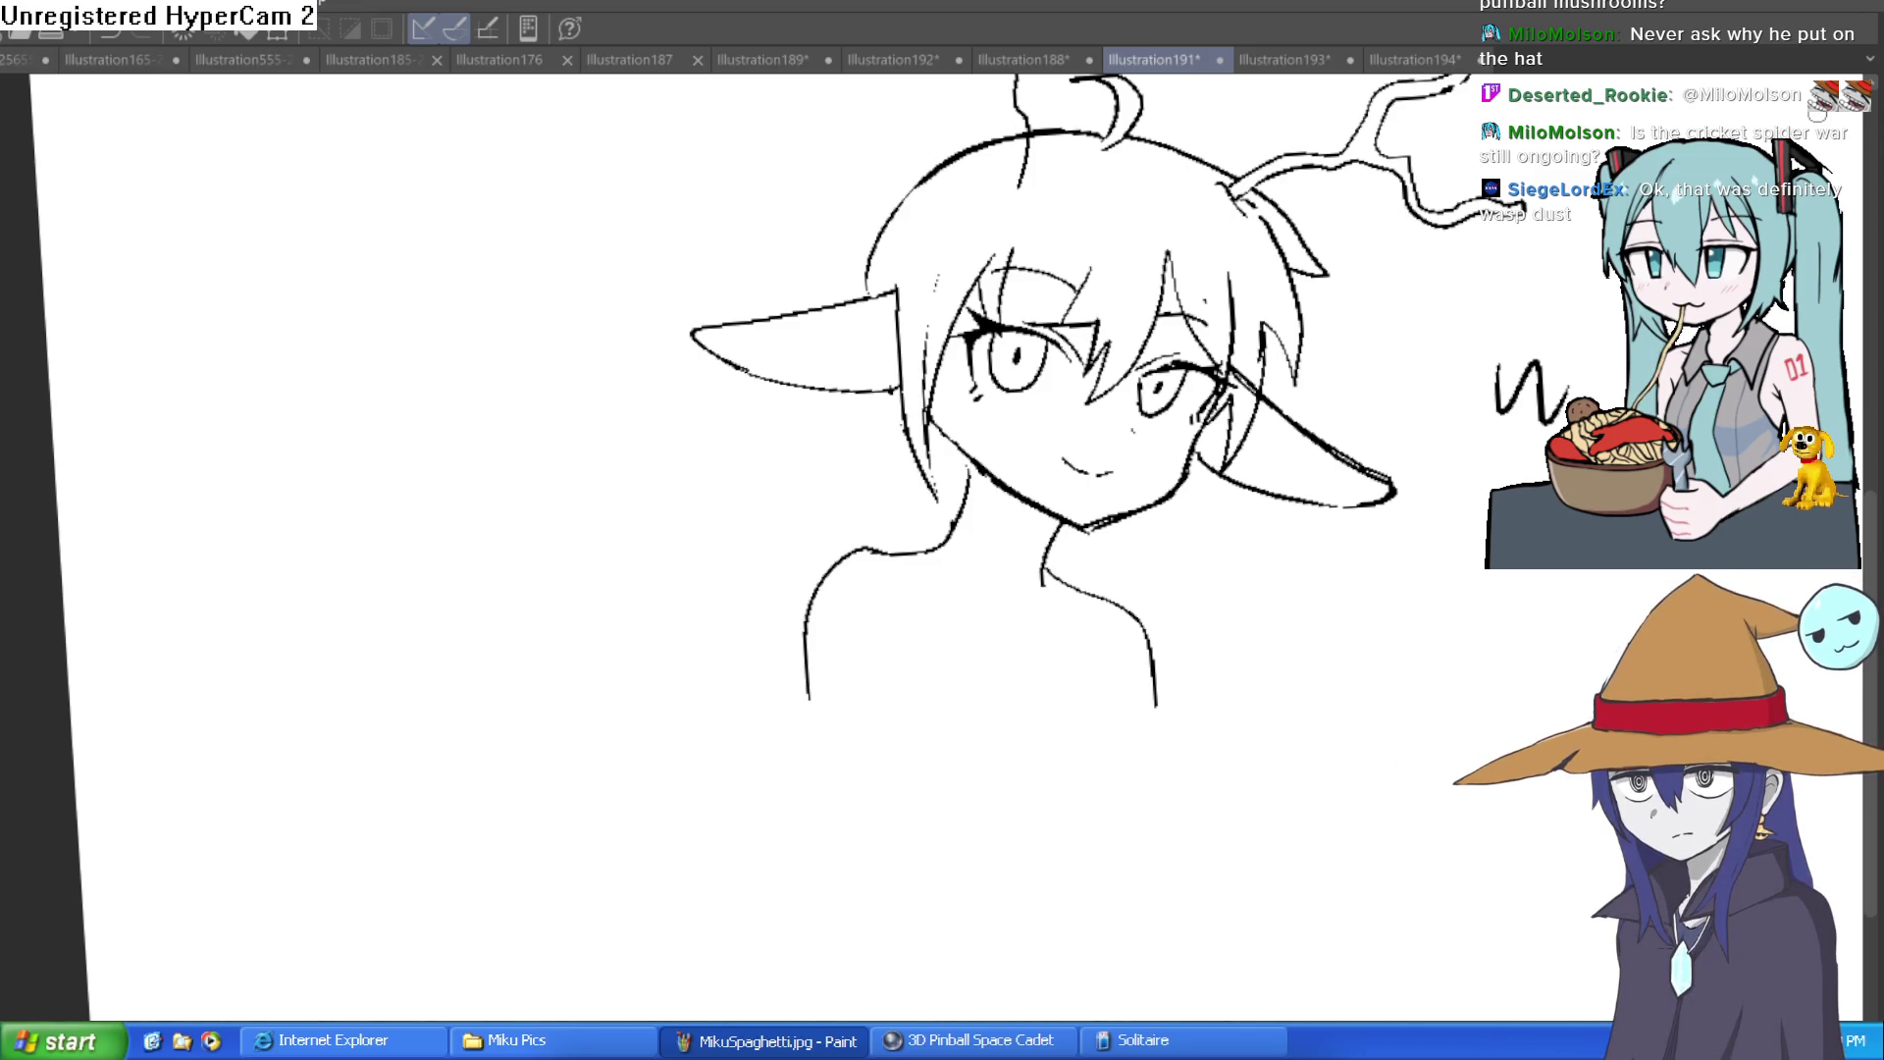
Step: Straighten and centre the view, then add a short mark below the shoulders
{"action": "left_click_drag", "start_coordinate": [1366, 542], "coordinate": [1372, 615]}
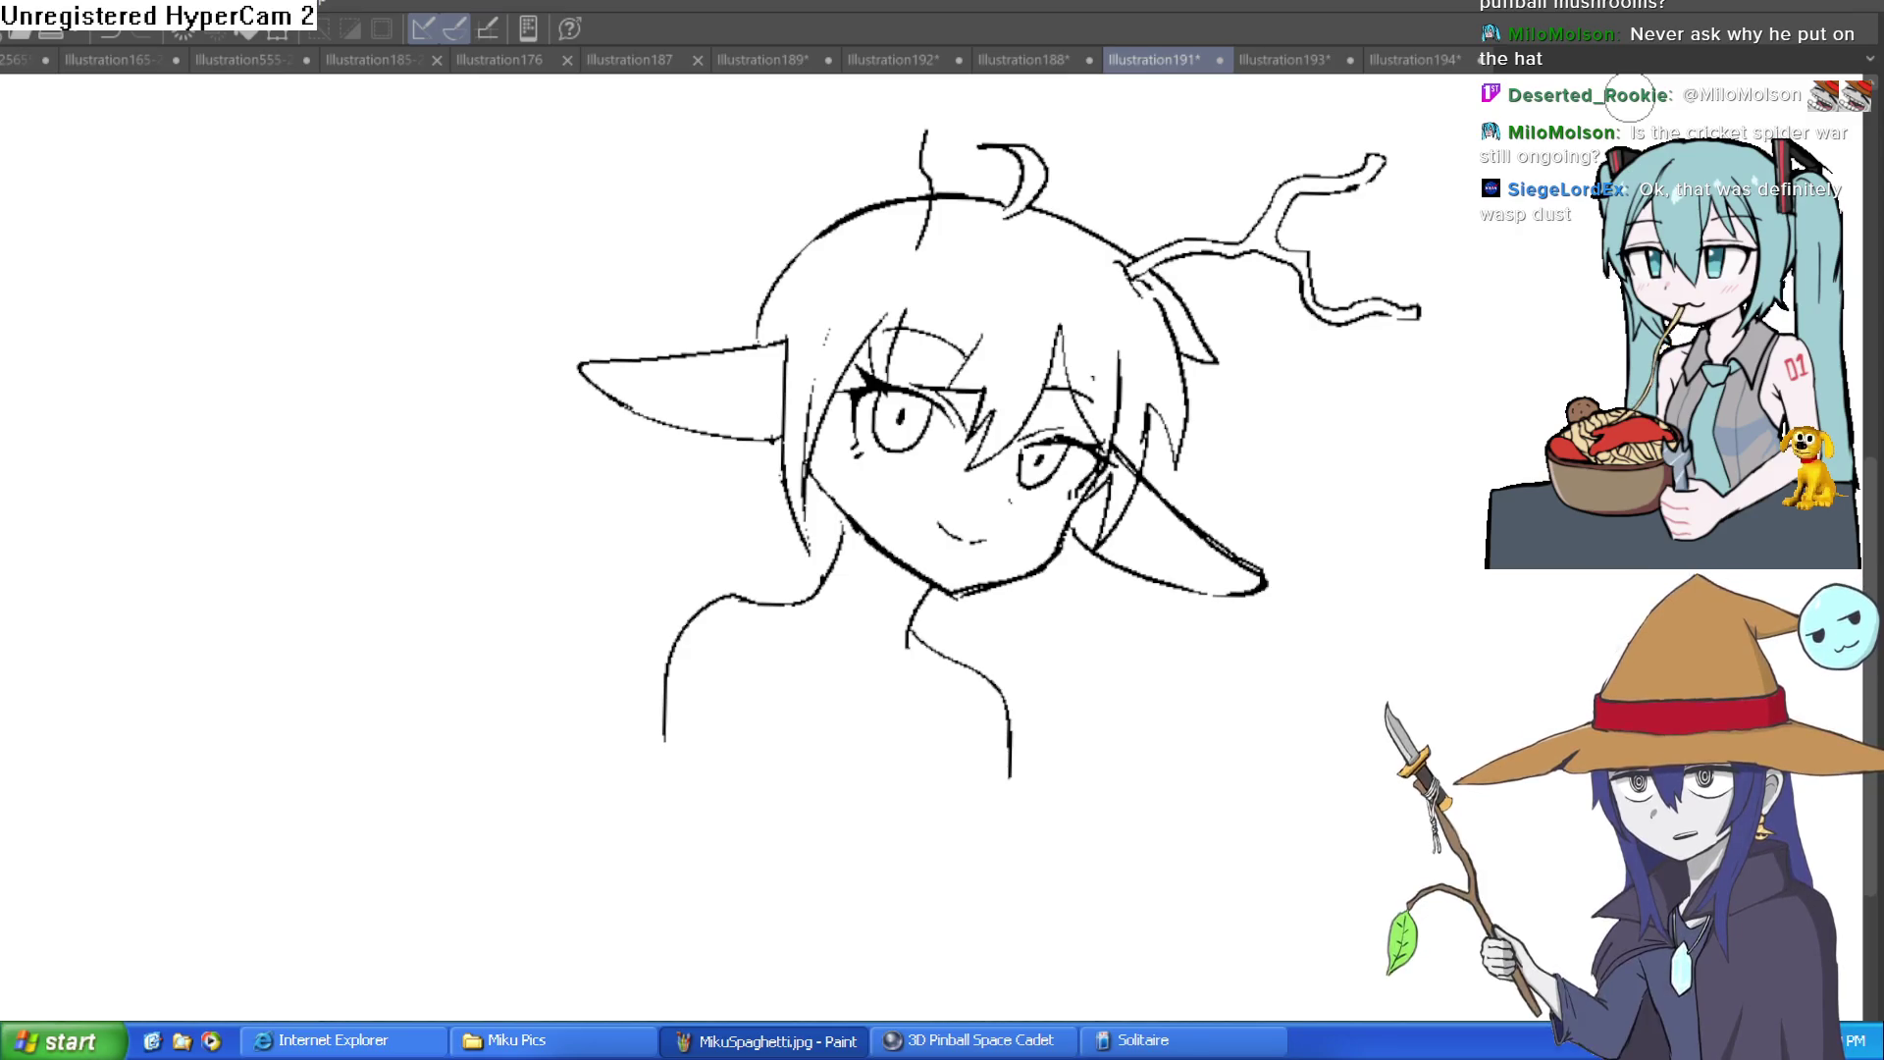
{"action": "left_click_drag", "start_coordinate": [1091, 734], "coordinate": [1093, 662]}
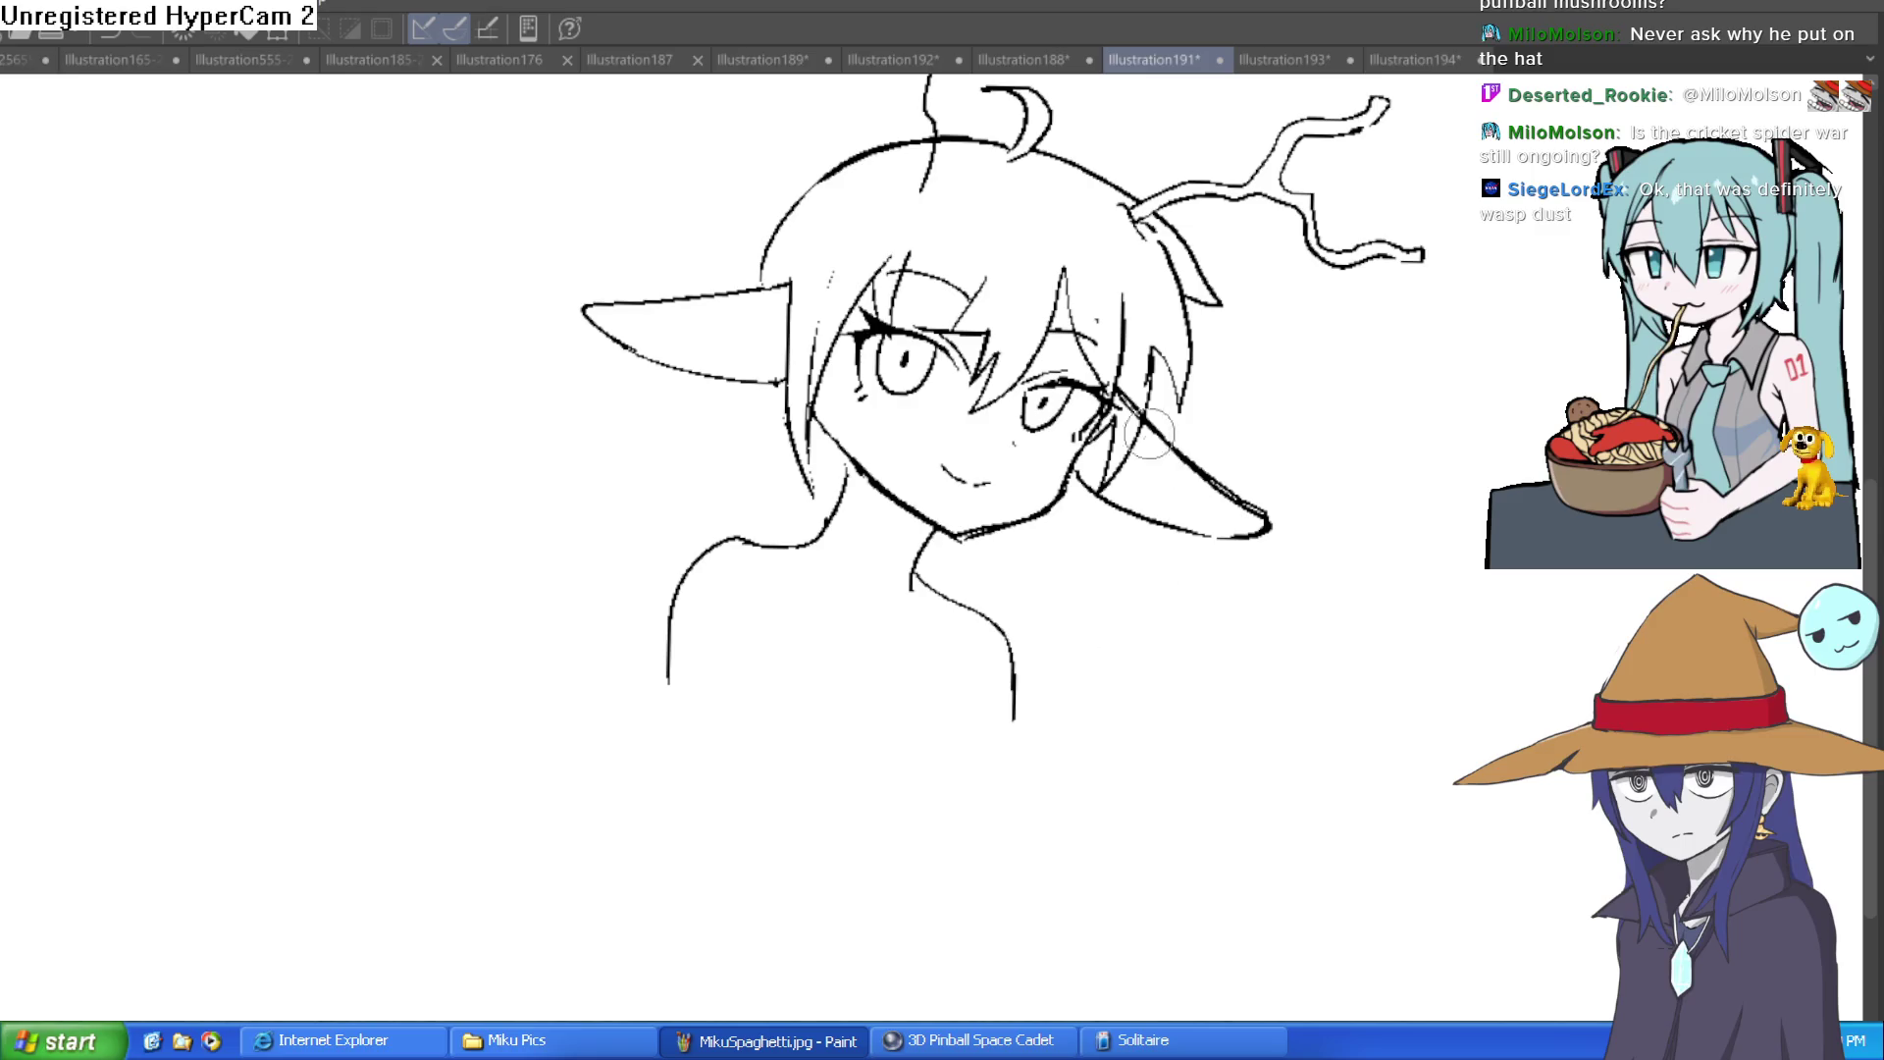
{"action": "left_click_drag", "start_coordinate": [1129, 468], "coordinate": [1034, 471]}
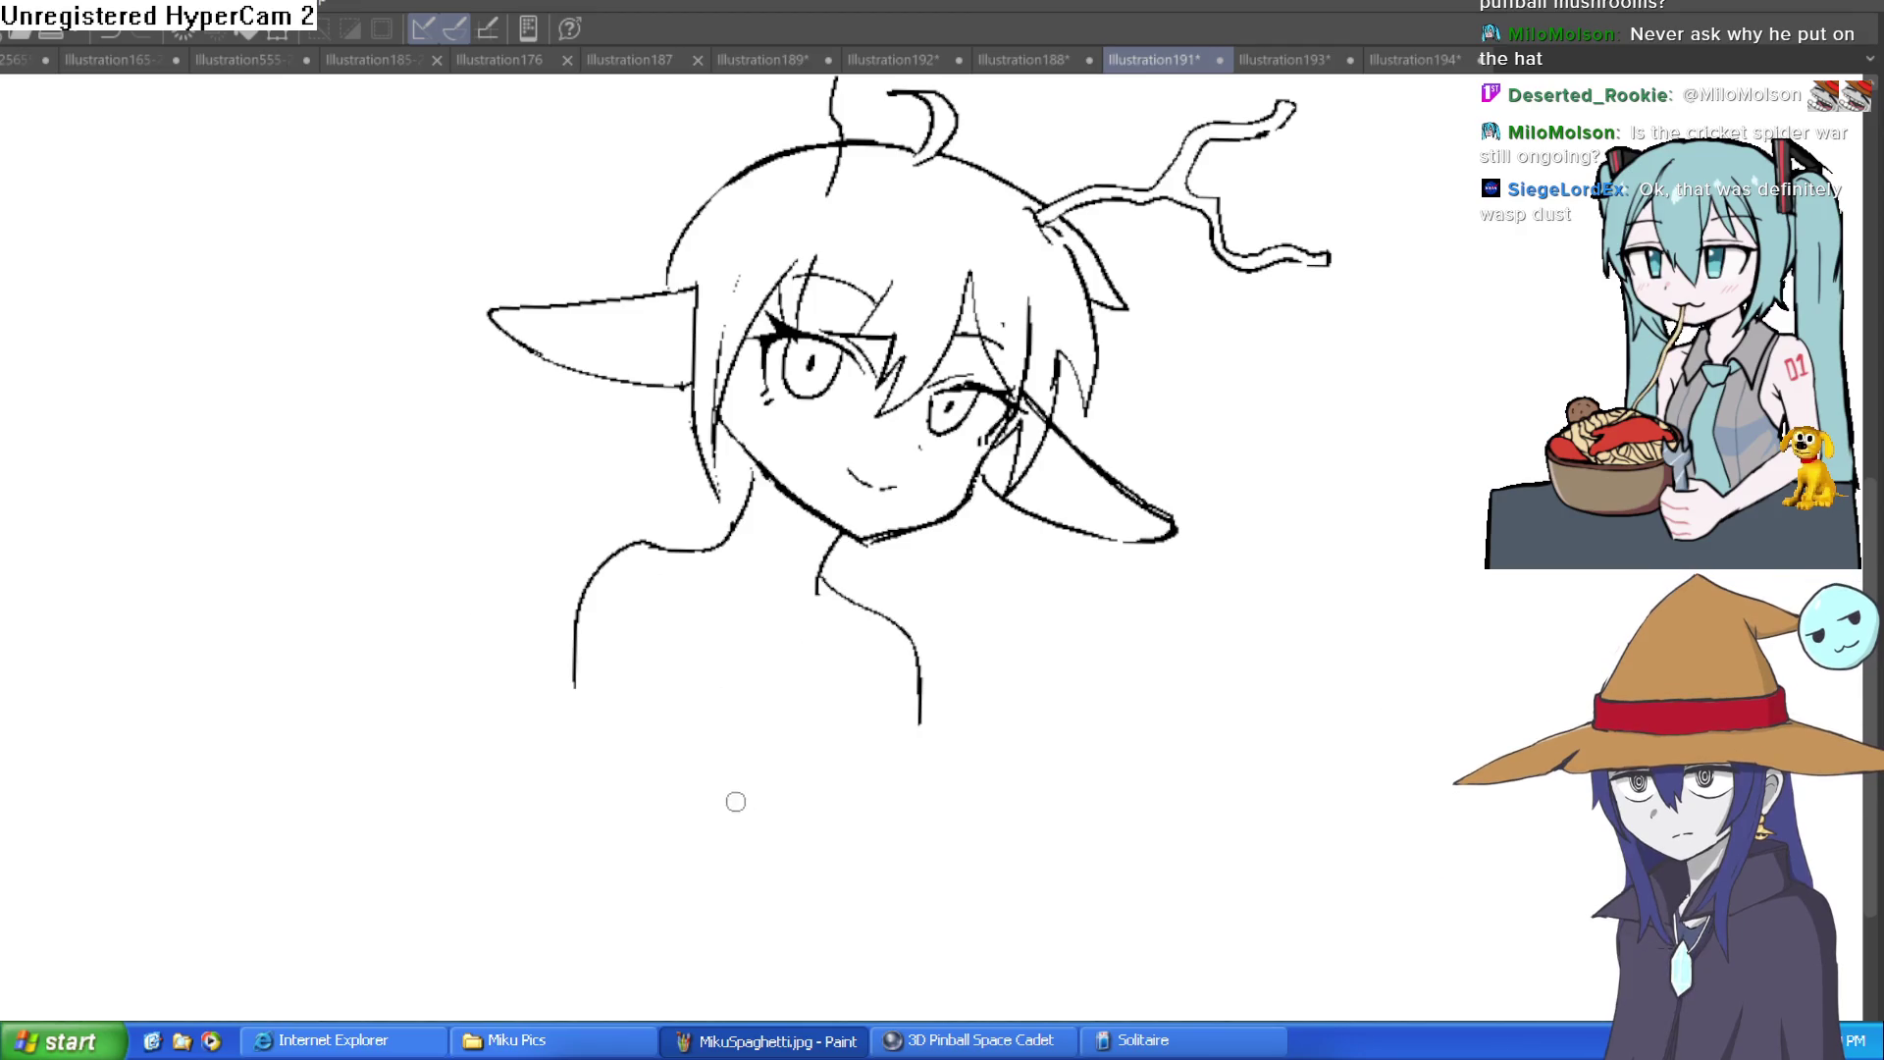
{"action": "left_click_drag", "start_coordinate": [765, 766], "coordinate": [785, 763]}
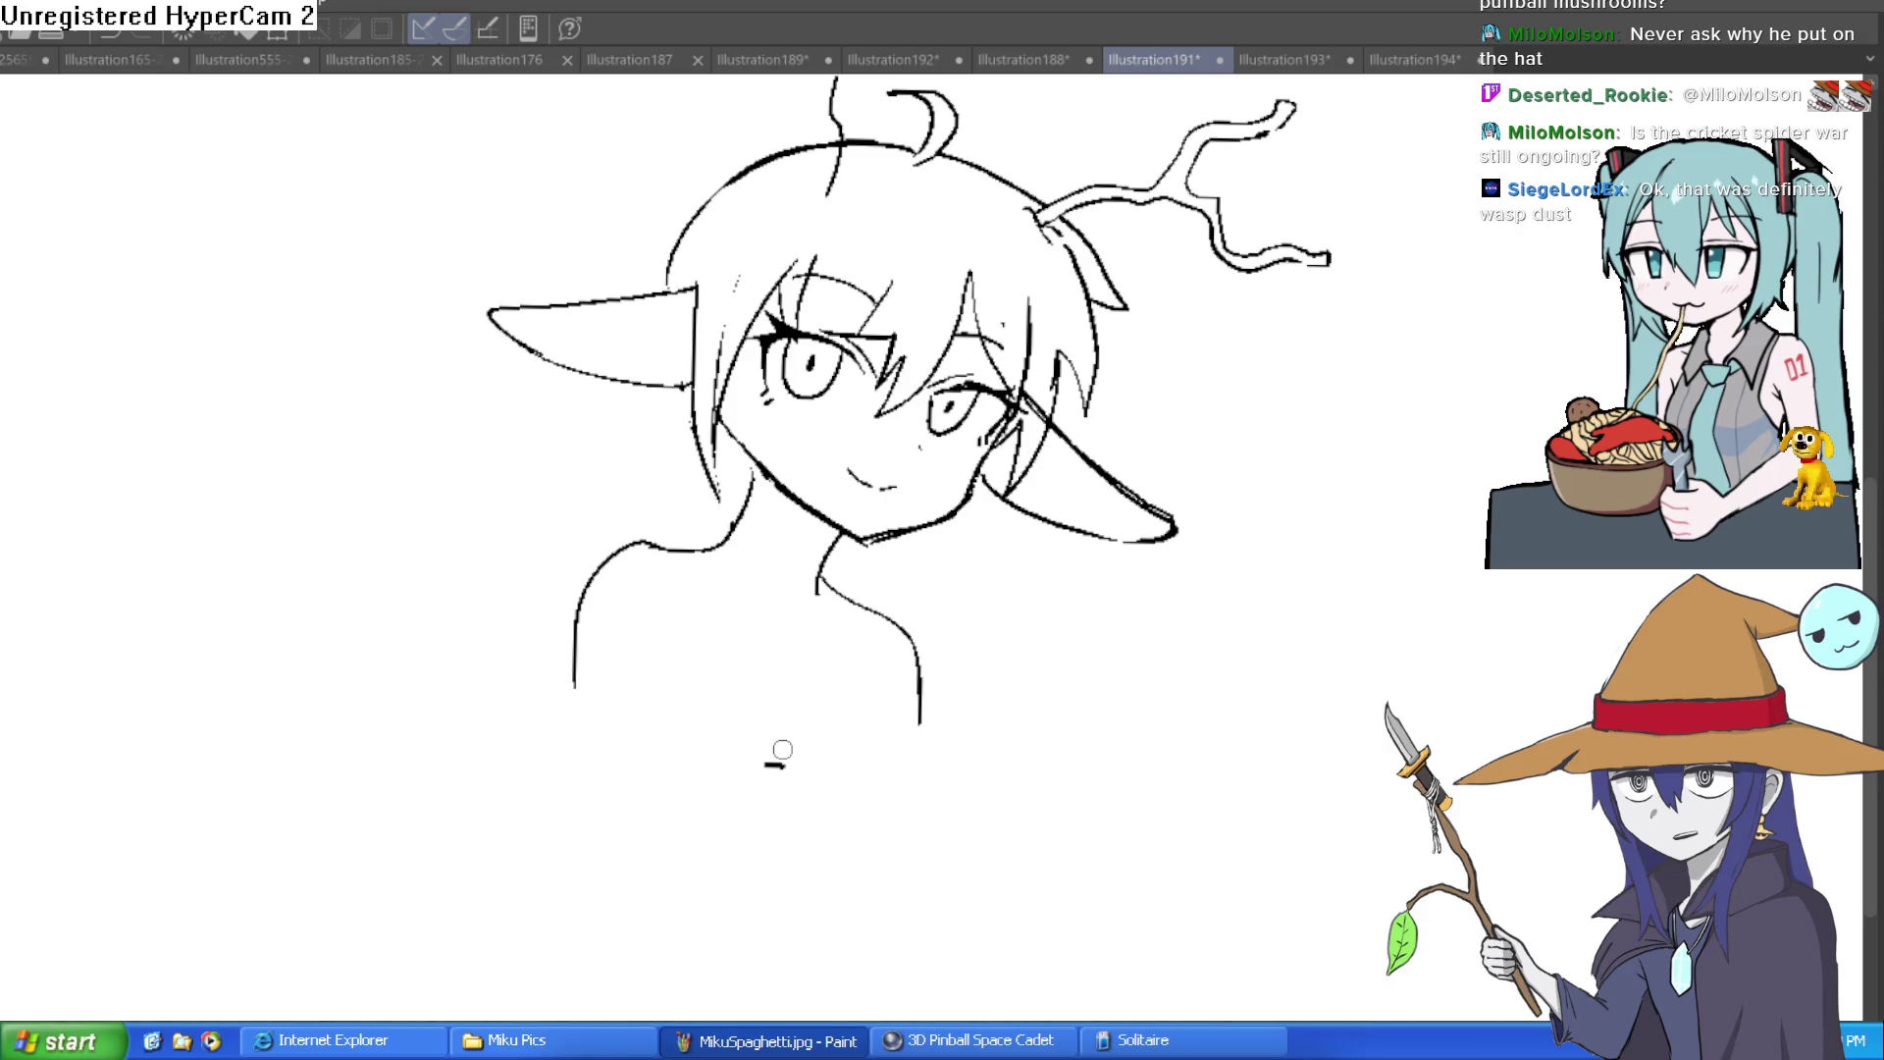
{"action": "mouse_move", "coordinate": [963, 675]}
{"action": "left_mouse_down"}
{"action": "mouse_move", "coordinate": [891, 668]}
{"action": "mouse_move", "coordinate": [997, 601]}
{"action": "left_mouse_up"}
{"action": "left_click_drag", "start_coordinate": [801, 601], "coordinate": [809, 620]}
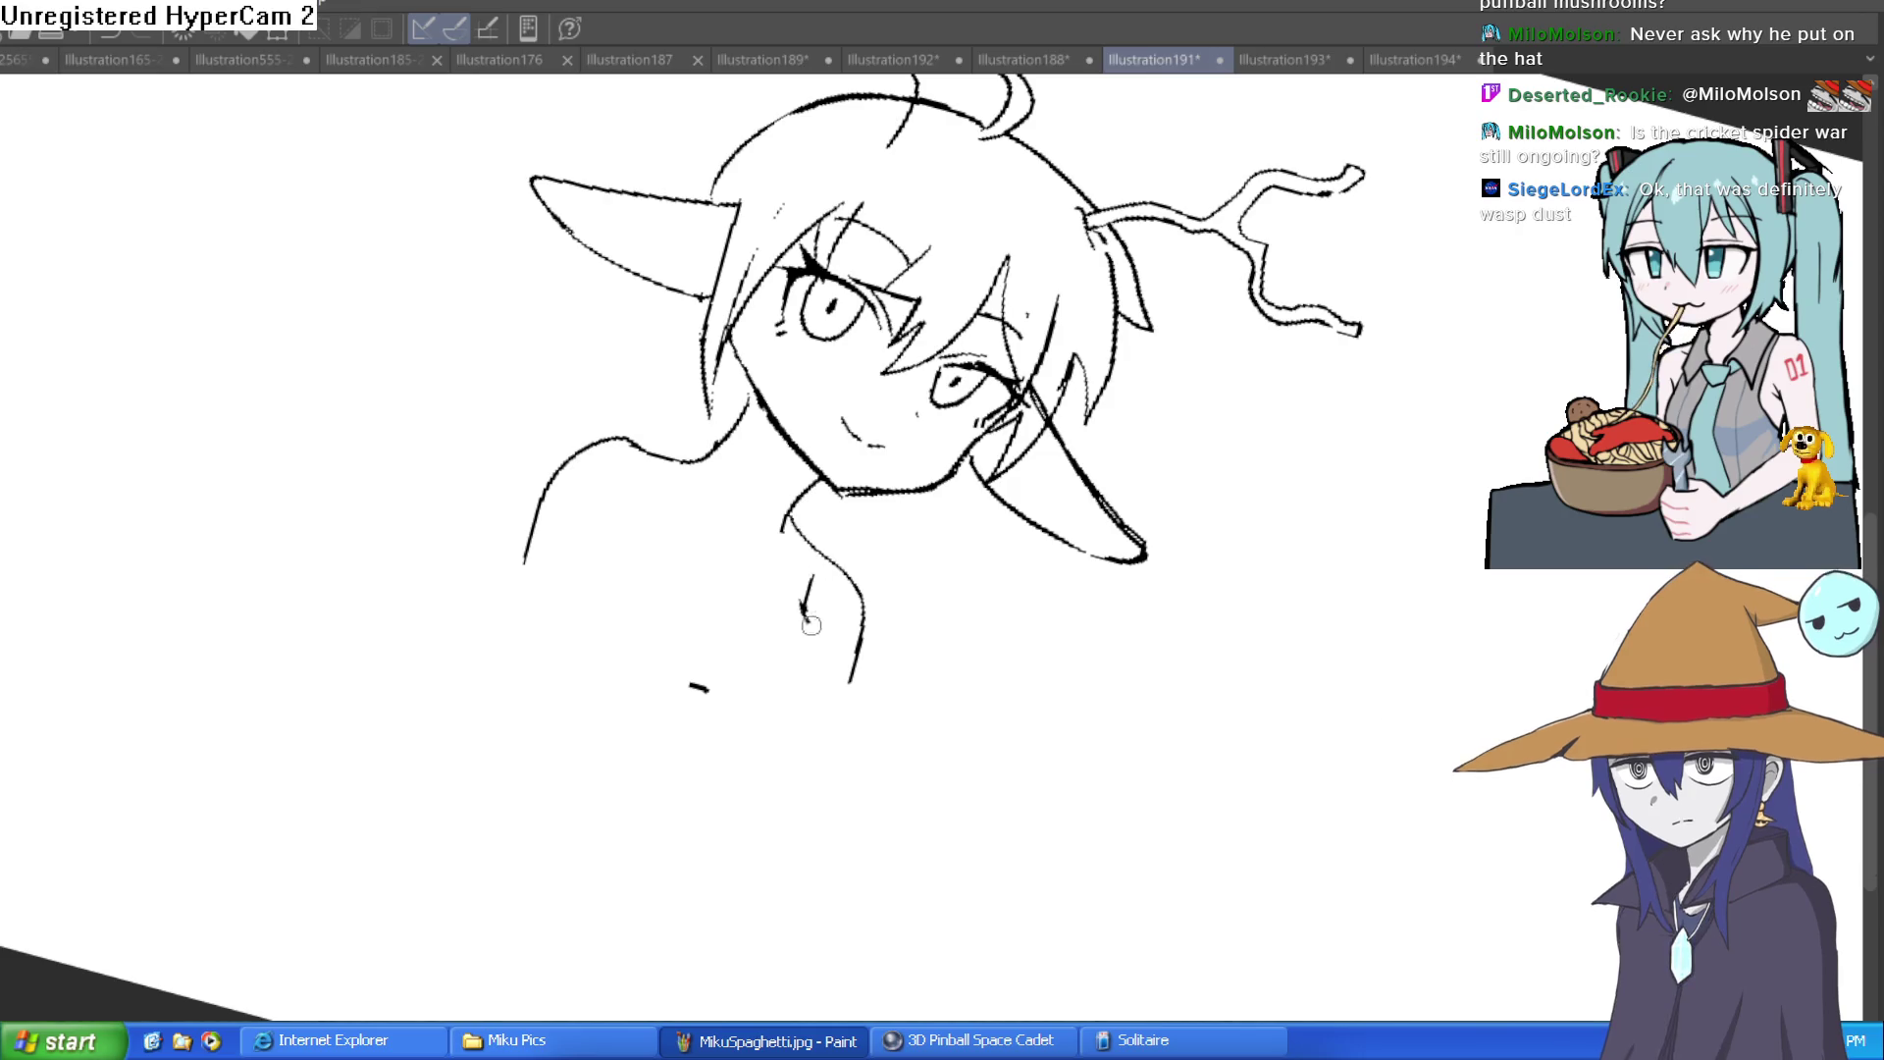
{"action": "scroll", "coordinate": [1080, 510], "scroll_direction": "up", "scroll_amount": 3}
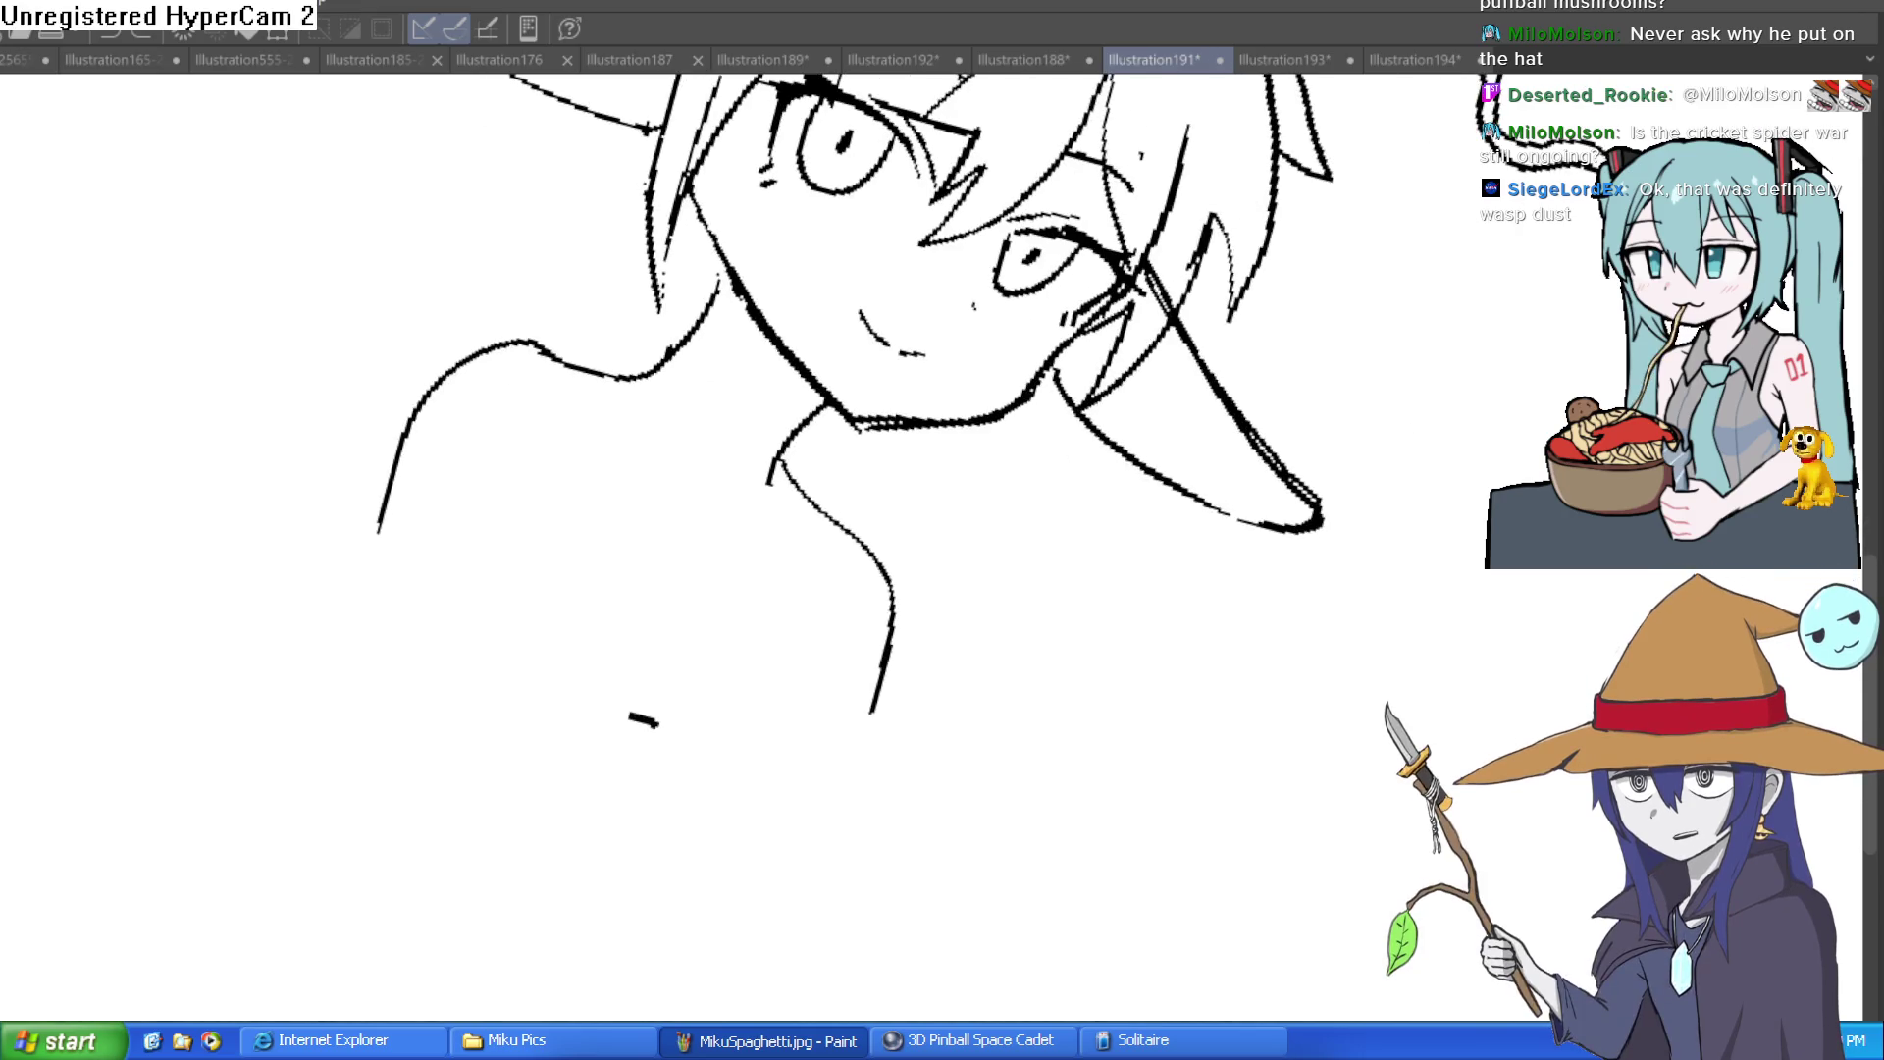
{"action": "left_click_drag", "start_coordinate": [1358, 432], "coordinate": [1275, 550]}
{"action": "scroll", "coordinate": [1106, 483], "scroll_direction": "down", "scroll_amount": 3}
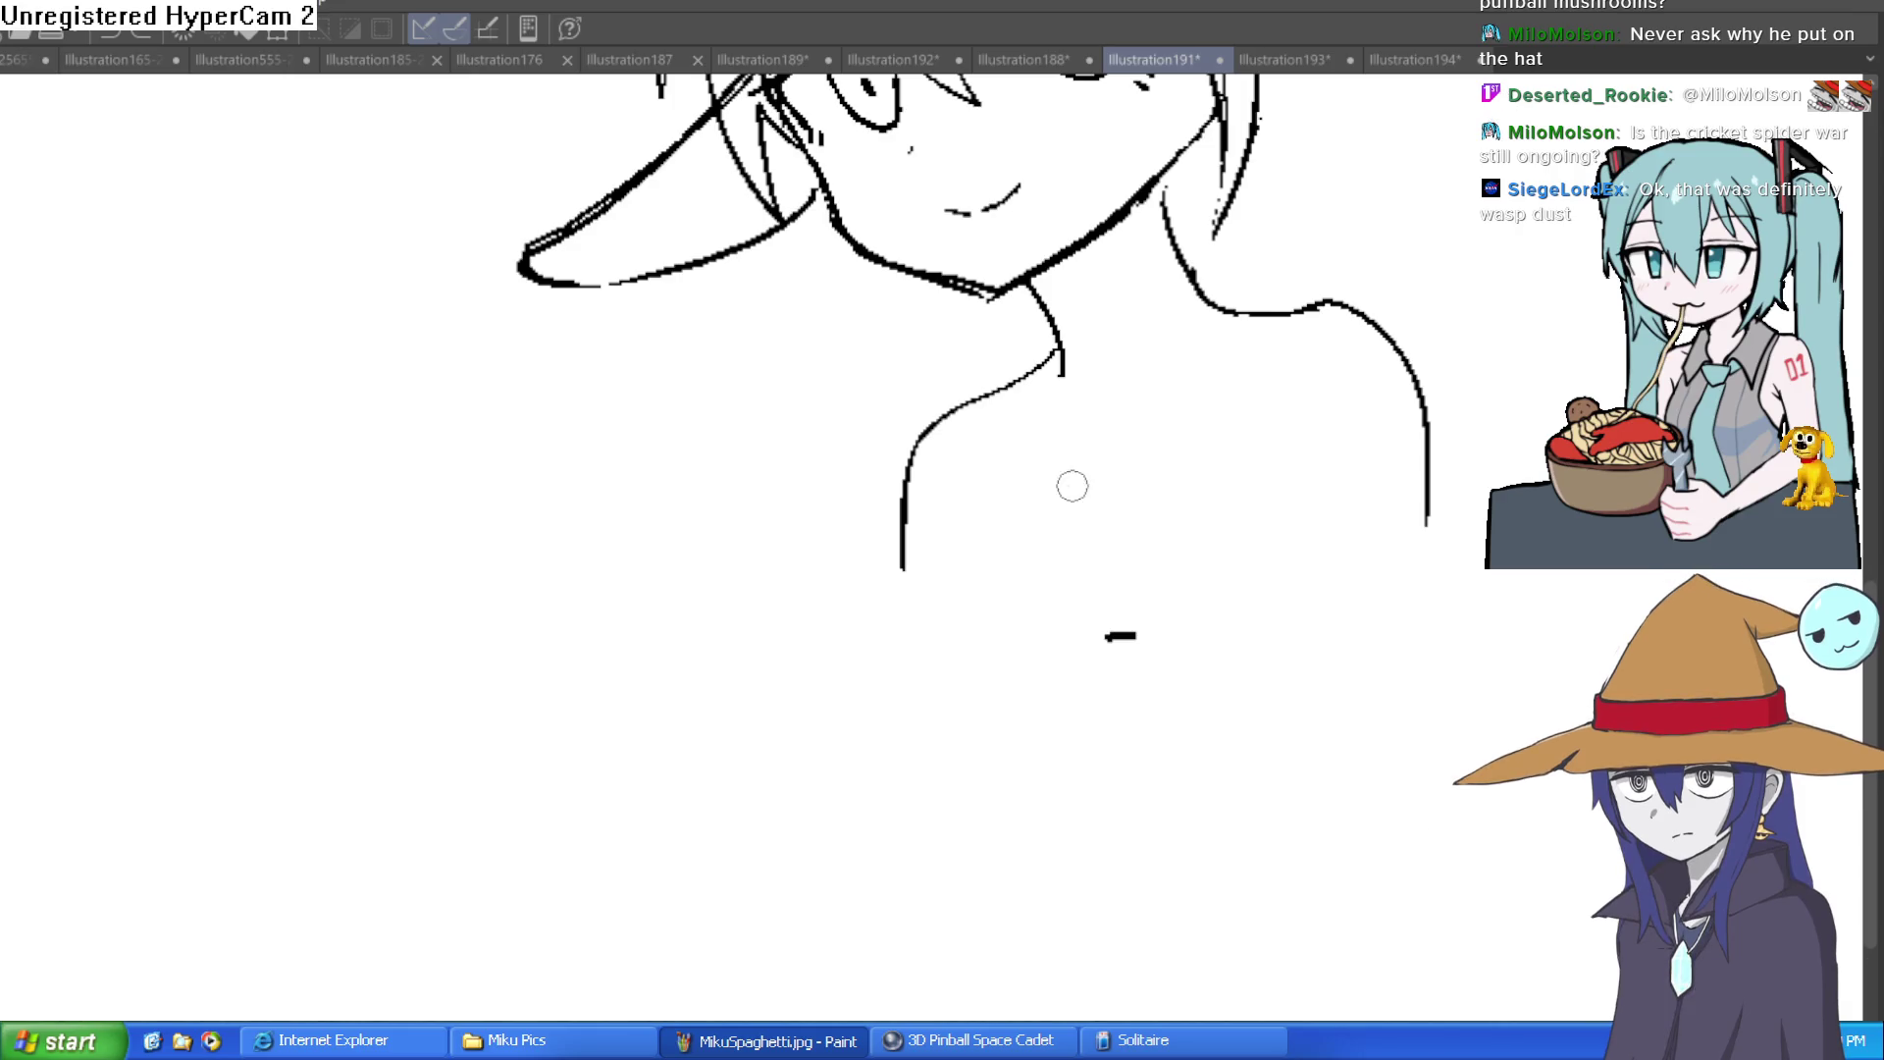
{"action": "scroll", "coordinate": [1072, 484], "scroll_direction": "up", "scroll_amount": 4}
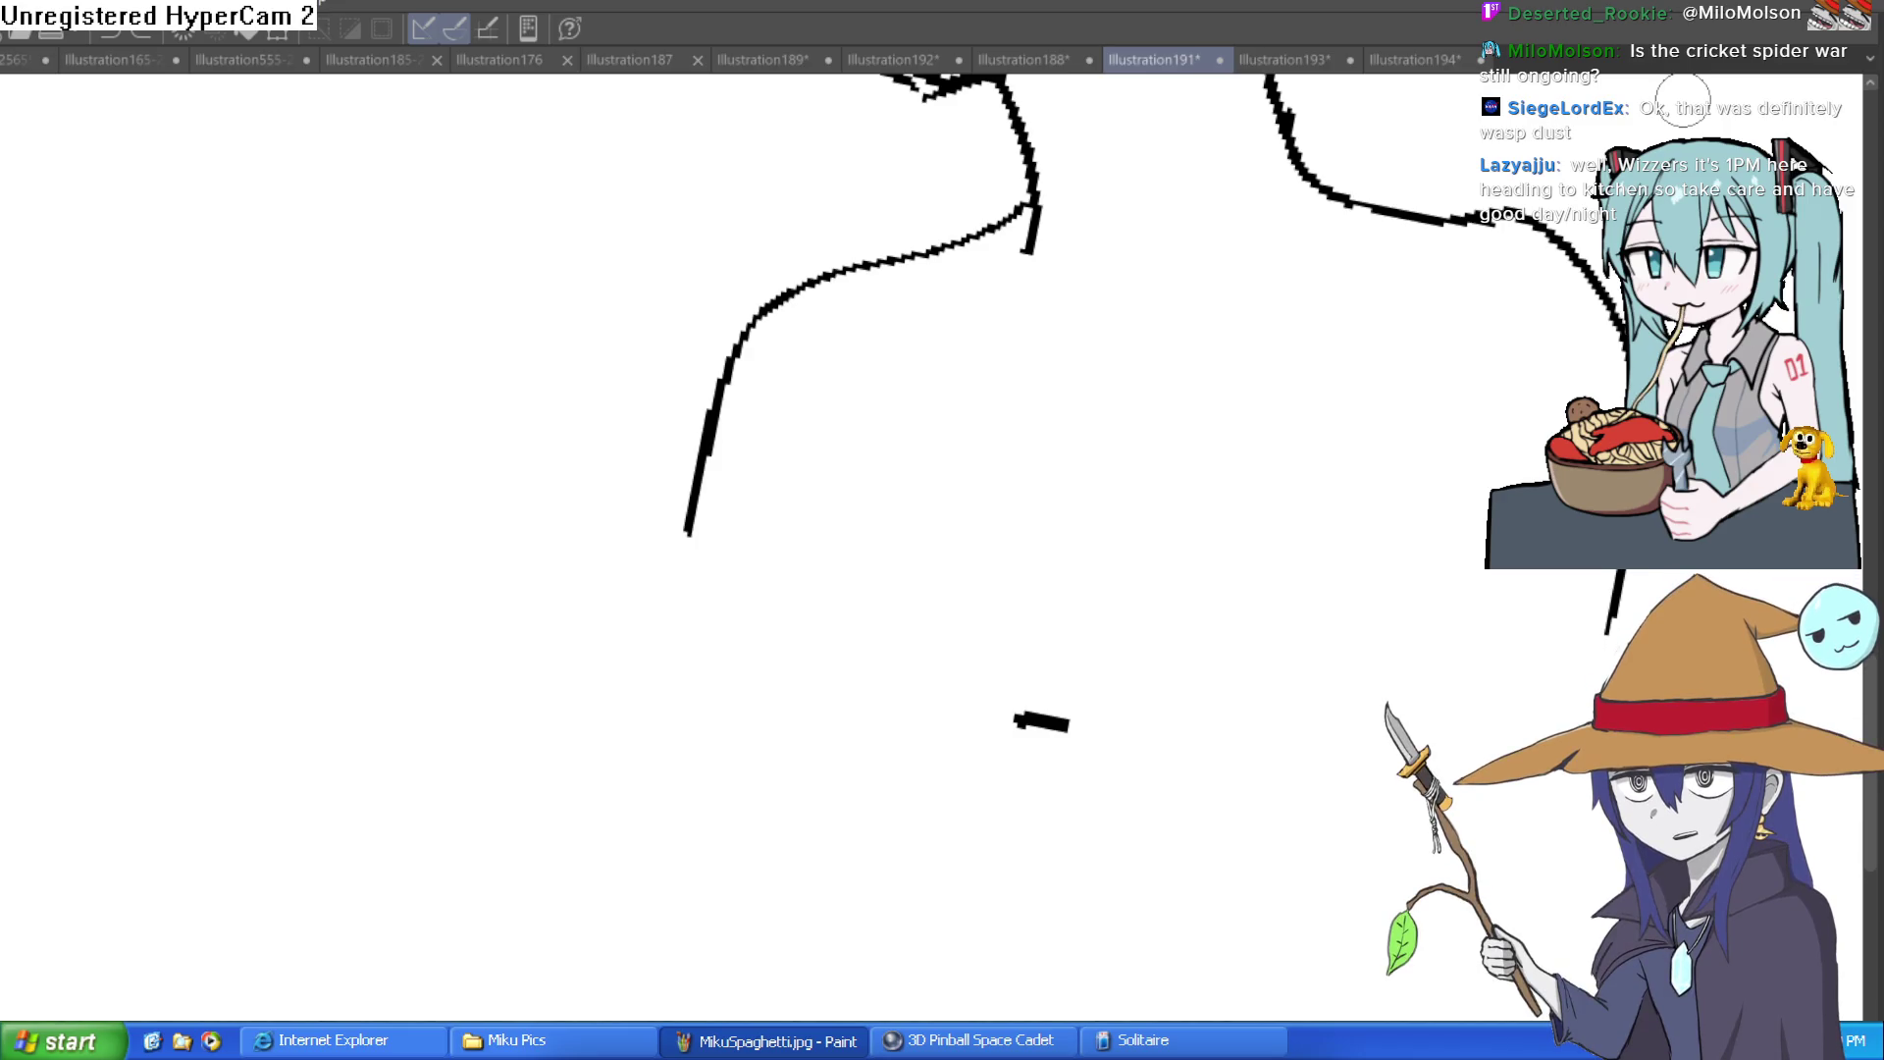
{"action": "left_click_drag", "start_coordinate": [969, 417], "coordinate": [891, 471]}
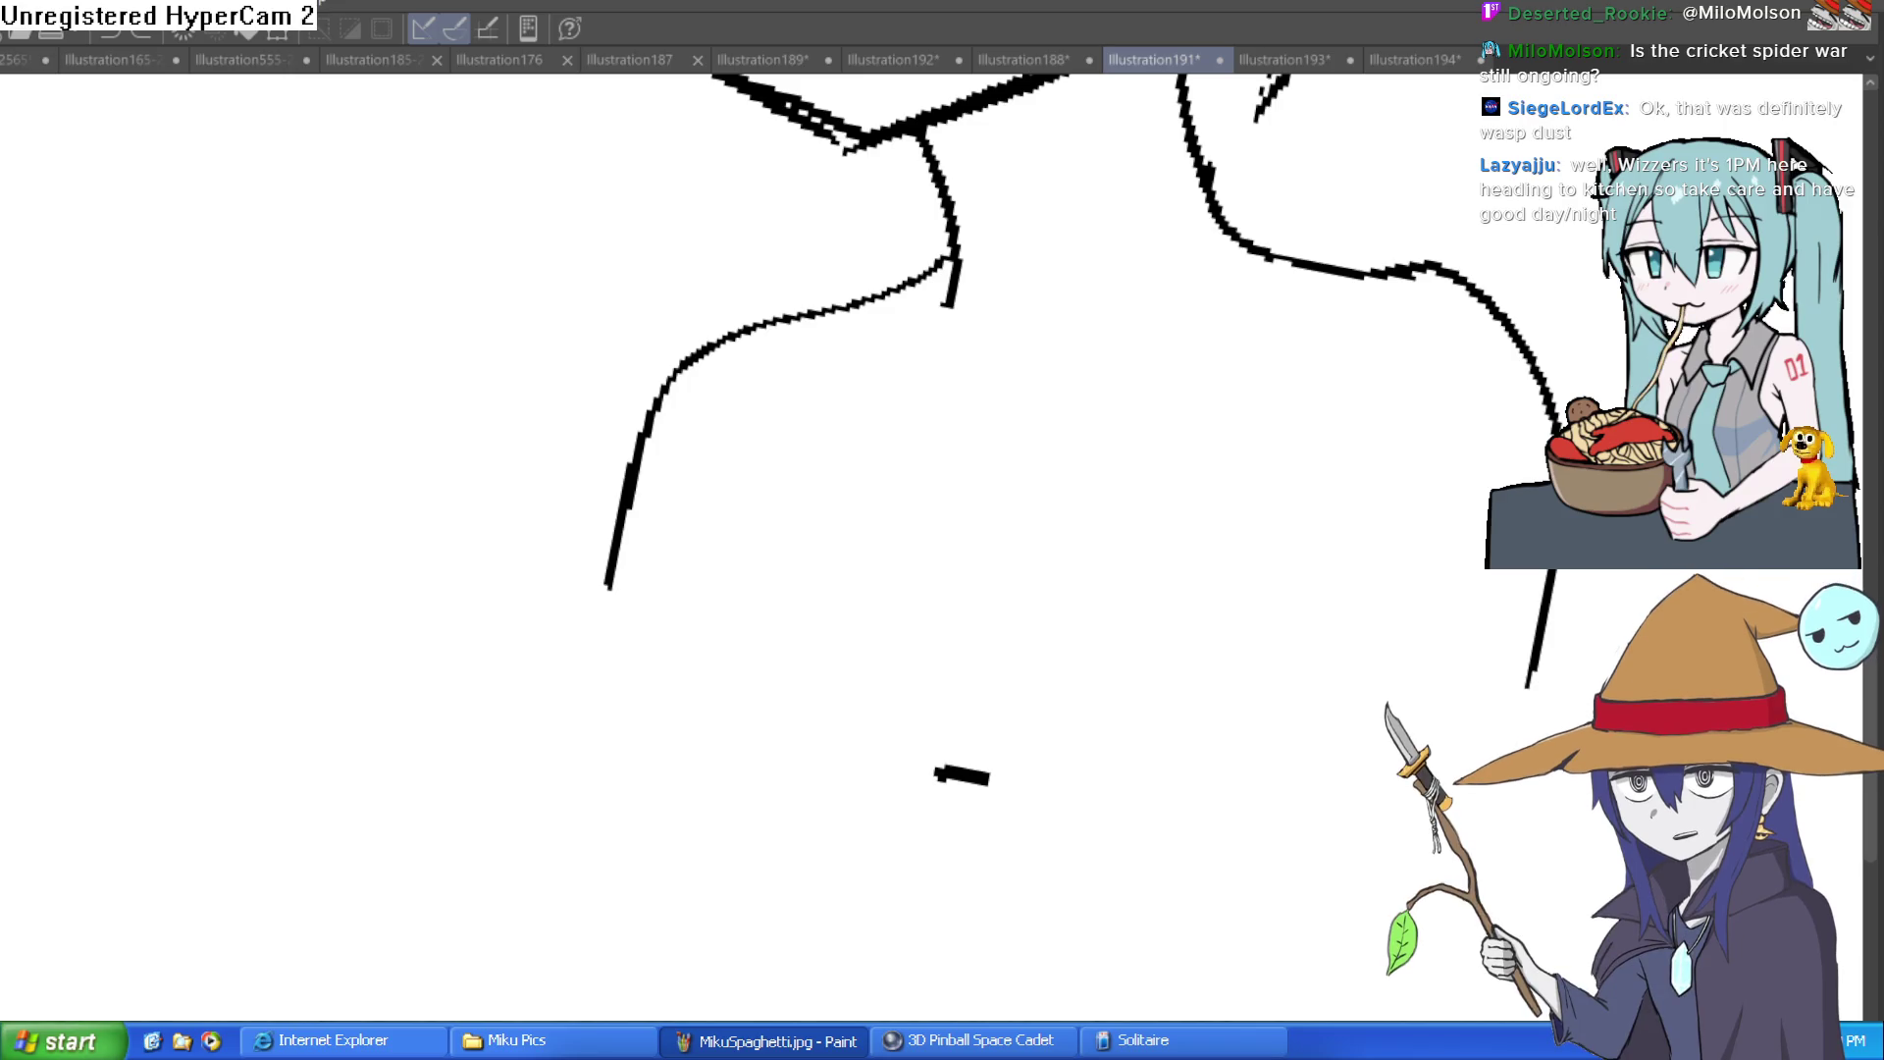
{"action": "mouse_move", "coordinate": [1197, 638]}
{"action": "left_mouse_down"}
{"action": "mouse_move", "coordinate": [1374, 476]}
{"action": "mouse_move", "coordinate": [1163, 581]}
{"action": "left_mouse_up"}
{"action": "key", "text": "ctrl+z"}
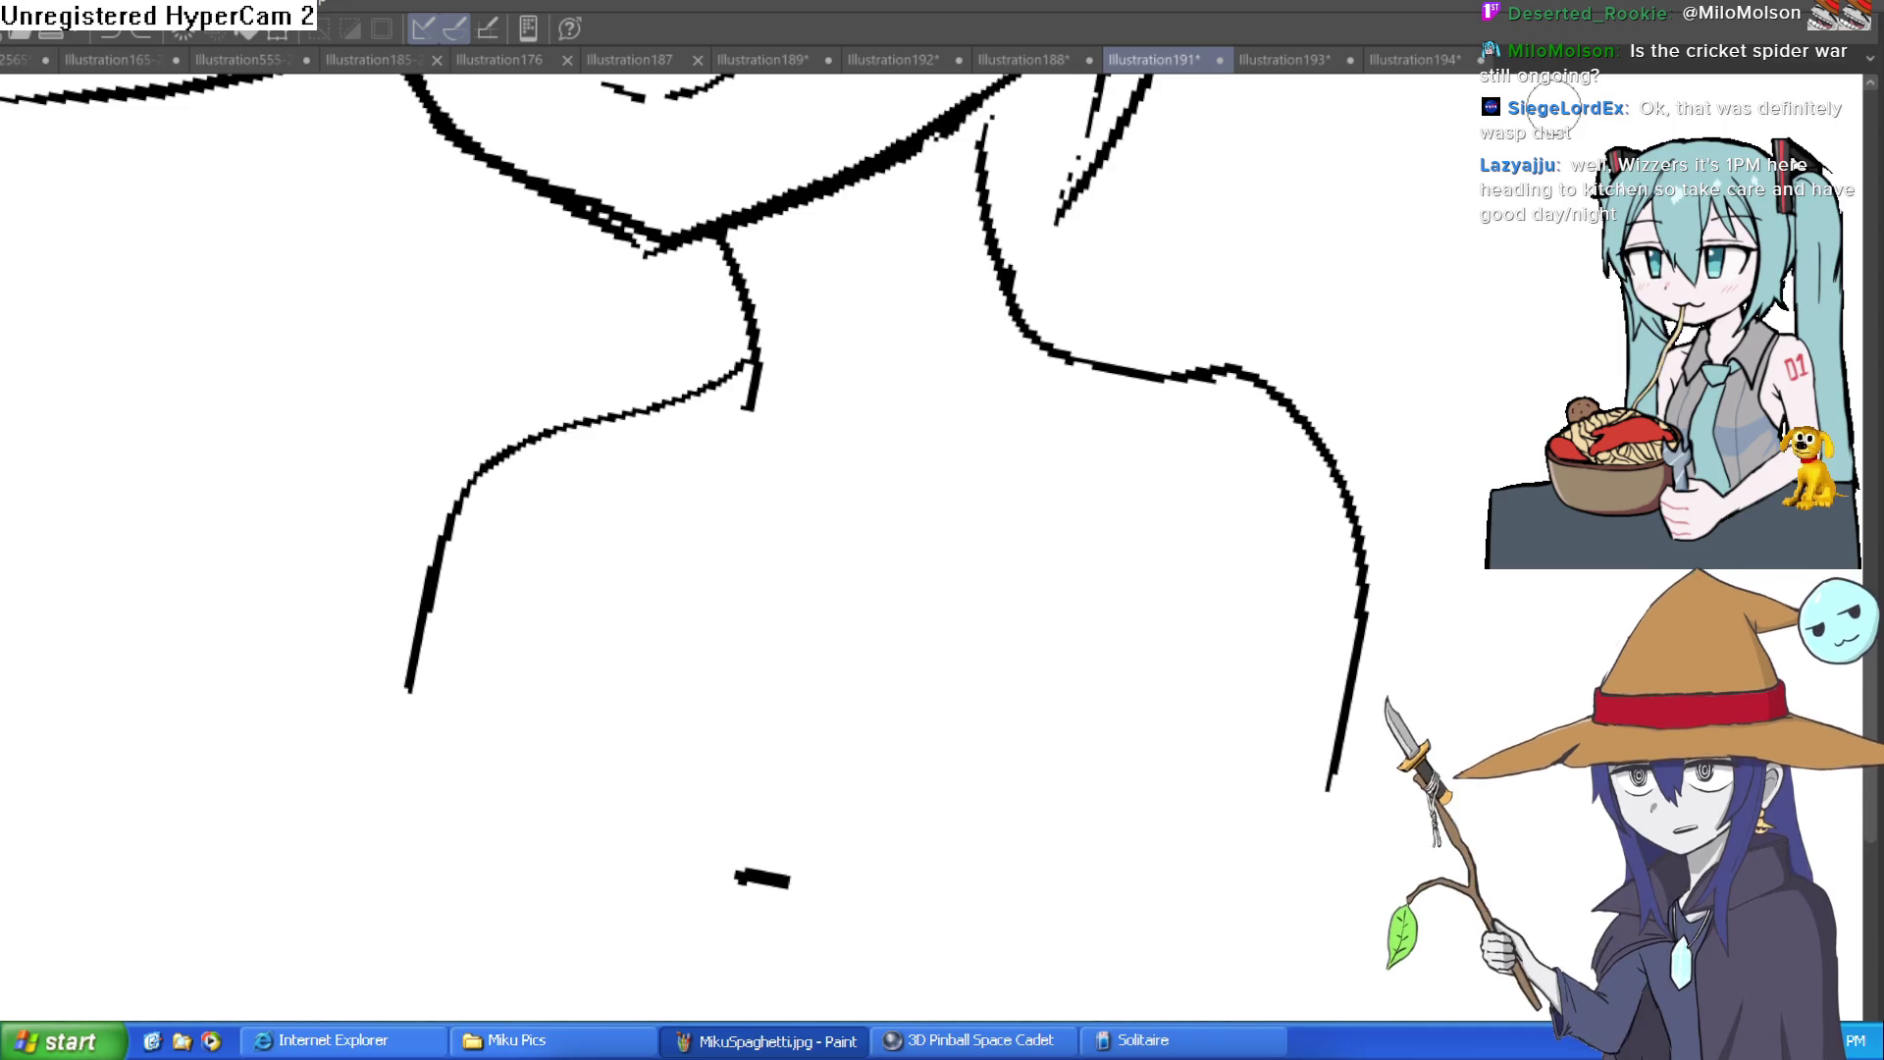
{"action": "scroll", "coordinate": [1316, 550], "scroll_direction": "down", "scroll_amount": 3}
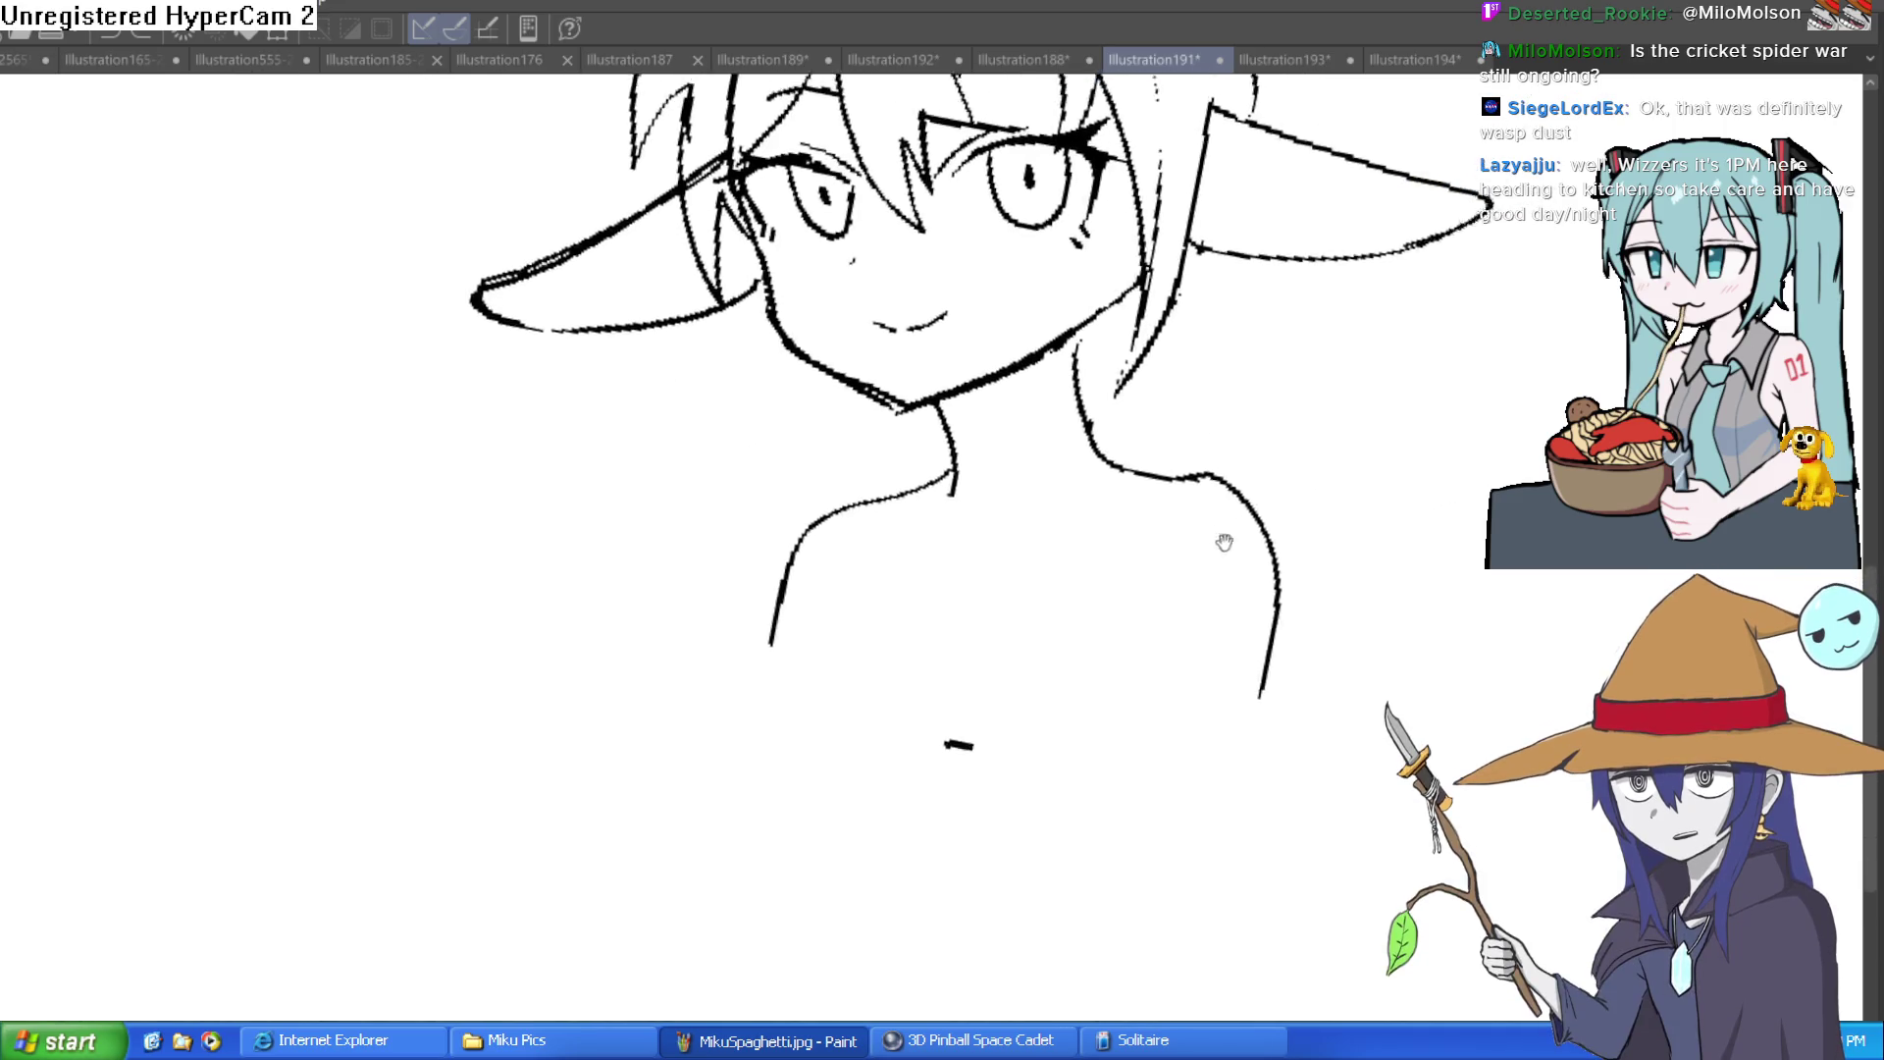
Step: Zoom in above the right eye and ink hair strands running from the eye up into the hair
{"action": "scroll", "coordinate": [1088, 722], "scroll_direction": "up", "scroll_amount": 3}
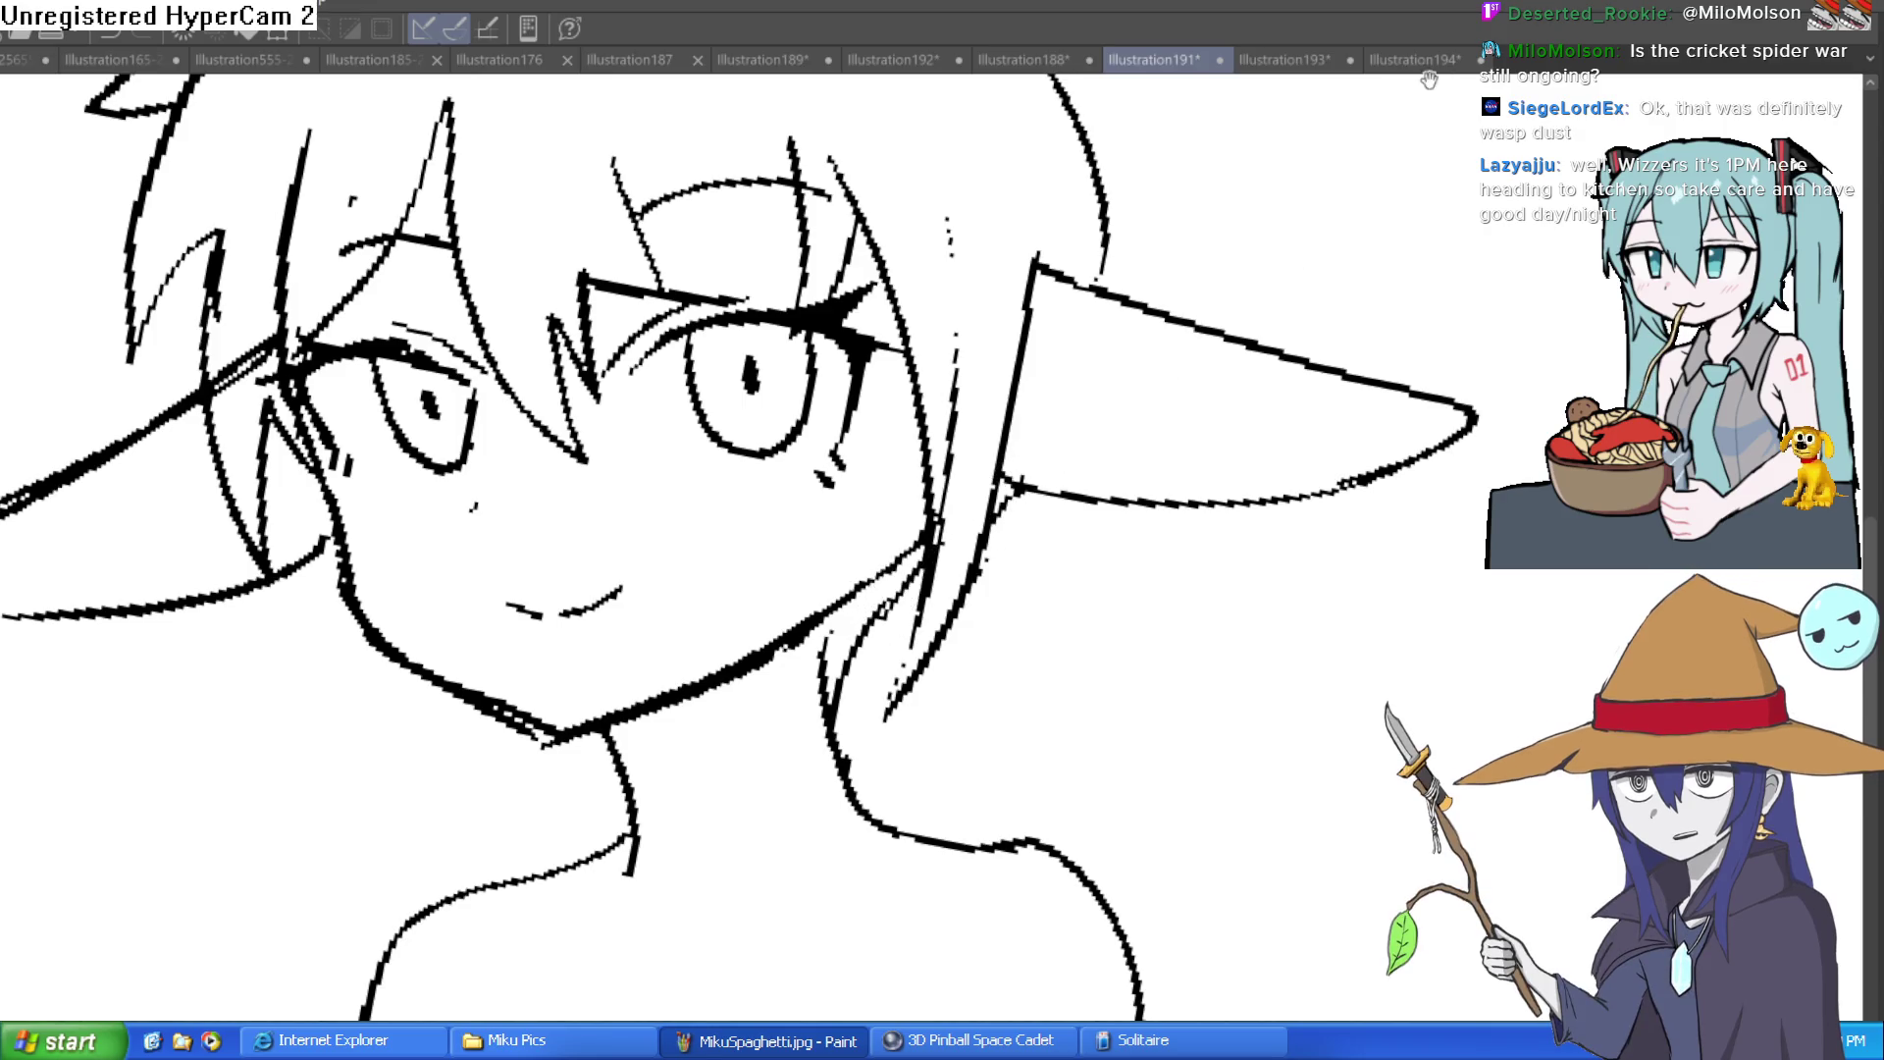
{"action": "scroll", "coordinate": [1213, 235], "scroll_direction": "up", "scroll_amount": 2}
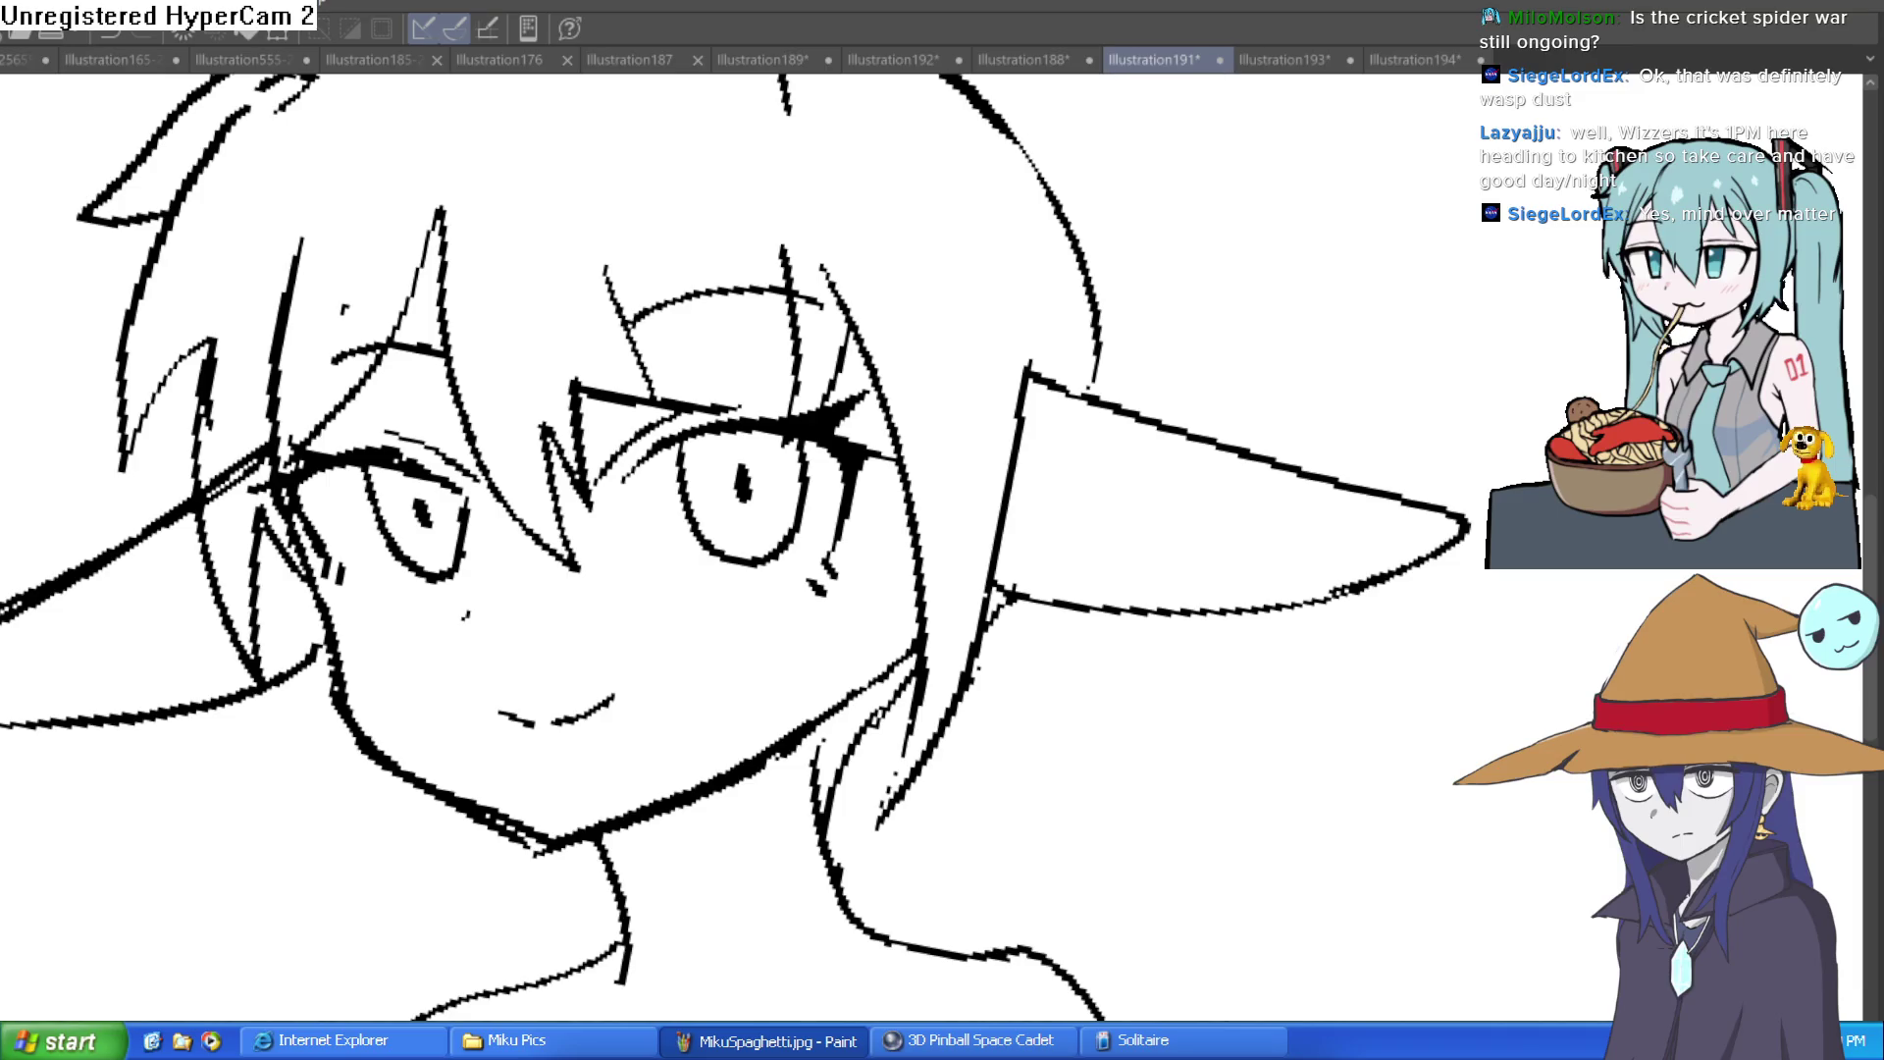
{"action": "scroll", "coordinate": [1136, 265], "scroll_direction": "down", "scroll_amount": 4}
{"action": "scroll", "coordinate": [904, 285], "scroll_direction": "up", "scroll_amount": 4}
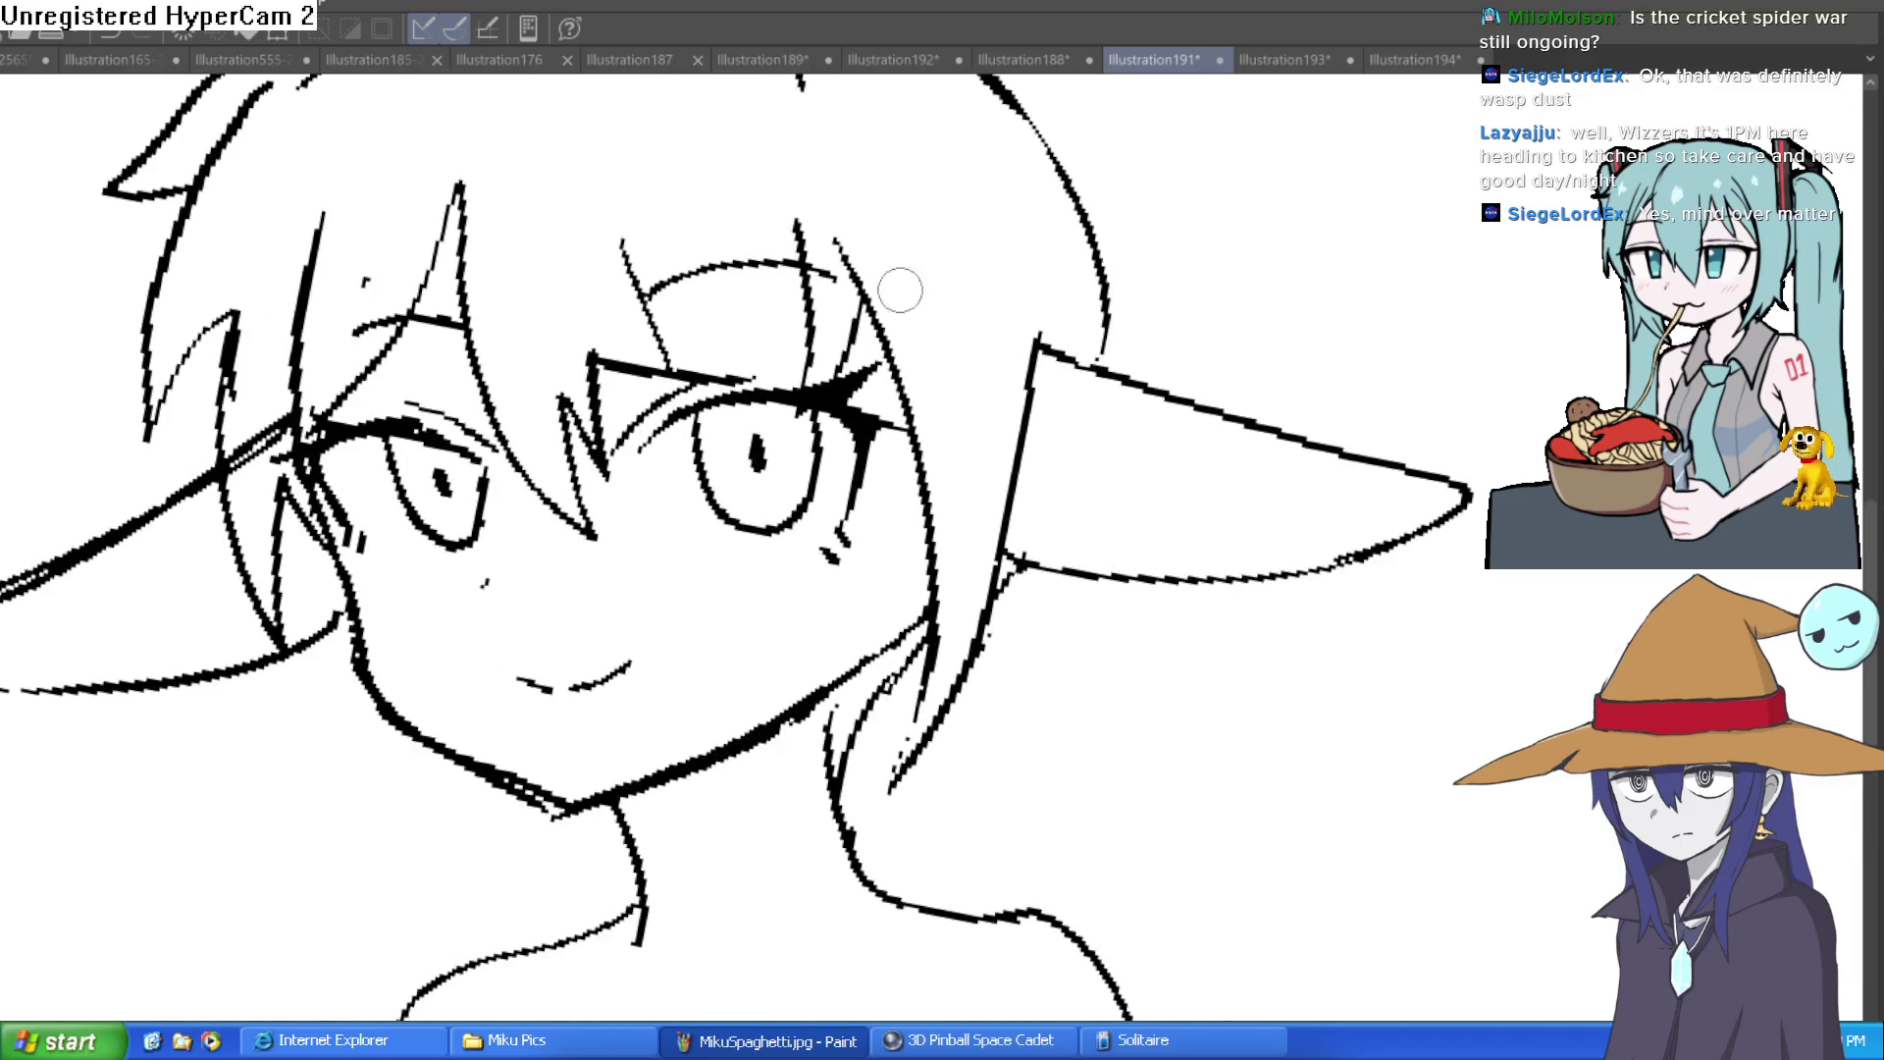
{"action": "scroll", "coordinate": [850, 319], "scroll_direction": "down", "scroll_amount": 4}
{"action": "scroll", "coordinate": [813, 239], "scroll_direction": "up", "scroll_amount": 4}
{"action": "scroll", "coordinate": [813, 239], "scroll_direction": "down", "scroll_amount": 4}
{"action": "scroll", "coordinate": [844, 202], "scroll_direction": "up", "scroll_amount": 4}
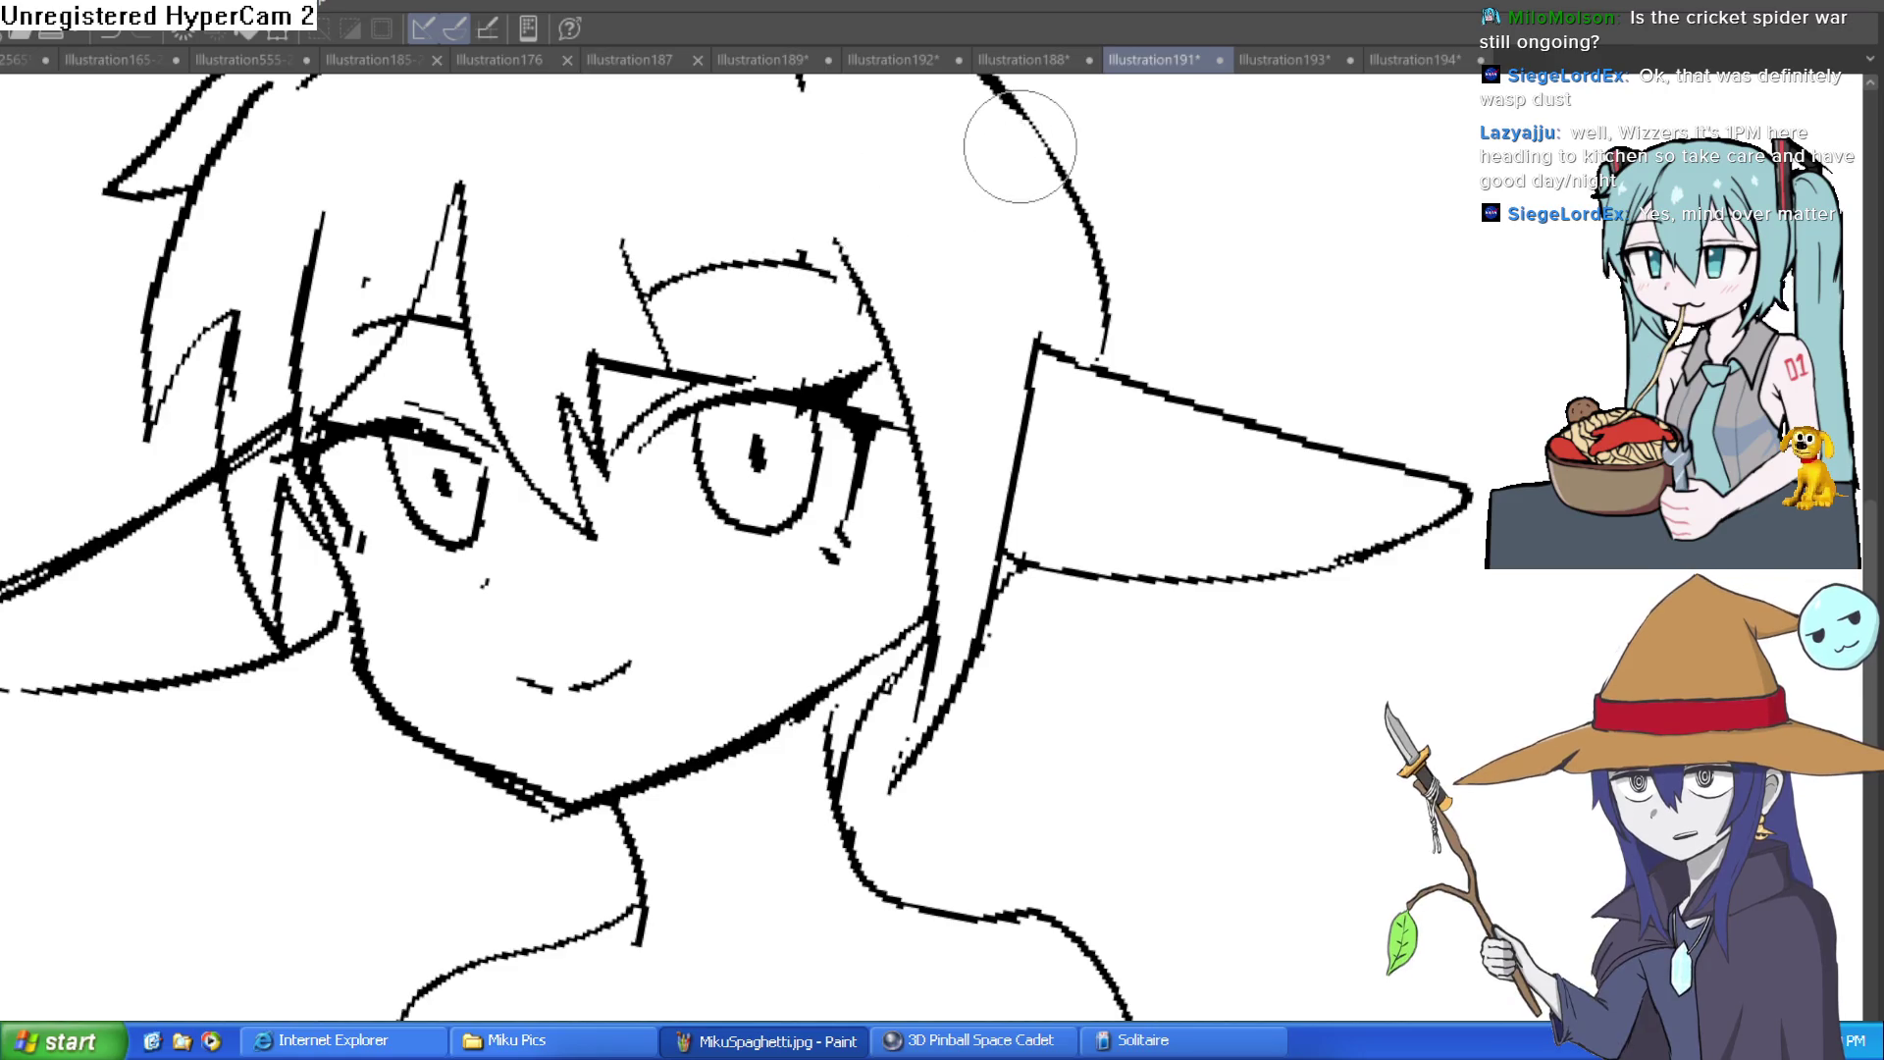
{"action": "scroll", "coordinate": [1020, 147], "scroll_direction": "down", "scroll_amount": 4}
{"action": "scroll", "coordinate": [1020, 146], "scroll_direction": "up", "scroll_amount": 4}
{"action": "scroll", "coordinate": [1020, 146], "scroll_direction": "down", "scroll_amount": 4}
{"action": "scroll", "coordinate": [1020, 146], "scroll_direction": "up", "scroll_amount": 4}
{"action": "scroll", "coordinate": [1020, 146], "scroll_direction": "down", "scroll_amount": 4}
{"action": "scroll", "coordinate": [1020, 146], "scroll_direction": "up", "scroll_amount": 4}
{"action": "scroll", "coordinate": [1021, 146], "scroll_direction": "down", "scroll_amount": 4}
{"action": "scroll", "coordinate": [1020, 146], "scroll_direction": "up", "scroll_amount": 4}
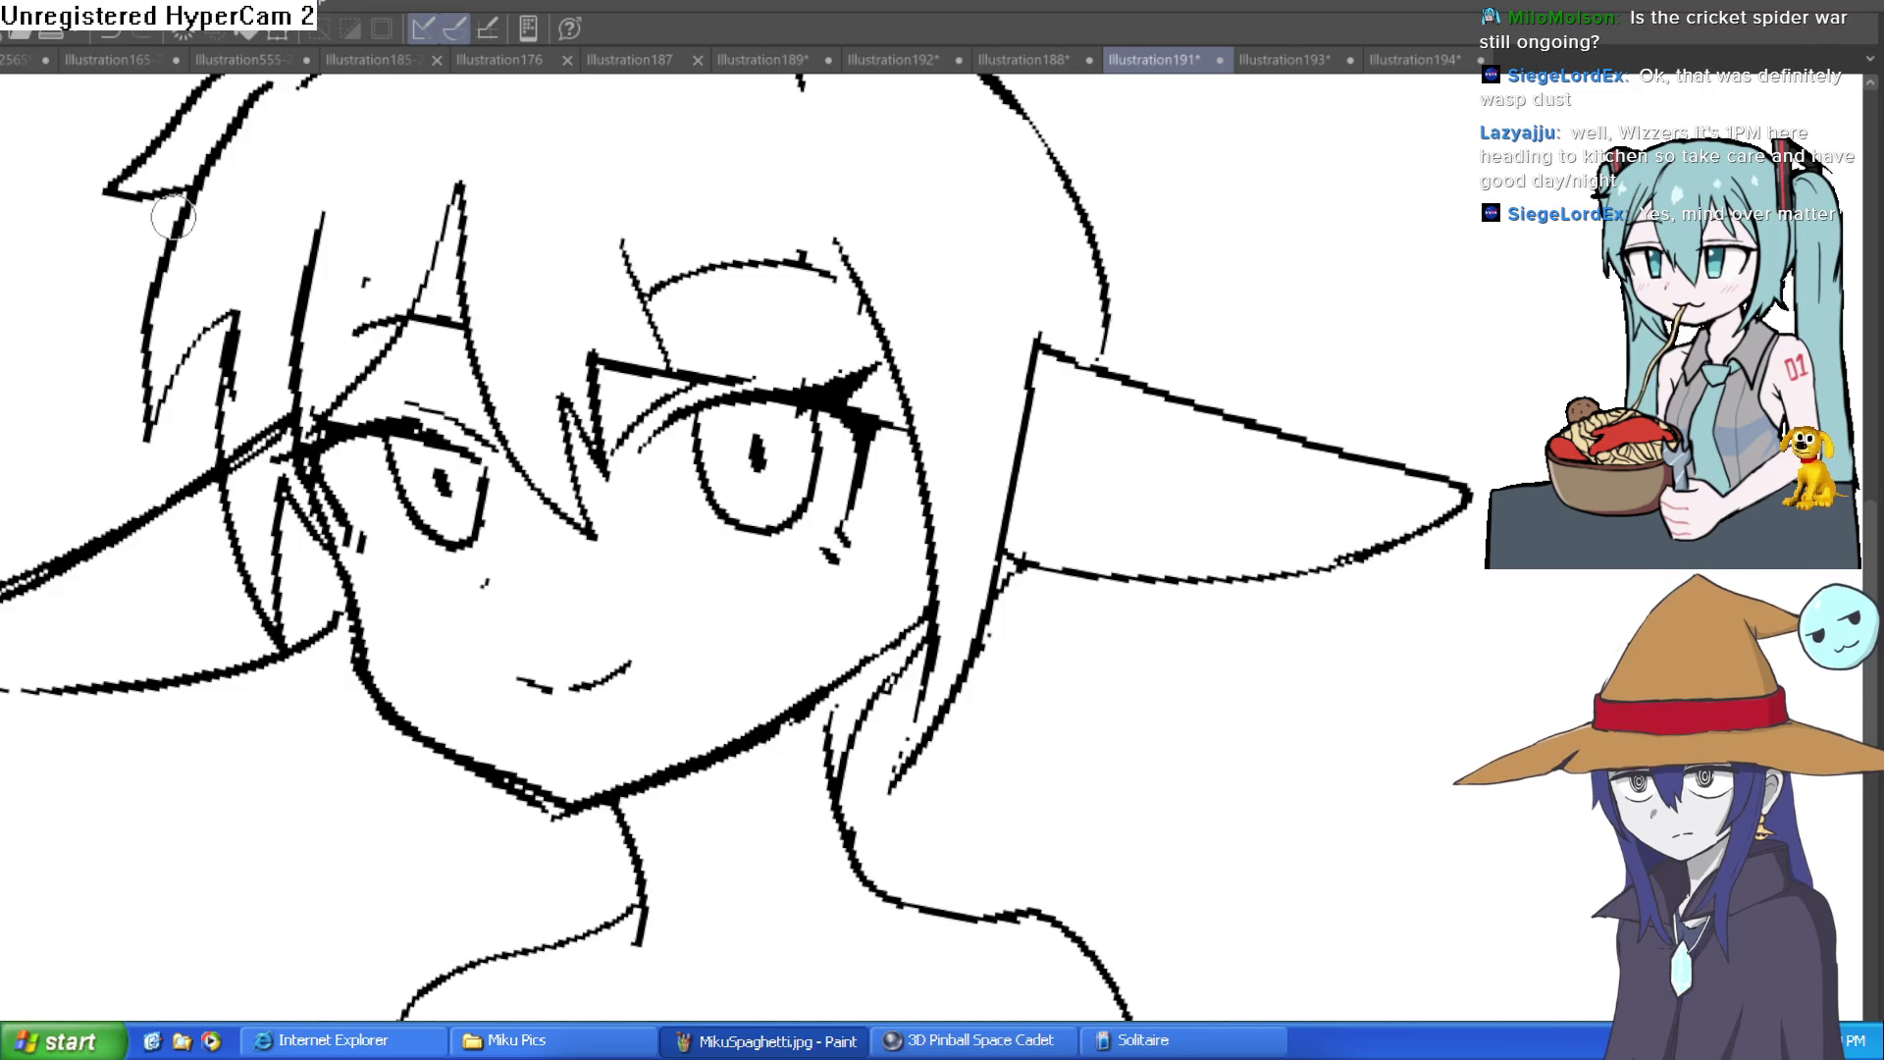
{"action": "scroll", "coordinate": [174, 216], "scroll_direction": "down", "scroll_amount": 4}
{"action": "scroll", "coordinate": [173, 217], "scroll_direction": "up", "scroll_amount": 4}
{"action": "mouse_move", "coordinate": [898, 559]}
{"action": "left_mouse_down"}
{"action": "mouse_move", "coordinate": [873, 392]}
{"action": "mouse_move", "coordinate": [760, 220]}
{"action": "left_mouse_up"}
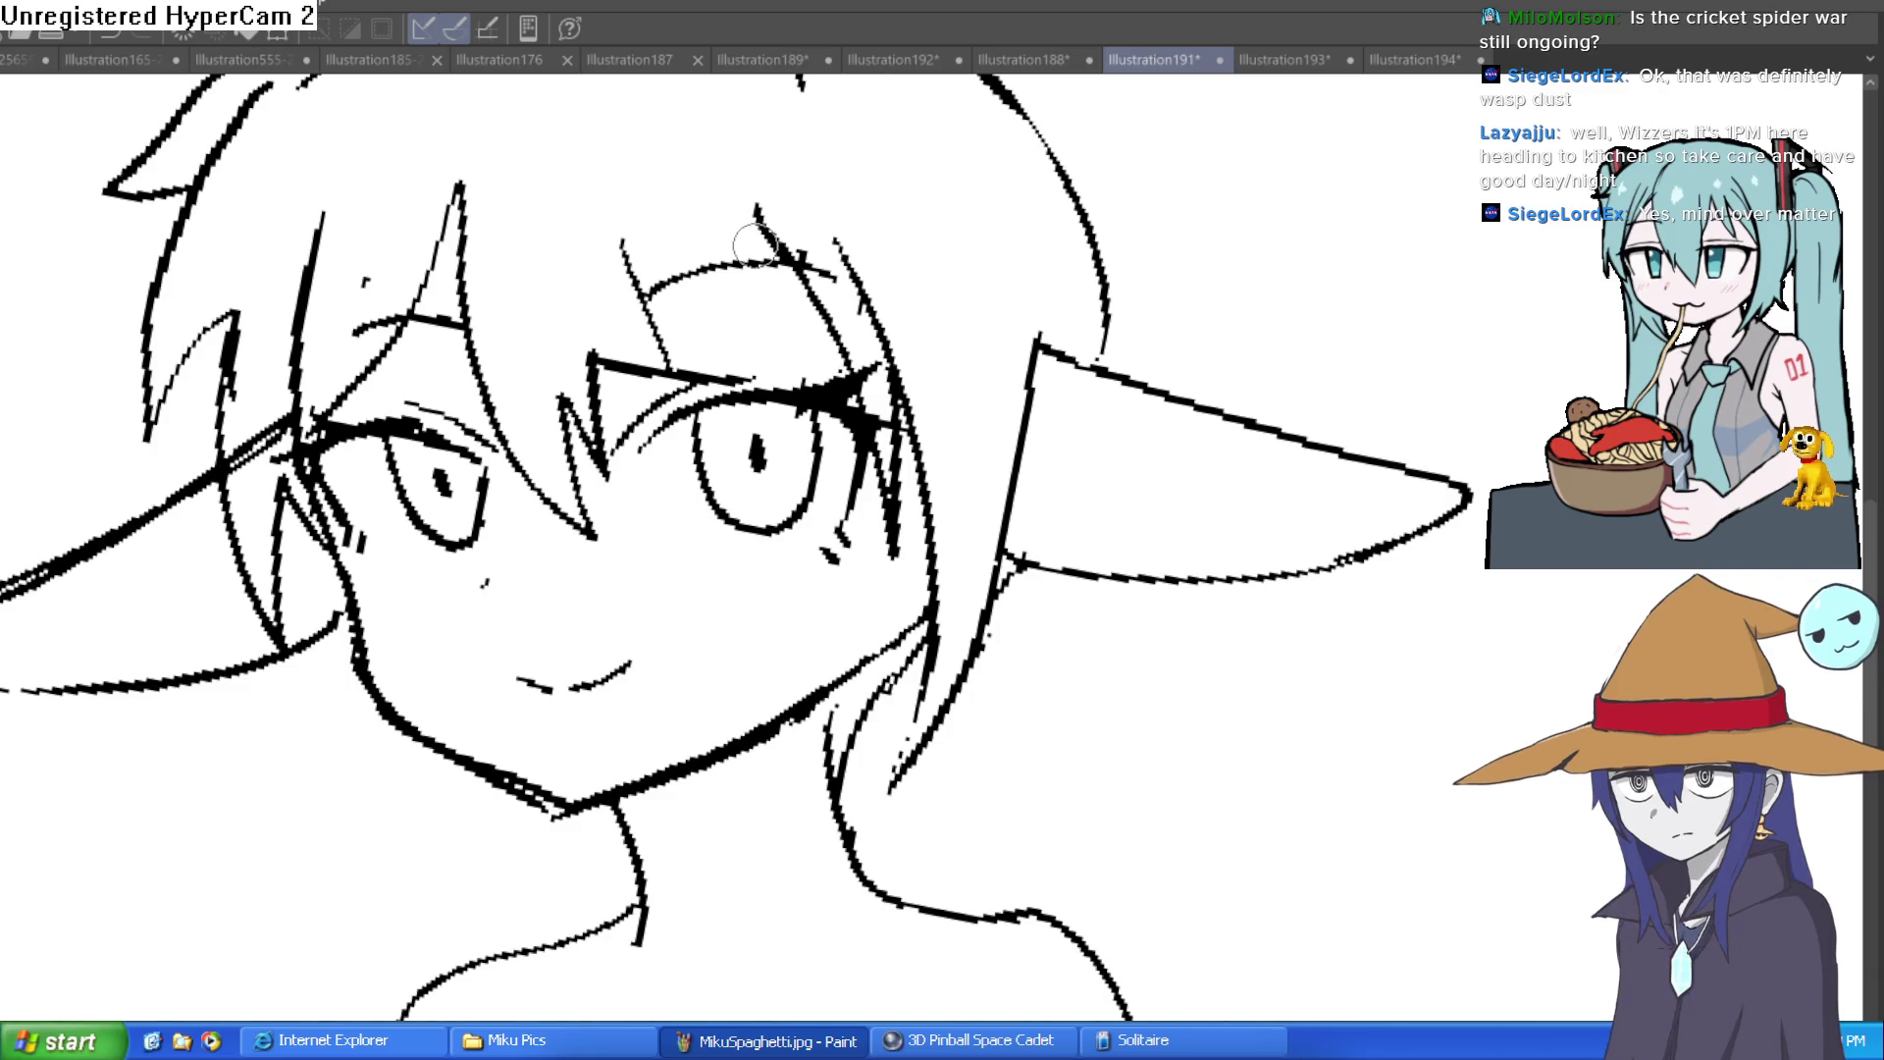
{"action": "left_click_drag", "start_coordinate": [761, 230], "coordinate": [721, 383]}
Step: Add more forehead strands, undoing the diagonal ones and redrawing a short curved strand
{"action": "left_click_drag", "start_coordinate": [694, 235], "coordinate": [679, 368]}
{"action": "left_click_drag", "start_coordinate": [705, 290], "coordinate": [689, 363]}
{"action": "key", "text": "ctrl+z"}
{"action": "left_click_drag", "start_coordinate": [687, 275], "coordinate": [642, 296]}
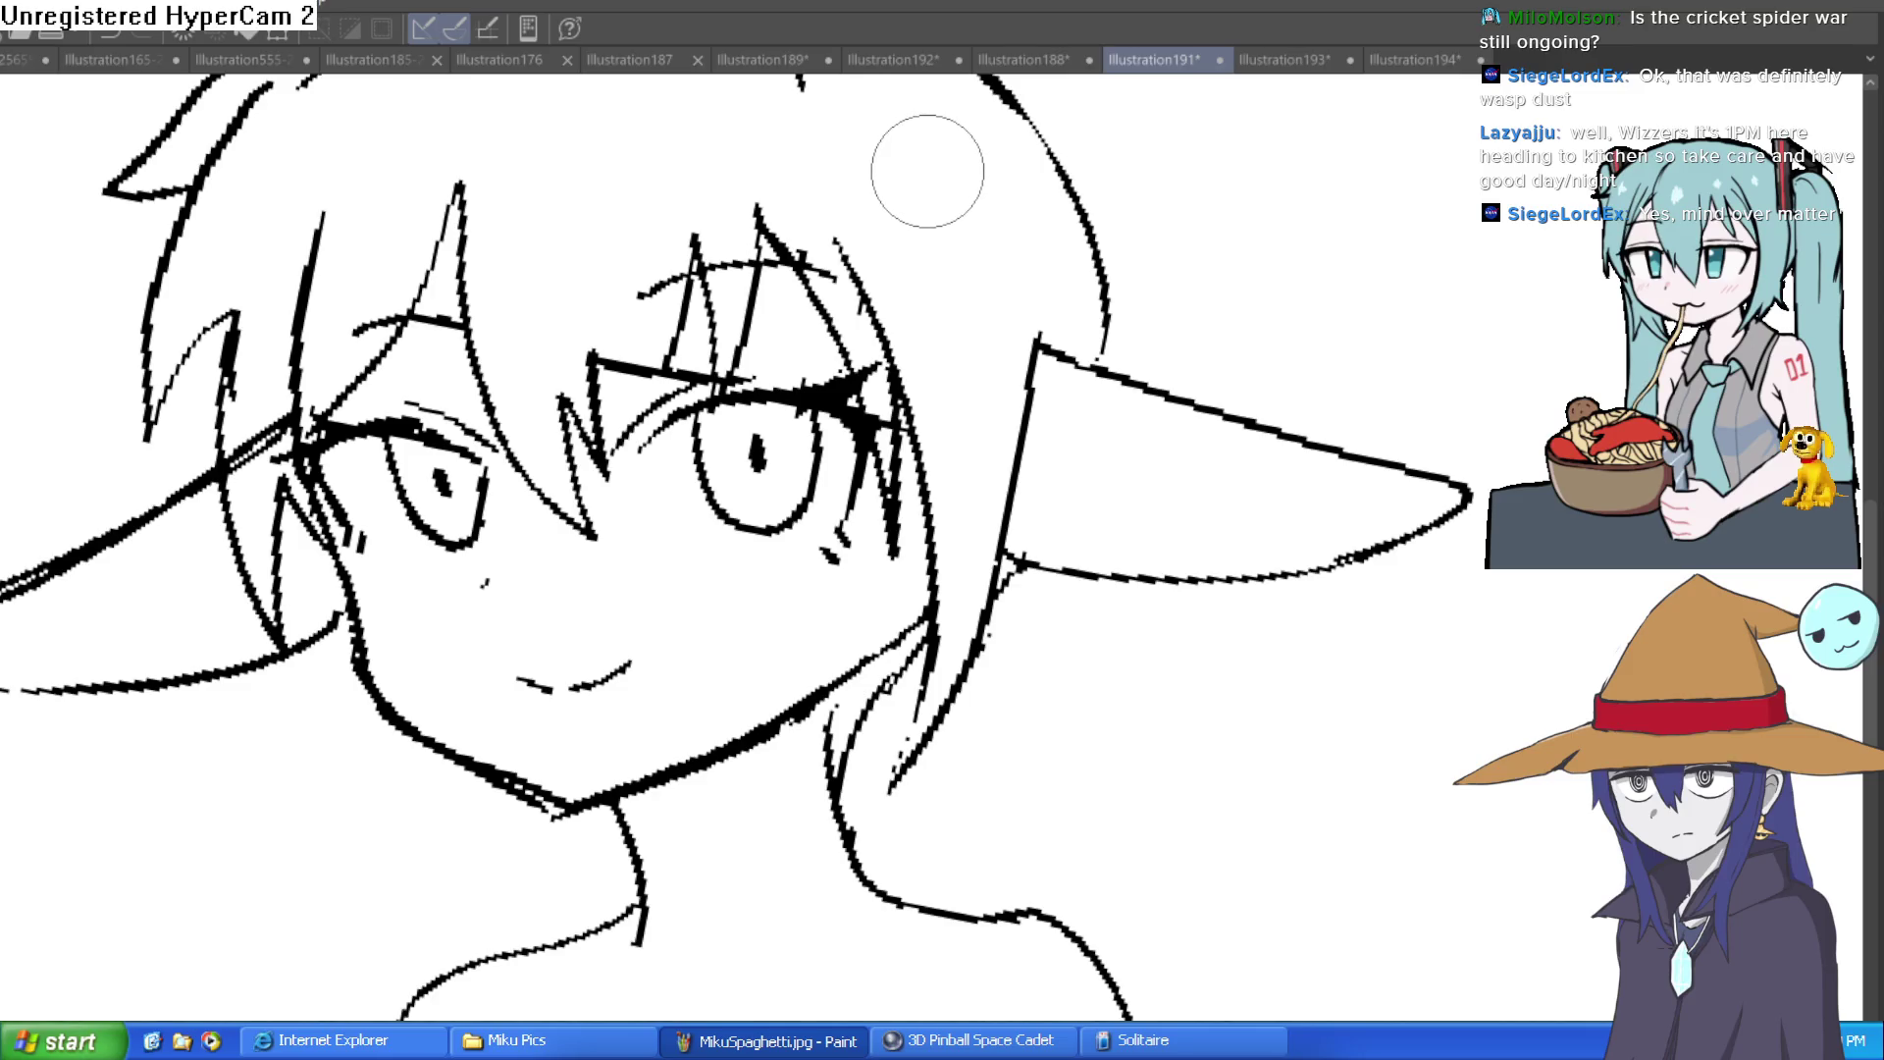
{"action": "scroll", "coordinate": [1295, 366], "scroll_direction": "down", "scroll_amount": 3}
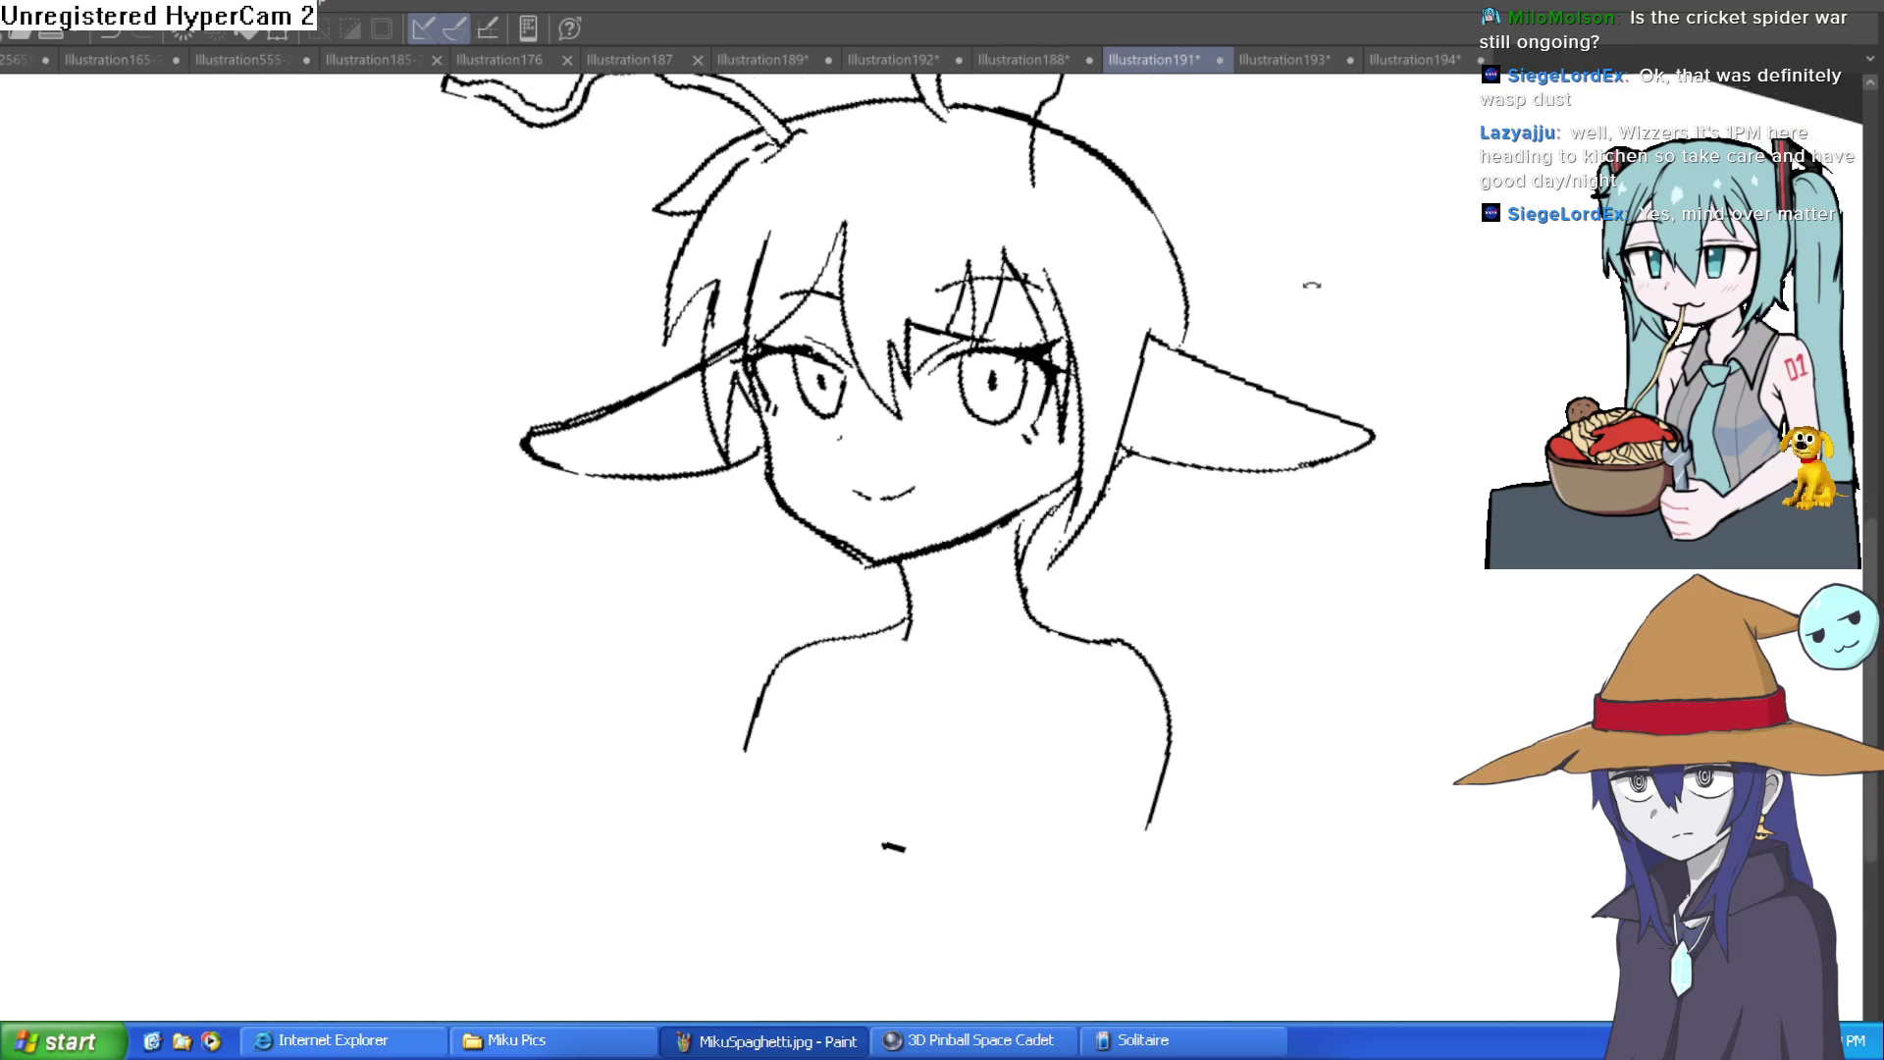
{"action": "left_click_drag", "start_coordinate": [1314, 291], "coordinate": [1135, 370]}
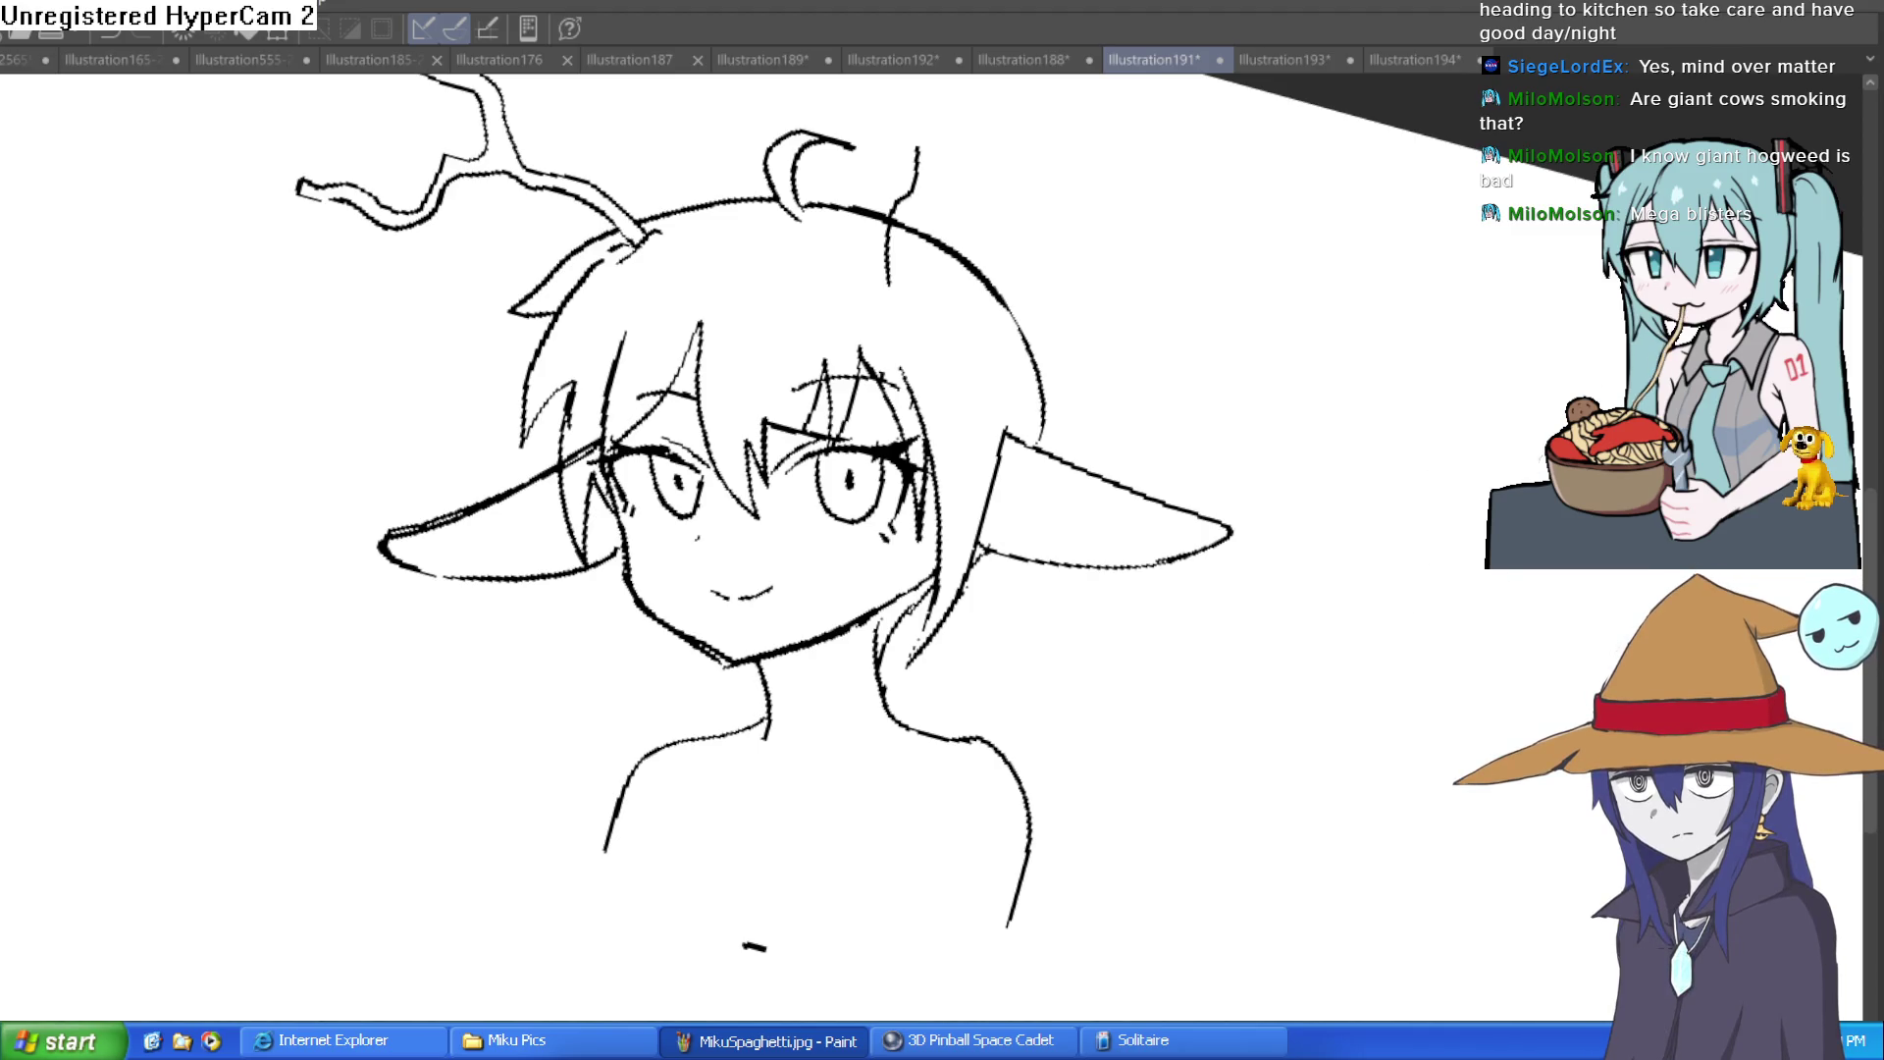
{"action": "left_click_drag", "start_coordinate": [1128, 324], "coordinate": [1223, 344]}
{"action": "scroll", "coordinate": [1371, 385], "scroll_direction": "up", "scroll_amount": 5}
{"action": "scroll", "coordinate": [1370, 386], "scroll_direction": "down", "scroll_amount": 6}
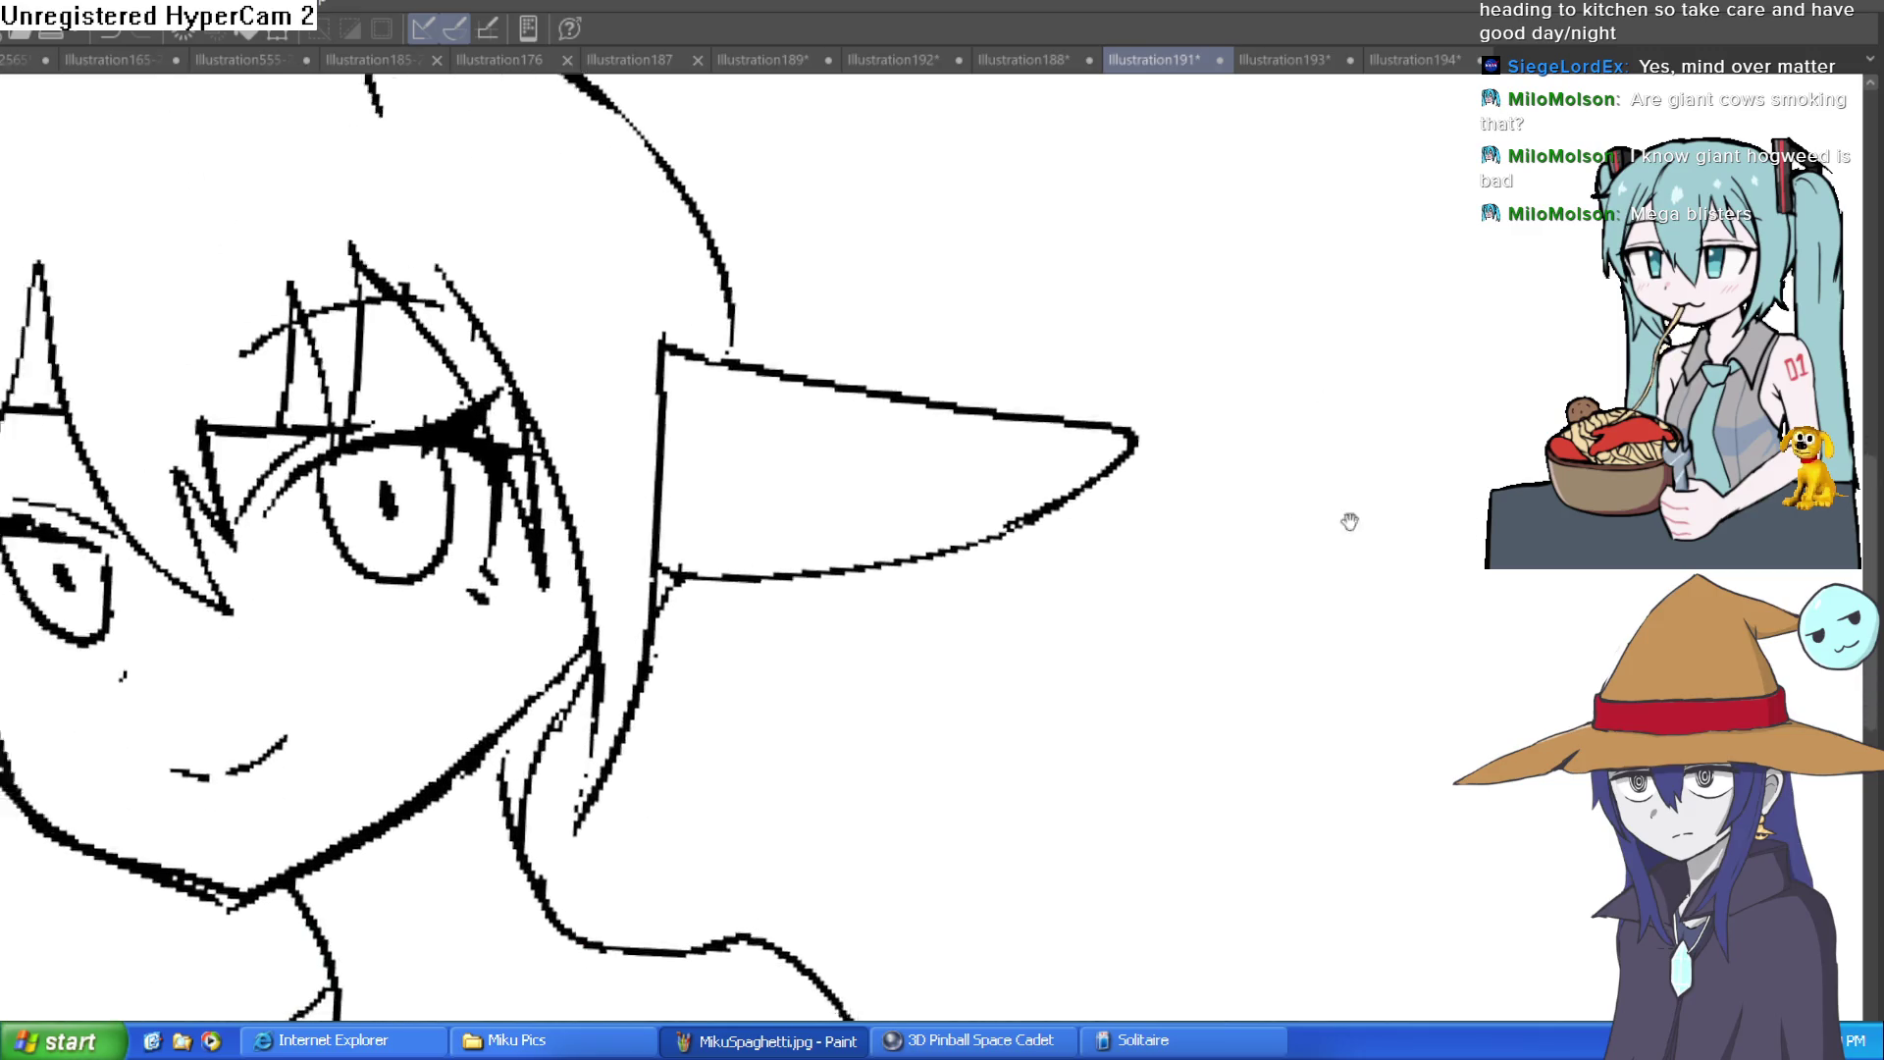
{"action": "left_click_drag", "start_coordinate": [1563, 355], "coordinate": [1531, 353]}
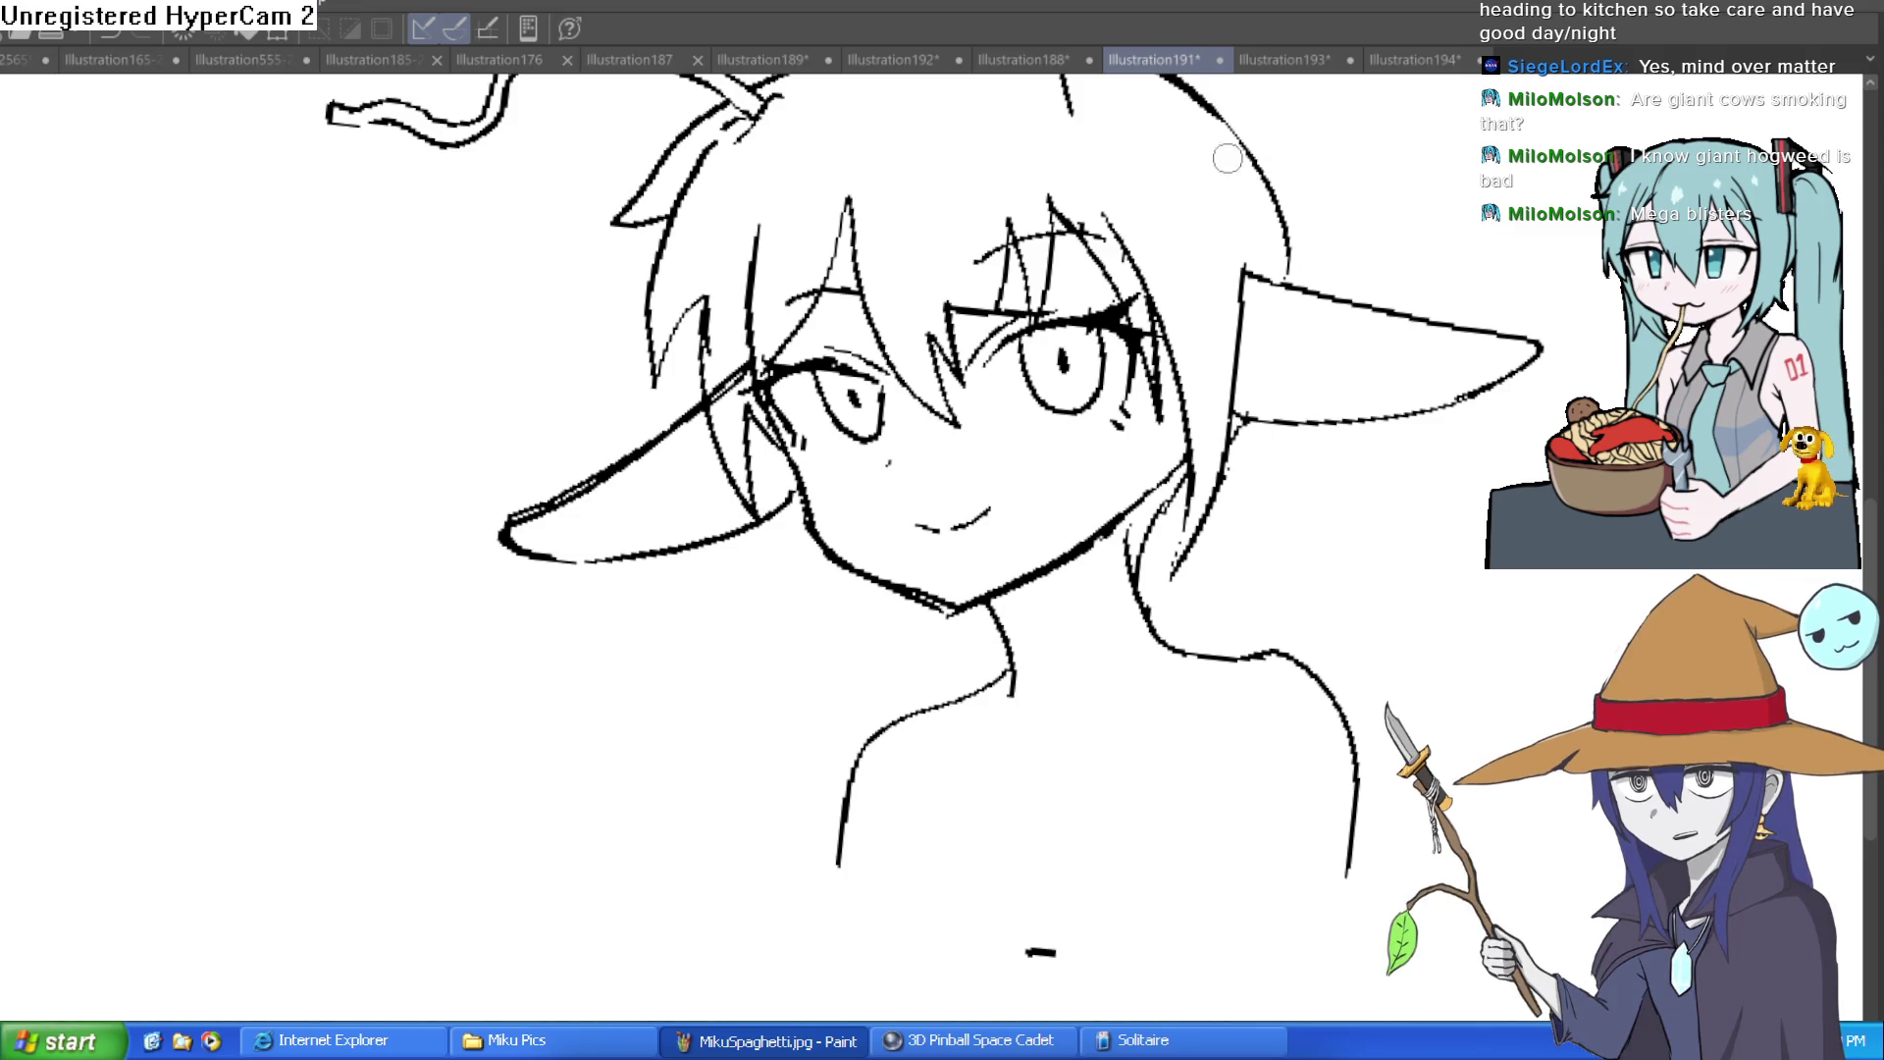
{"action": "mouse_move", "coordinate": [1335, 292]}
{"action": "left_mouse_down"}
{"action": "mouse_move", "coordinate": [1261, 520]}
{"action": "mouse_move", "coordinate": [1275, 486]}
{"action": "mouse_move", "coordinate": [1246, 314]}
{"action": "mouse_move", "coordinate": [1187, 253]}
{"action": "left_mouse_up"}
{"action": "key", "text": "ctrl+z"}
{"action": "mouse_move", "coordinate": [1283, 473]}
{"action": "left_mouse_down"}
{"action": "mouse_move", "coordinate": [1274, 538]}
{"action": "mouse_move", "coordinate": [1093, 437]}
{"action": "mouse_move", "coordinate": [1064, 355]}
{"action": "mouse_move", "coordinate": [1084, 294]}
{"action": "mouse_move", "coordinate": [1295, 174]}
{"action": "mouse_move", "coordinate": [1099, 251]}
{"action": "mouse_move", "coordinate": [966, 135]}
{"action": "mouse_move", "coordinate": [937, 161]}
{"action": "mouse_move", "coordinate": [1076, 295]}
{"action": "left_mouse_up"}
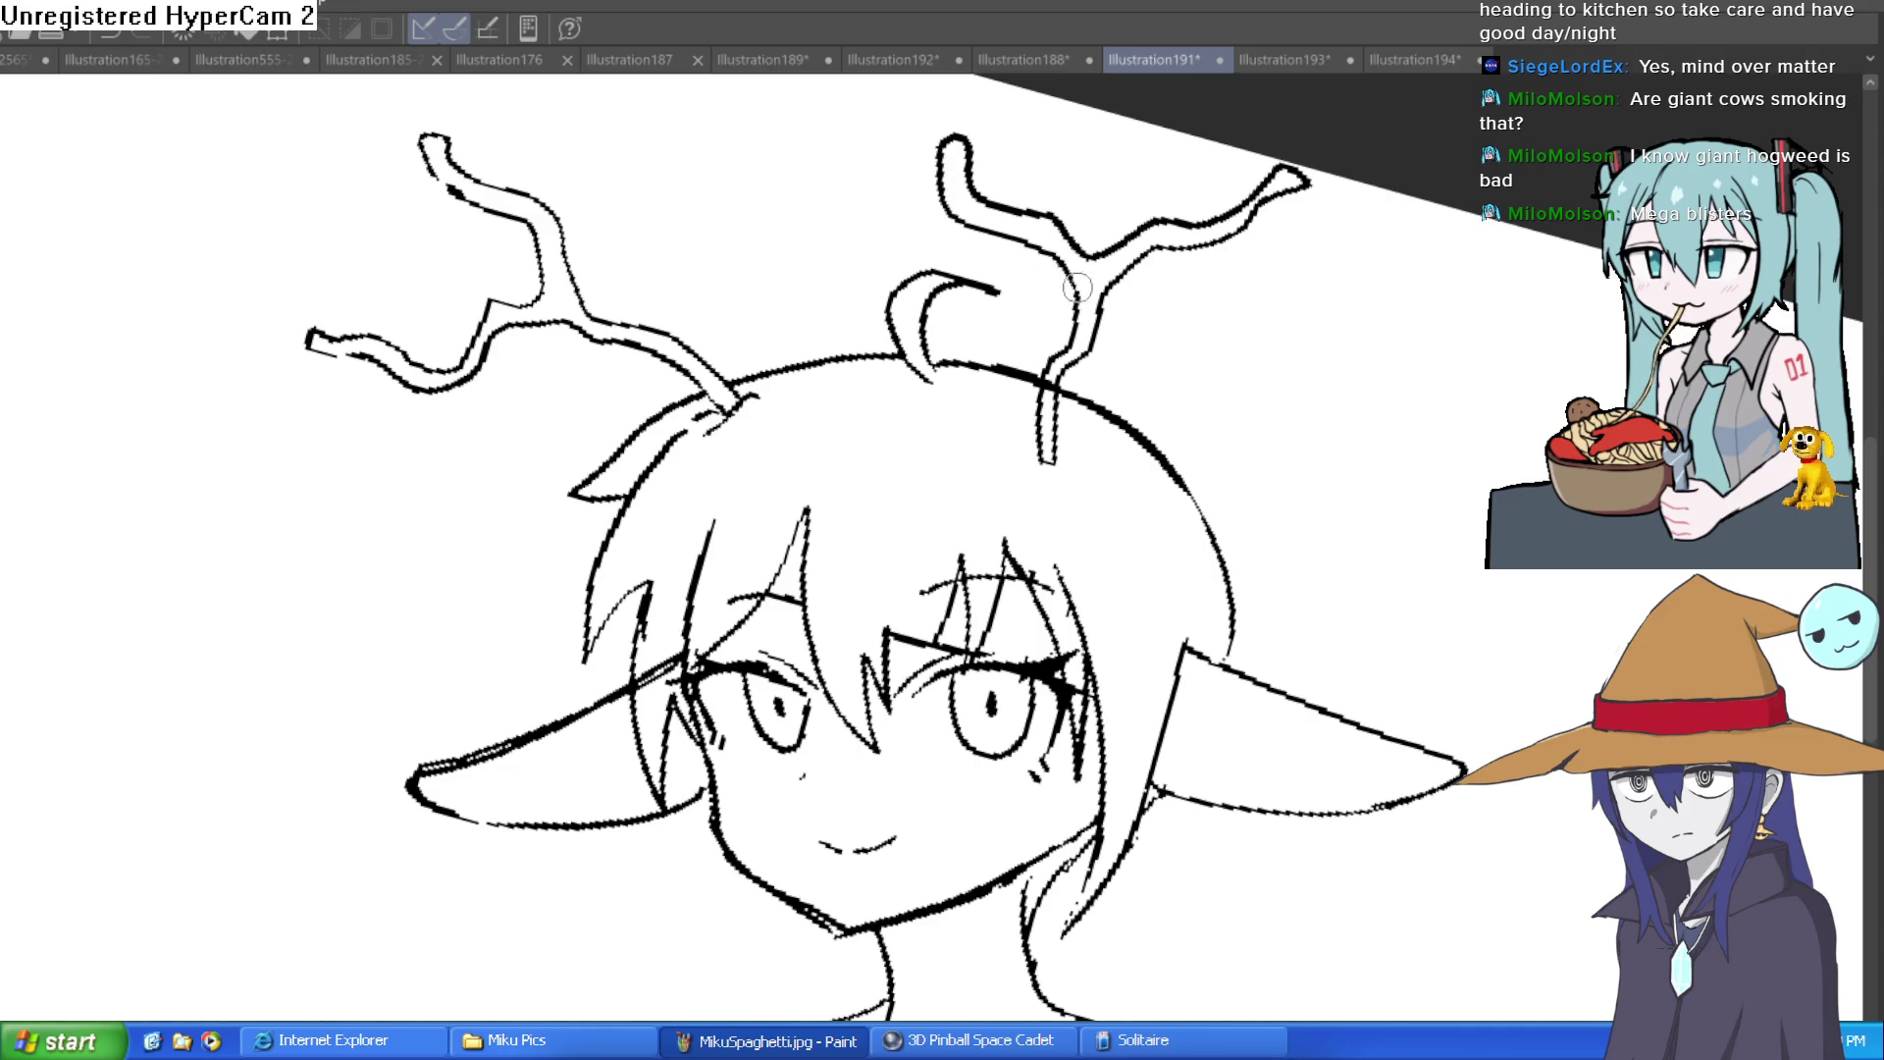